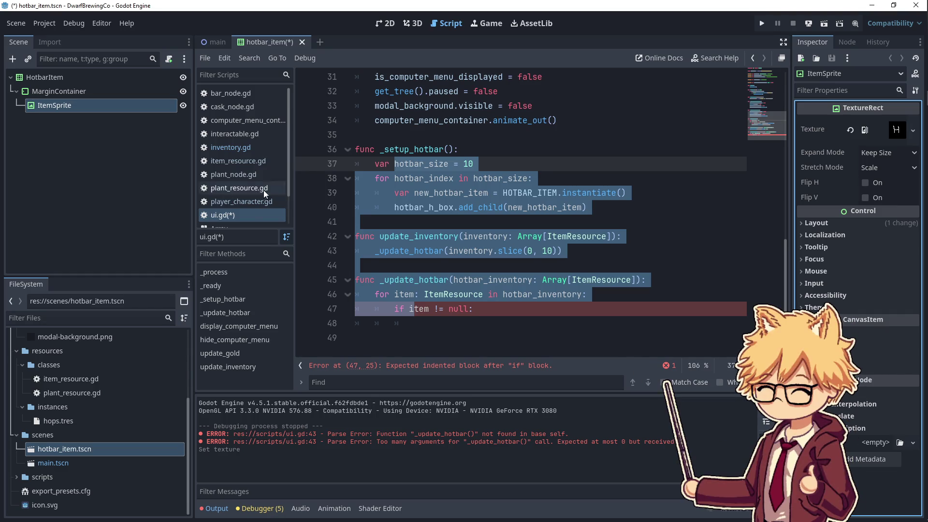
# In the 2D view, add a Sprite2D child under MarginContainer and delete ItemSprite
pyautogui.click(385, 23)
pyautogui.scroll(5, 290, 140)
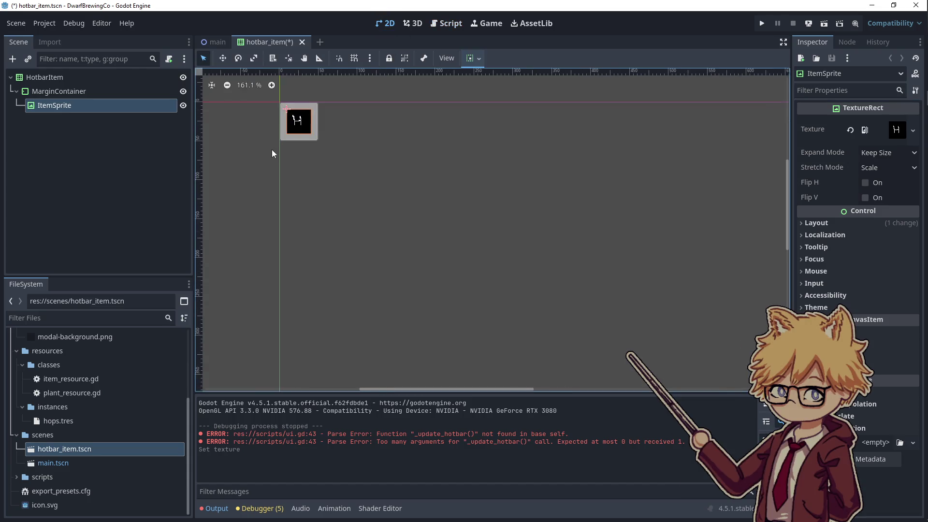
pyautogui.click(72, 95)
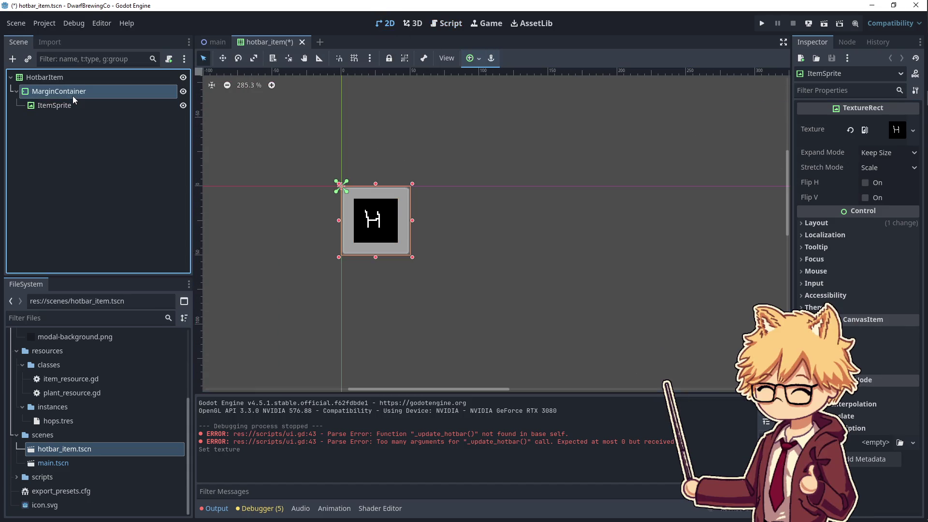
pyautogui.rightClick(73, 96)
pyautogui.click(85, 101)
pyautogui.write('sprite2d')
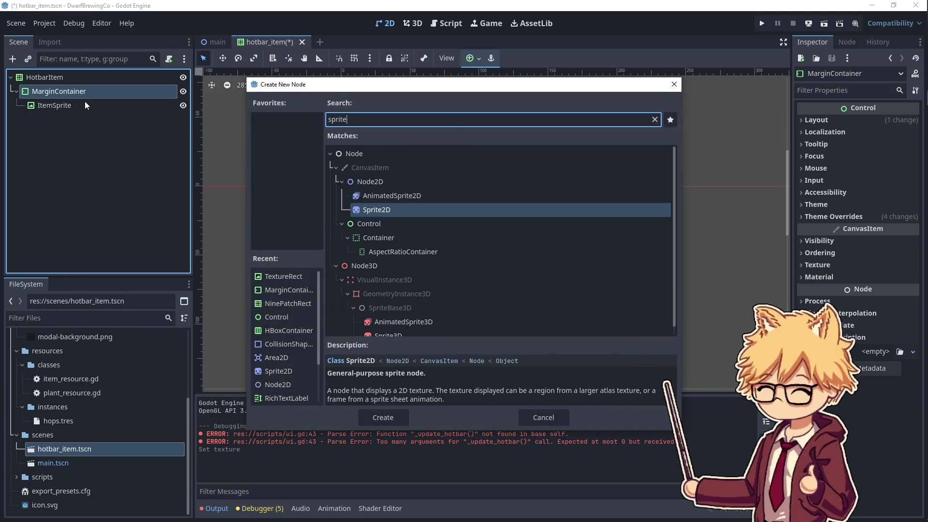
pyautogui.press('Return')
pyautogui.click(68, 105)
pyautogui.press('Delete')
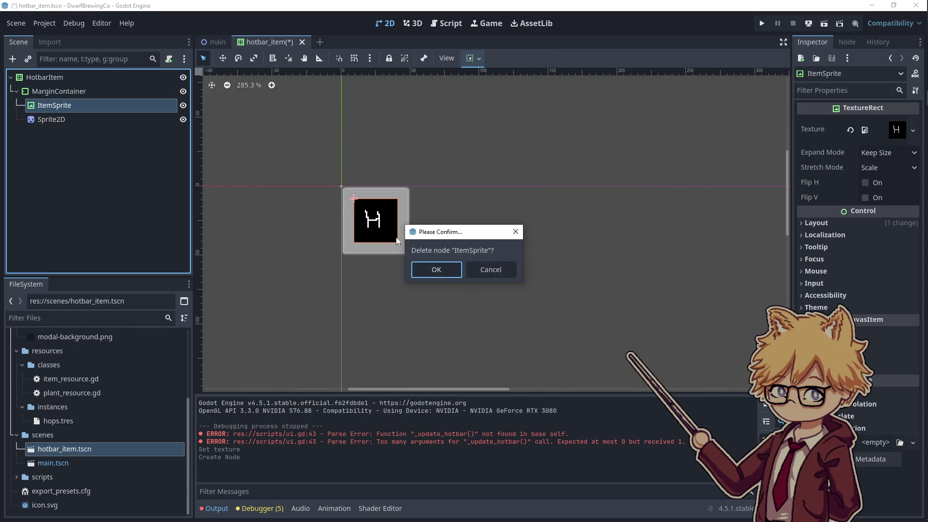
pyautogui.click(437, 270)
# Load assets/item_sprites/spritesheet.png as the Sprite2D texture, then undo to restore ItemSprite
pyautogui.click(61, 107)
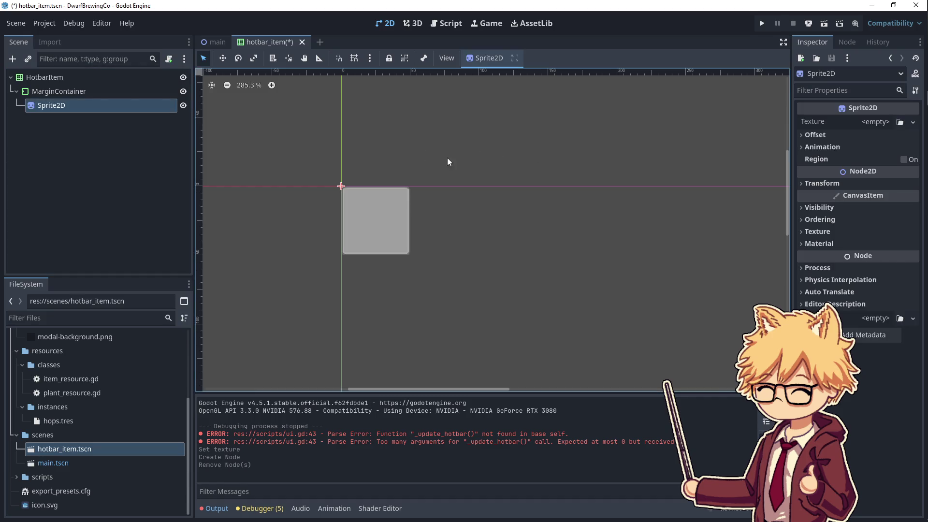
pyautogui.click(887, 122)
pyautogui.click(851, 413)
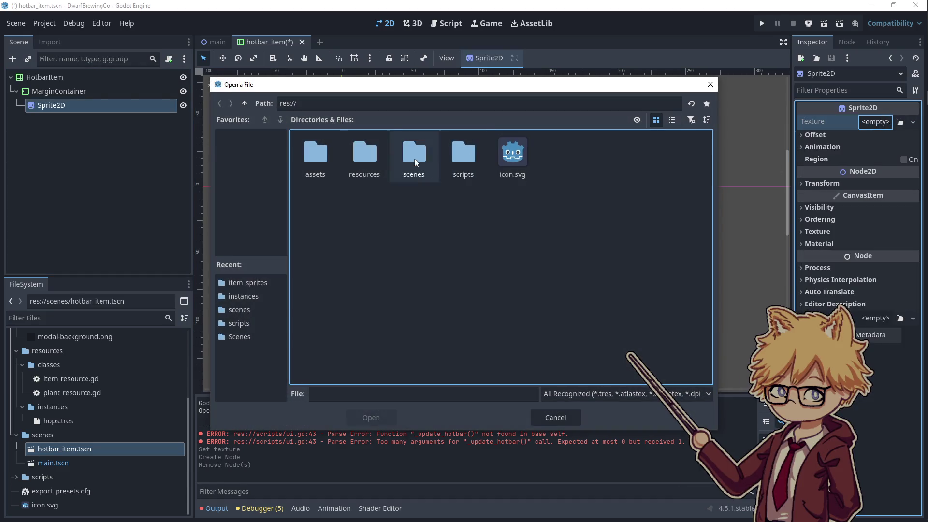
pyautogui.doubleClick(305, 167)
pyautogui.doubleClick(322, 172)
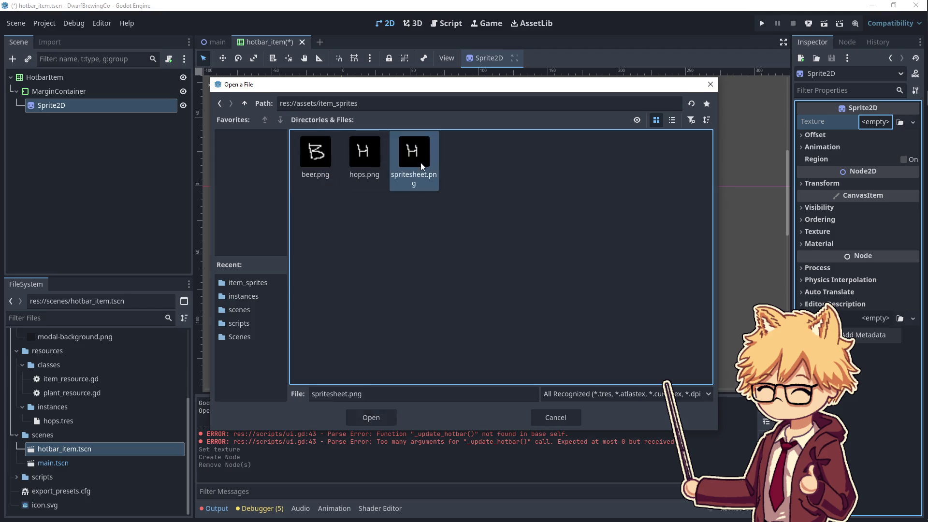
pyautogui.doubleClick(421, 162)
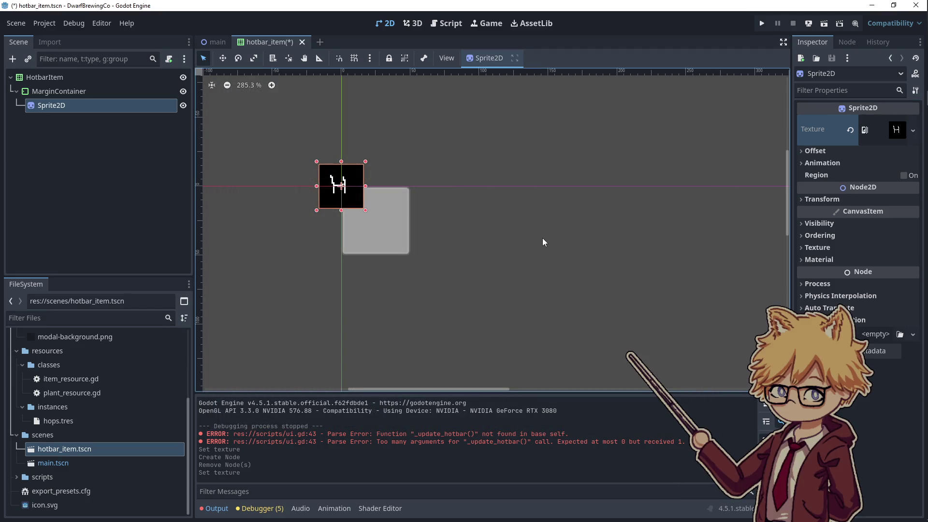
pyautogui.click(138, 187)
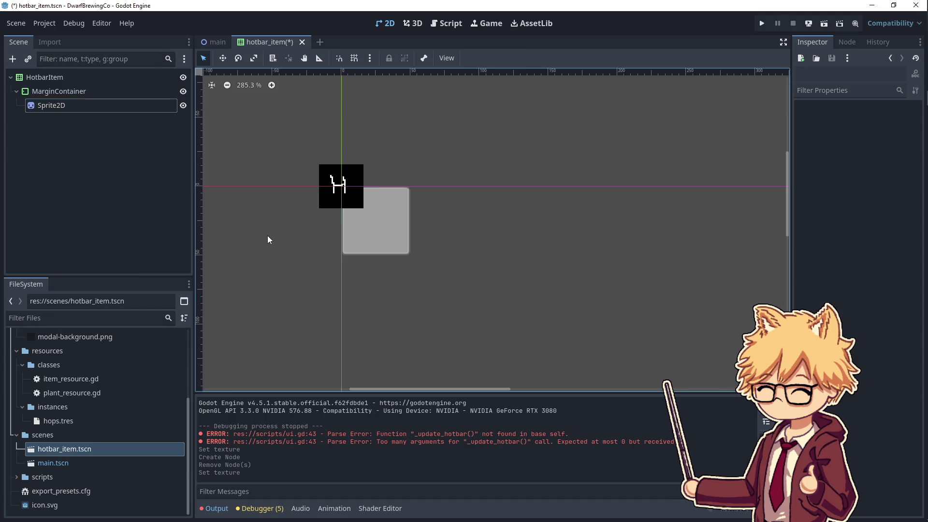
pyautogui.hotkey('ctrl', 'z')
pyautogui.hotkey('ctrl', 'z')
pyautogui.hotkey('ctrl', 'z')
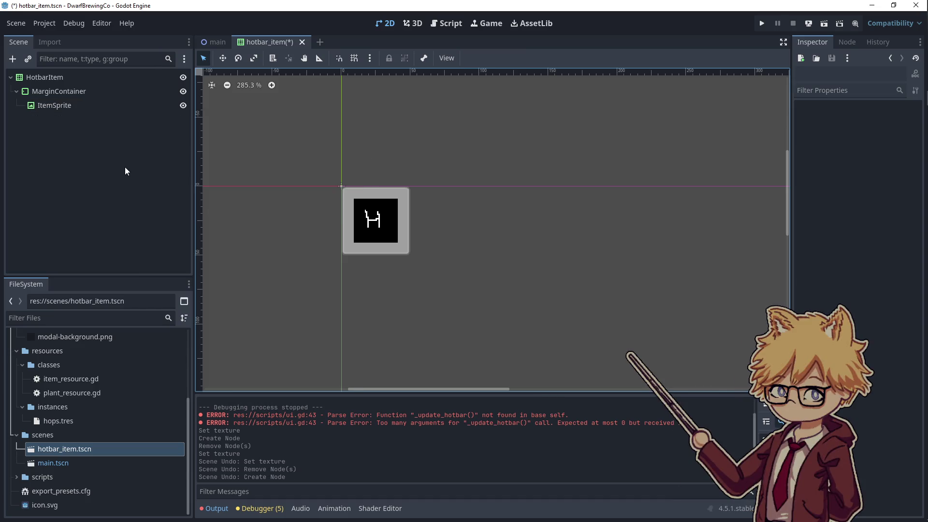
# Set ItemSprite's Texture to a new empty AtlasTexture, keeping Expand Mode at Keep Size
pyautogui.click(95, 107)
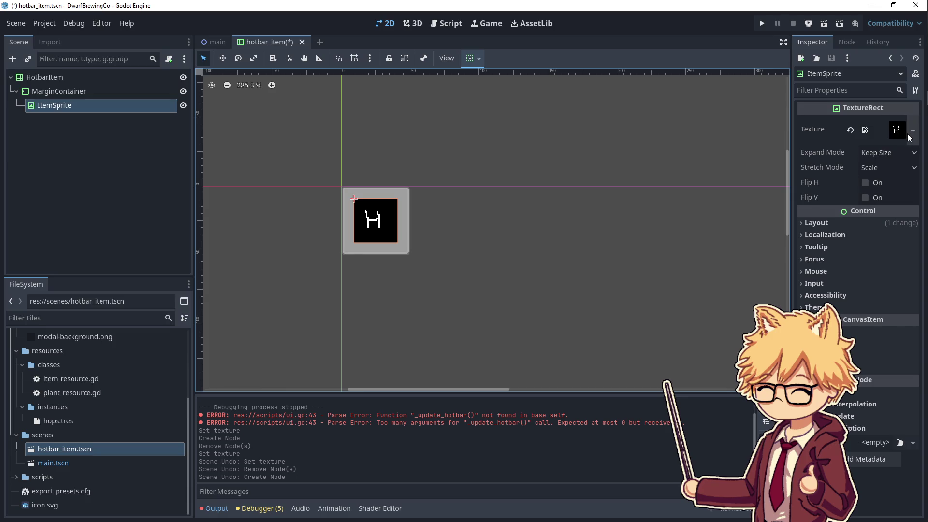
pyautogui.click(913, 130)
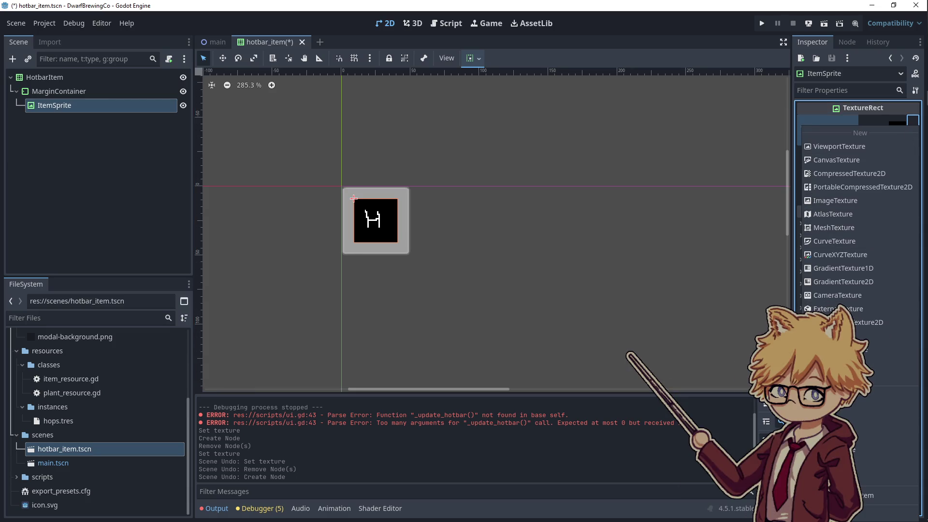
pyautogui.click(831, 214)
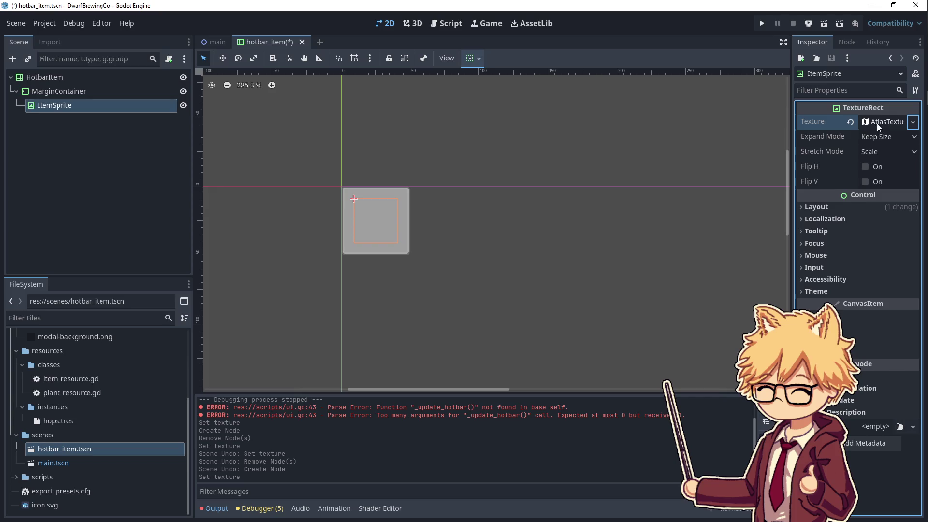
pyautogui.click(877, 150)
pyautogui.click(876, 138)
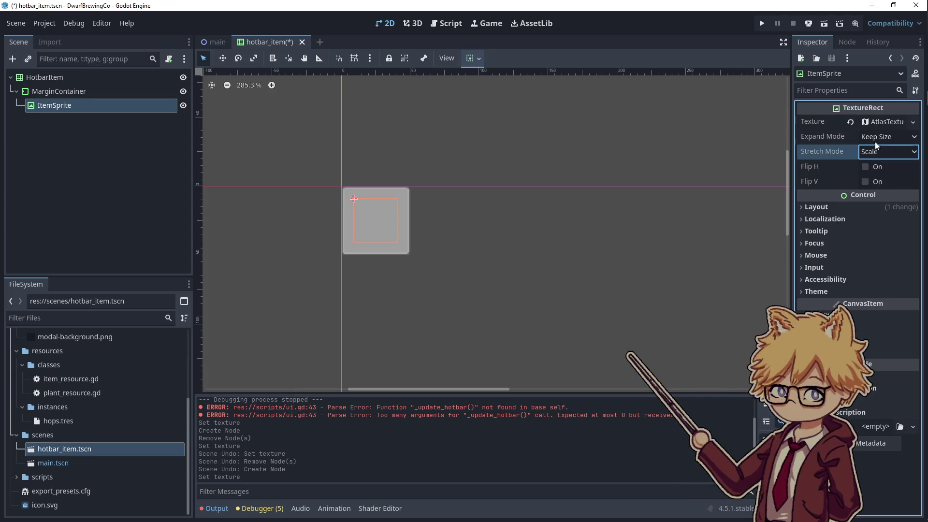
pyautogui.click(876, 138)
pyautogui.click(873, 153)
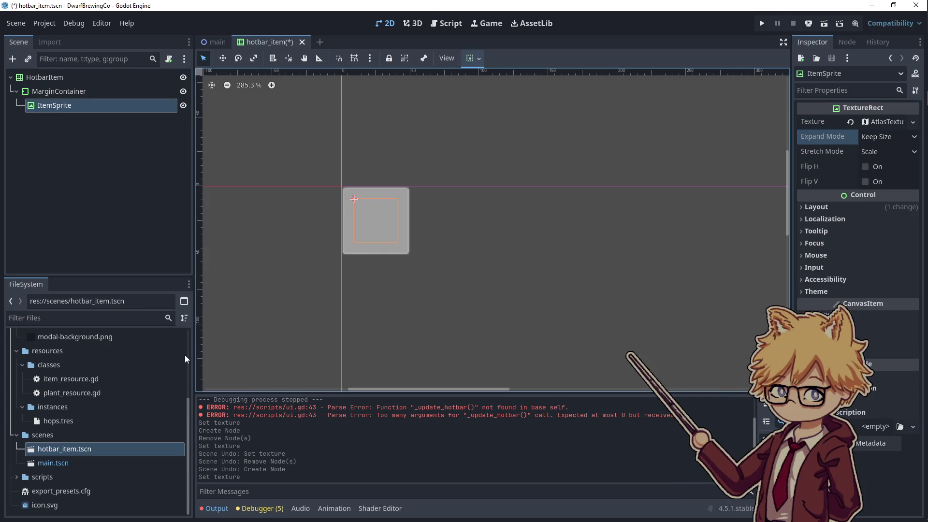
# Bring Firefox over the editor and open the 'Programmatic Region Rect?' Reddit result in a new tab
pyautogui.hotkey('alt', 'Tab')
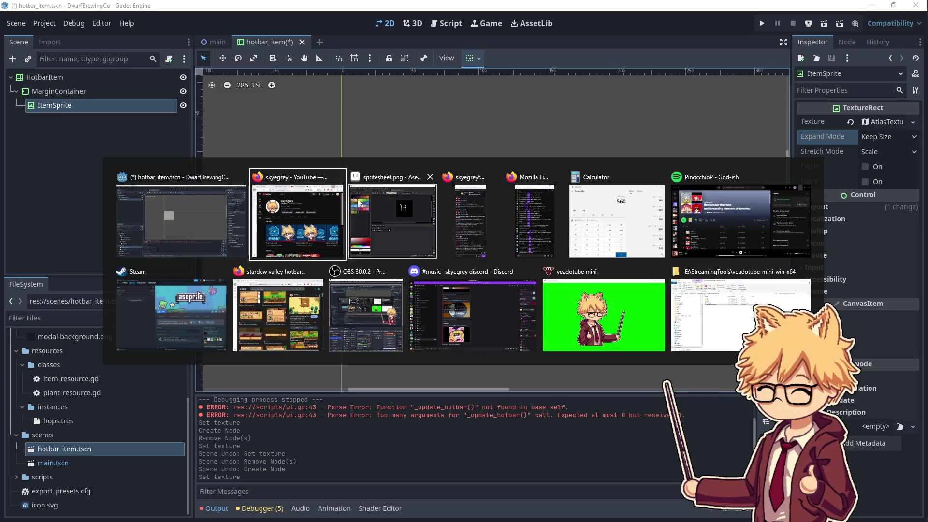
pyautogui.click(306, 297)
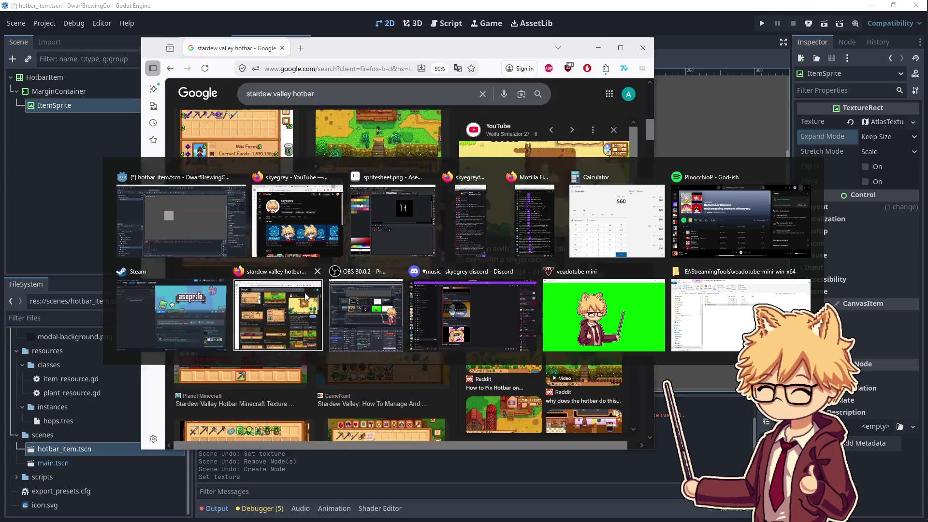
pyautogui.moveTo(305, 58)
pyautogui.mouseDown()
pyautogui.moveTo(0, 77)
pyautogui.moveTo(0, 97)
pyautogui.mouseUp()
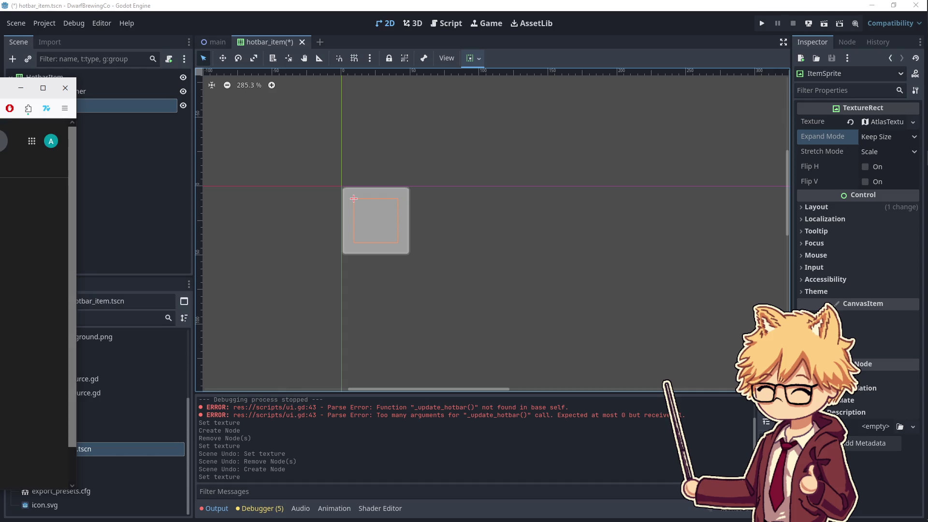
pyautogui.moveTo(2, 90)
pyautogui.mouseDown()
pyautogui.moveTo(542, 41)
pyautogui.moveTo(607, 65)
pyautogui.mouseUp()
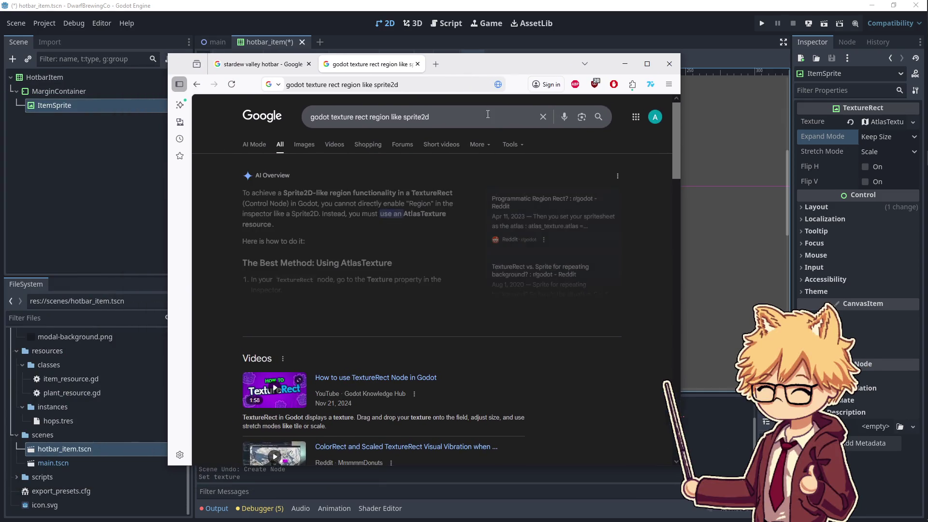
pyautogui.scroll(-8, 366, 302)
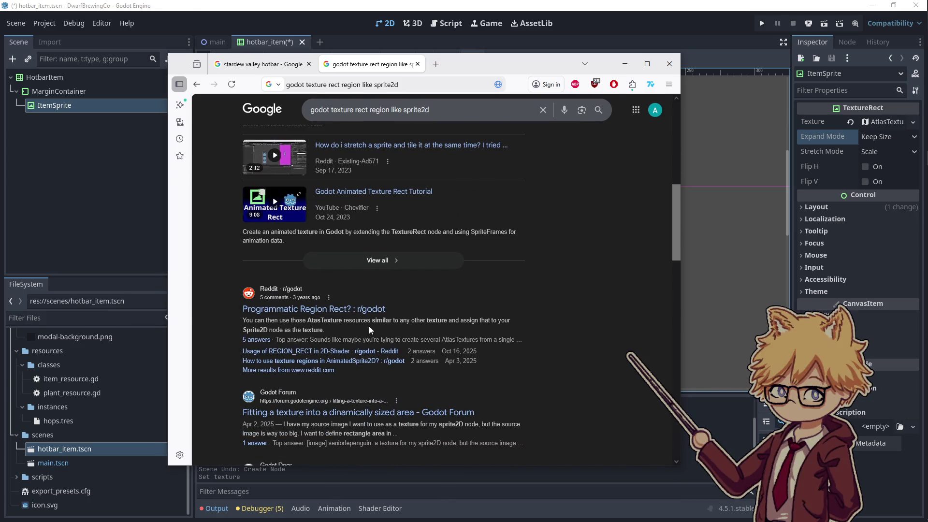
pyautogui.rightClick(351, 316)
pyautogui.click(368, 60)
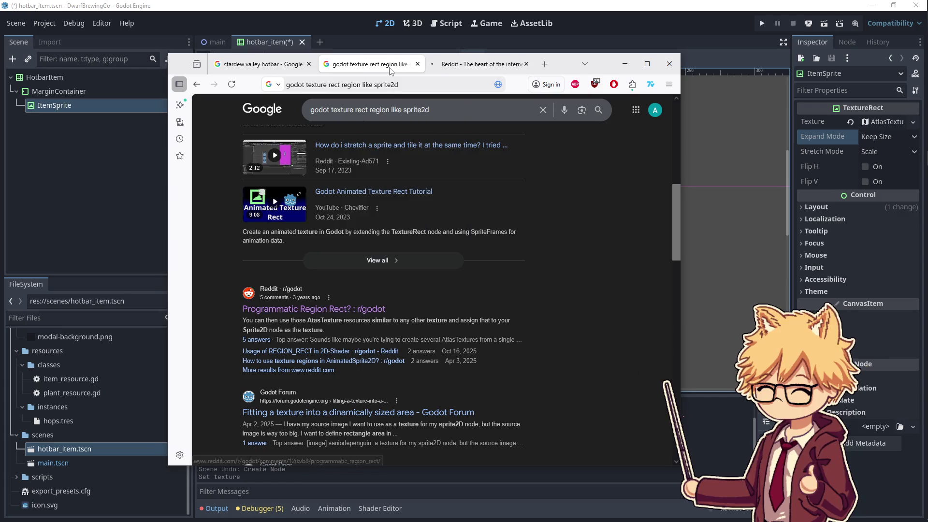
pyautogui.click(460, 65)
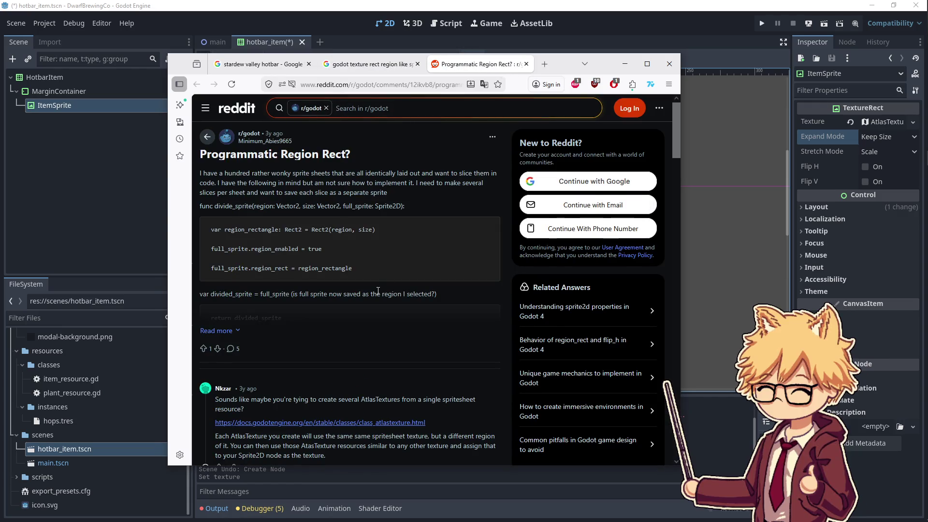
# Expand the original post and read the replies recommending AtlasTexture
pyautogui.scroll(-1, 338, 290)
pyautogui.click(228, 285)
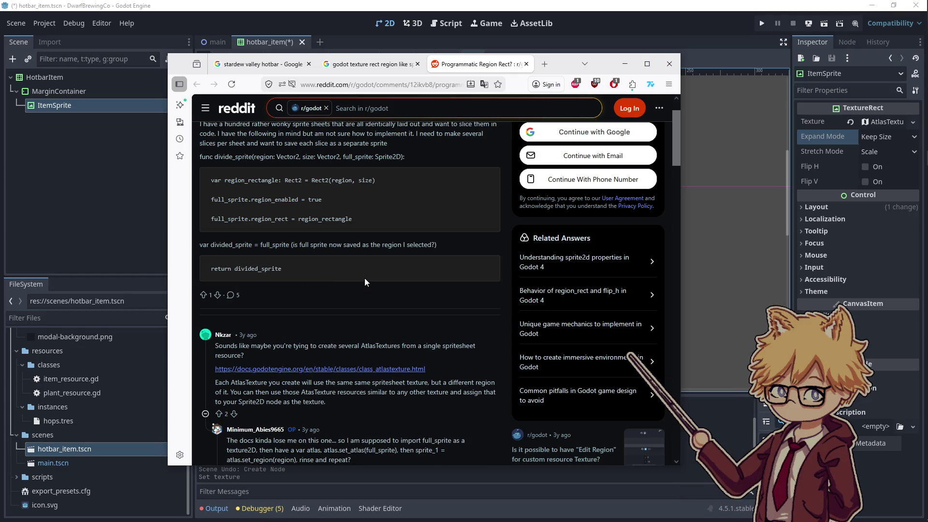
pyautogui.scroll(-2, 364, 278)
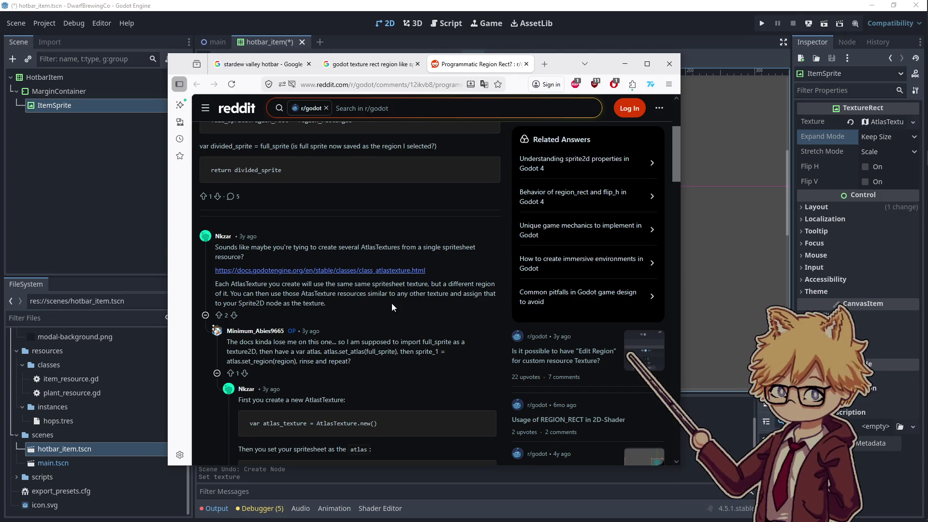
pyautogui.scroll(-2, 391, 303)
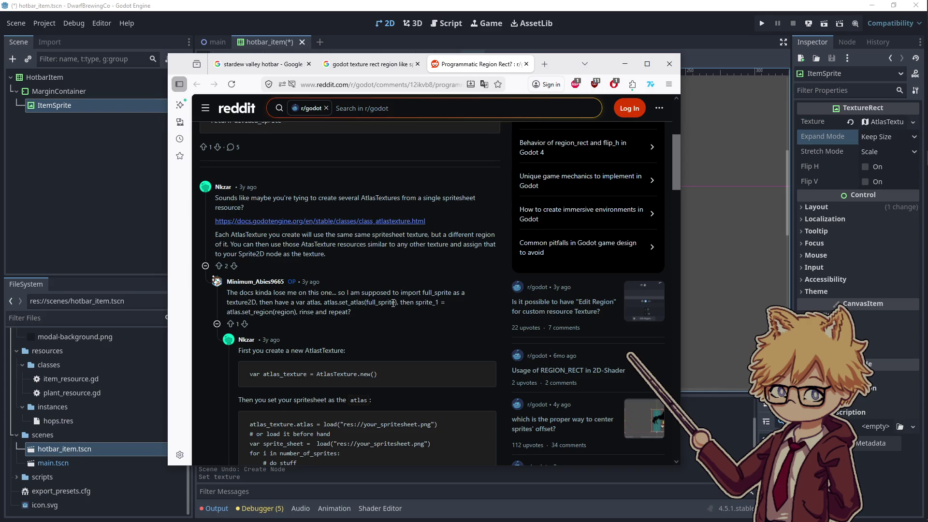
pyautogui.scroll(-1, 419, 295)
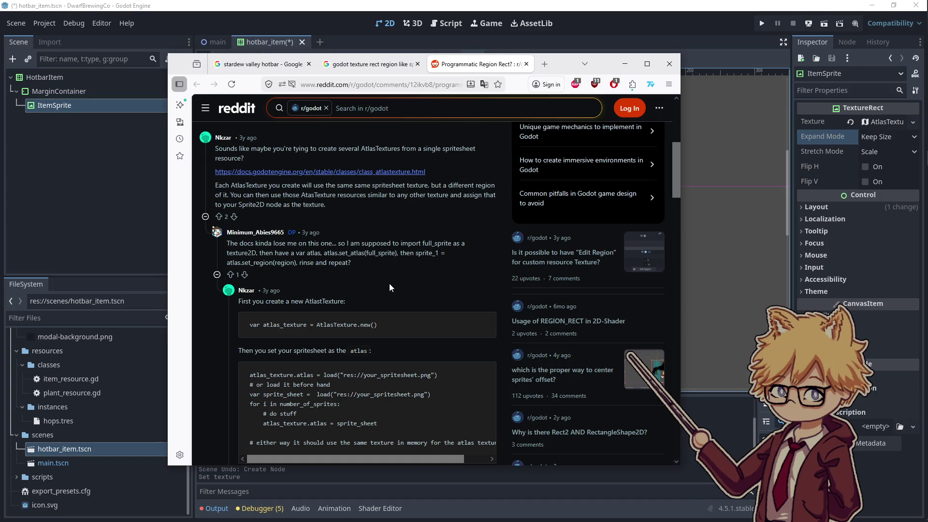
pyautogui.scroll(-2, 390, 287)
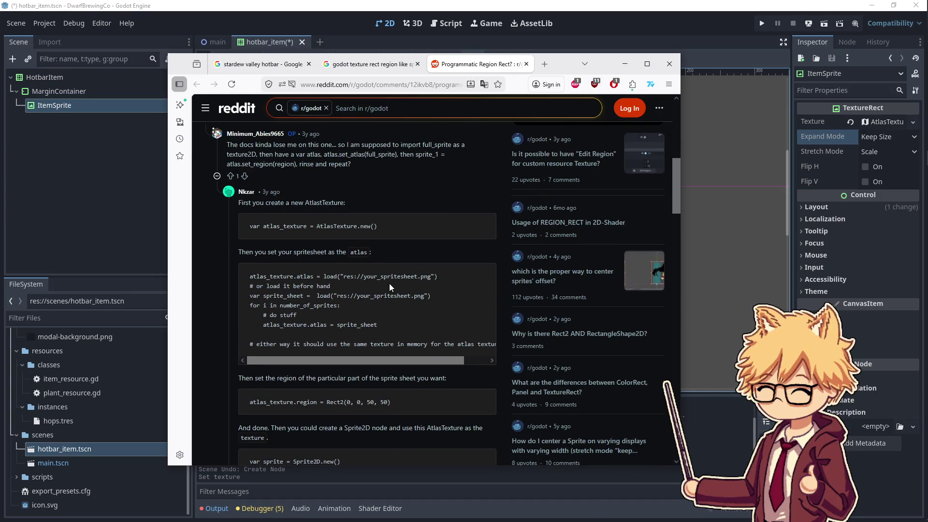
pyautogui.scroll(-3, 390, 287)
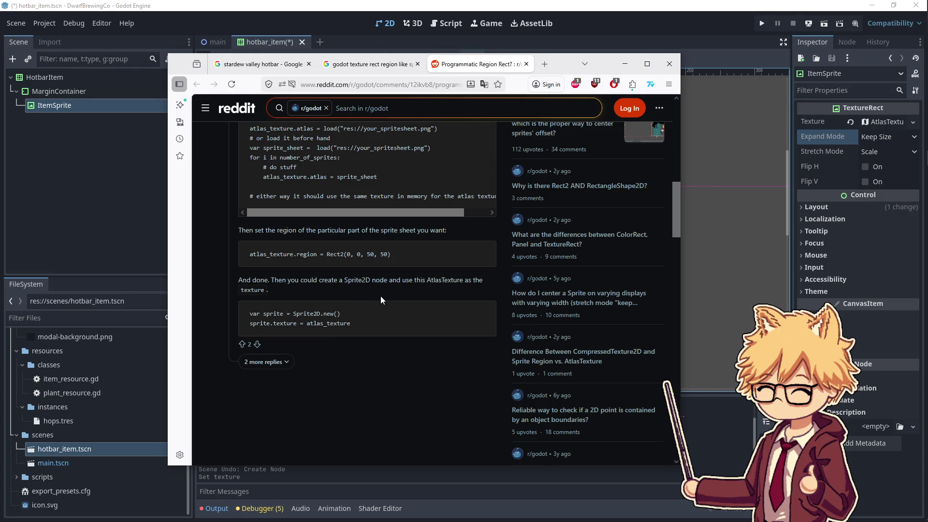
pyautogui.scroll(8, 381, 295)
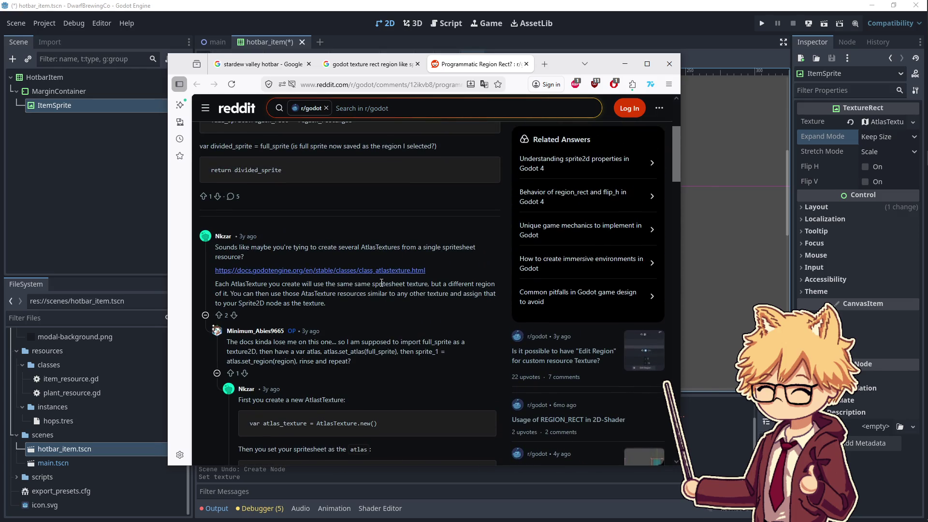
# Open the linked AtlasTexture documentation page in a new tab
pyautogui.rightClick(376, 271)
pyautogui.click(402, 279)
pyautogui.click(531, 68)
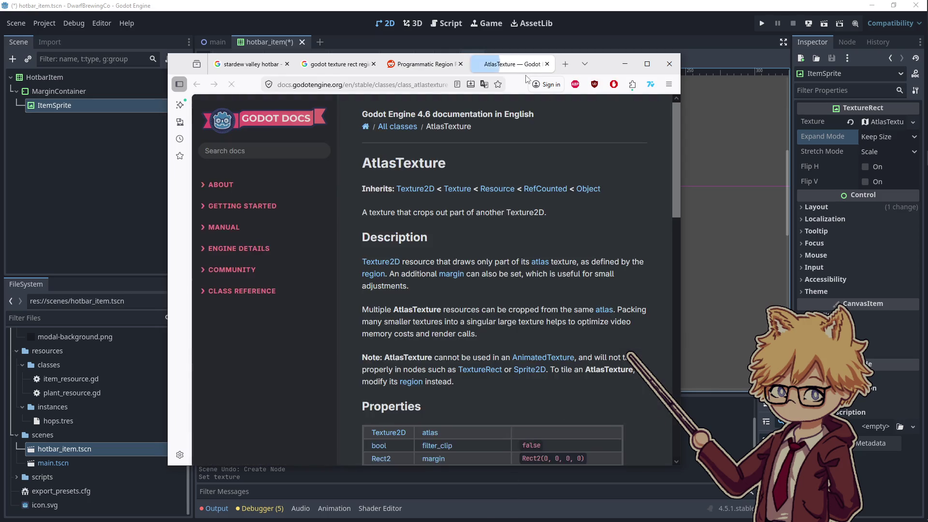
# Read down the AtlasTexture reference through its atlas, margin and region property descriptions
pyautogui.scroll(-3, 488, 265)
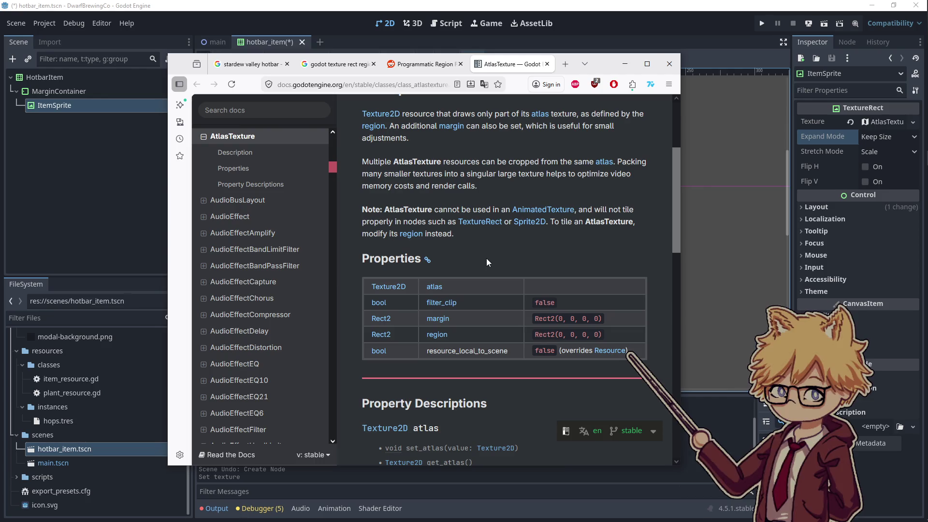
pyautogui.scroll(-3, 486, 261)
pyautogui.scroll(5, 486, 261)
pyautogui.scroll(1, 487, 258)
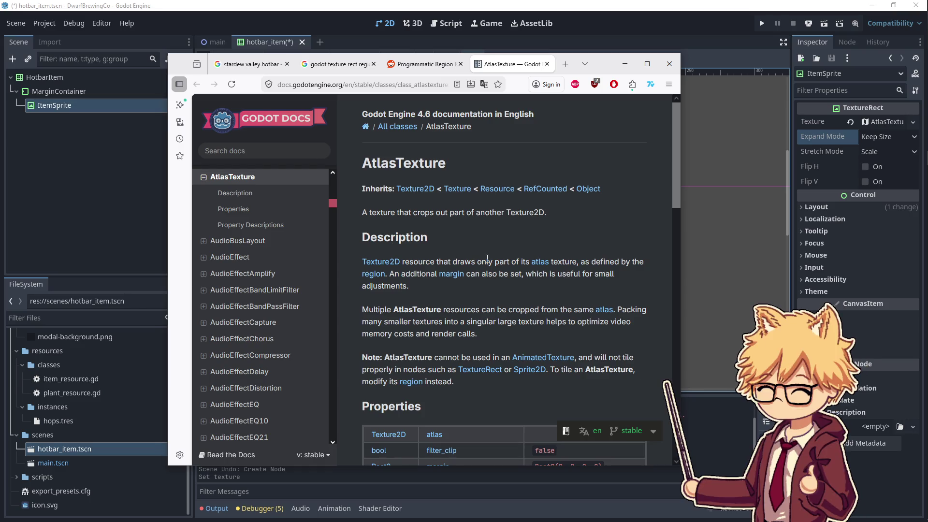
pyautogui.scroll(-1, 487, 258)
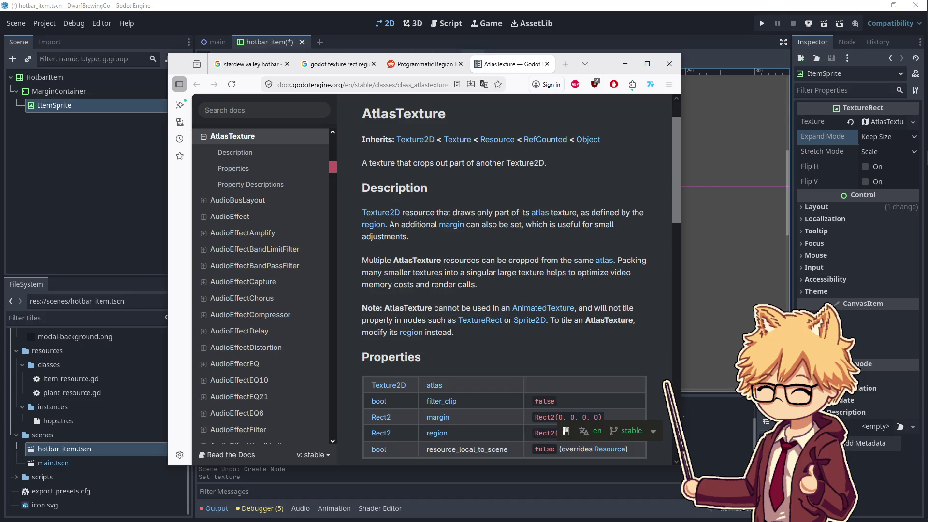
pyautogui.scroll(-1, 457, 300)
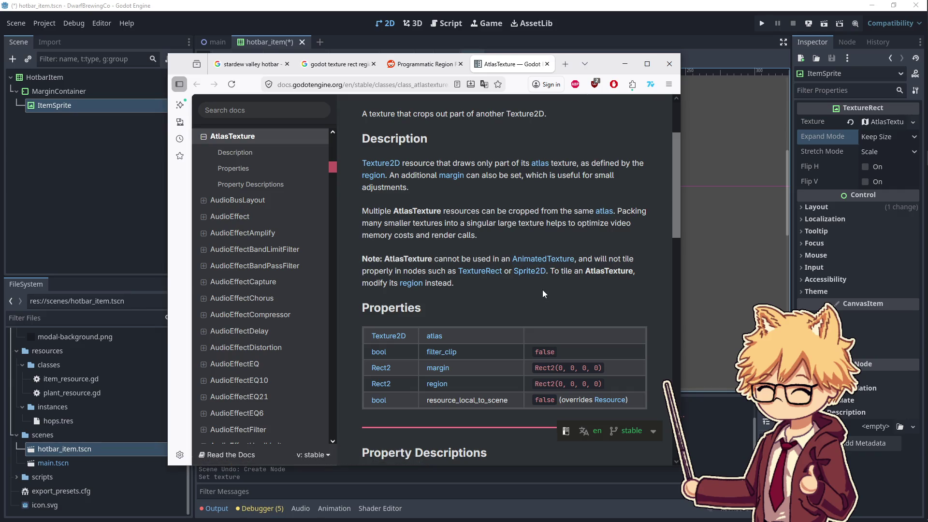
pyautogui.scroll(-6, 542, 294)
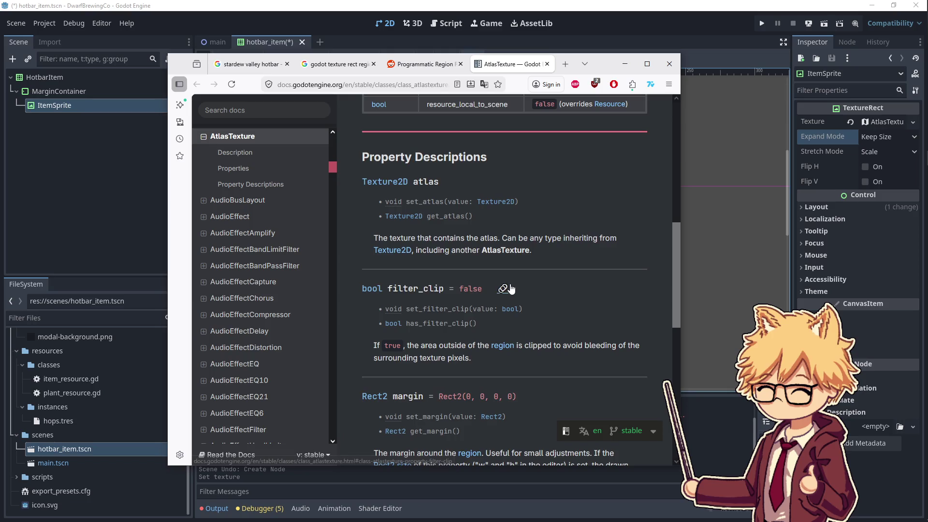
pyautogui.scroll(-2, 488, 265)
pyautogui.scroll(-3, 486, 267)
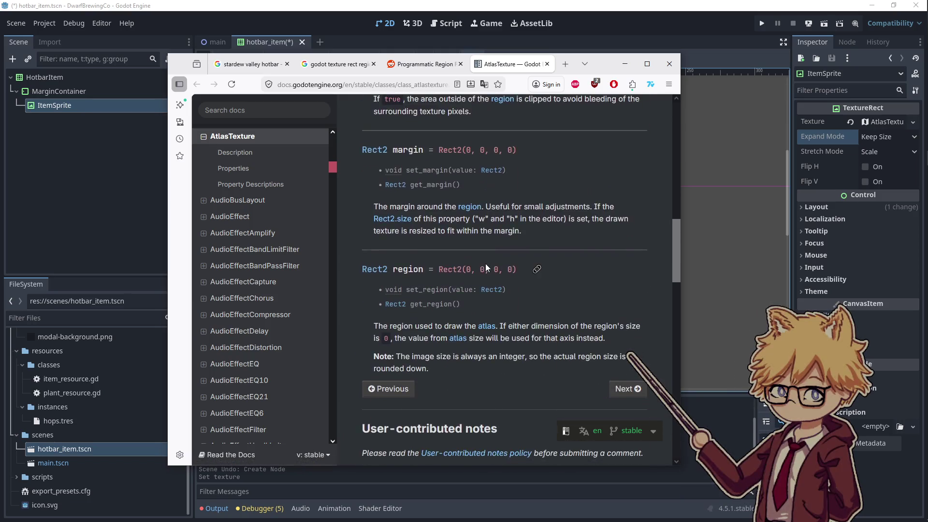
pyautogui.scroll(-4, 485, 266)
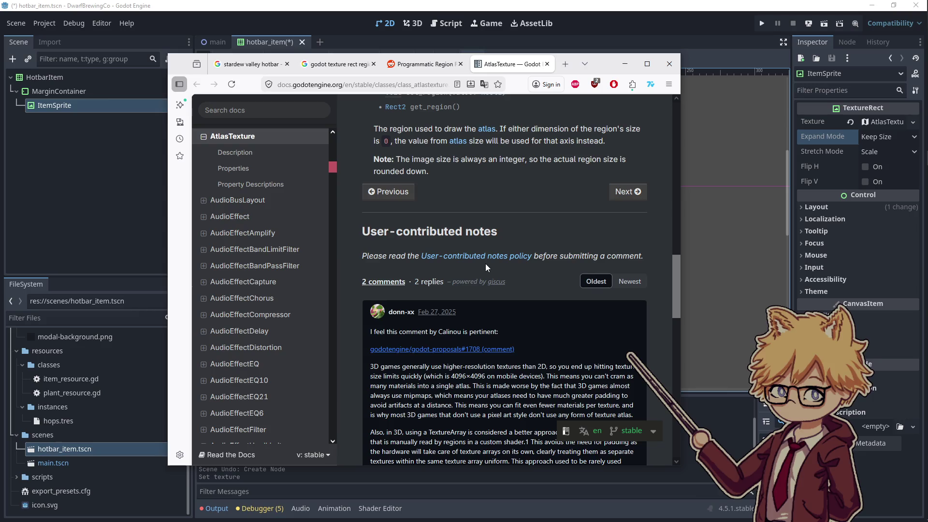
# Scroll back up the page and close the browser window
pyautogui.scroll(2, 485, 263)
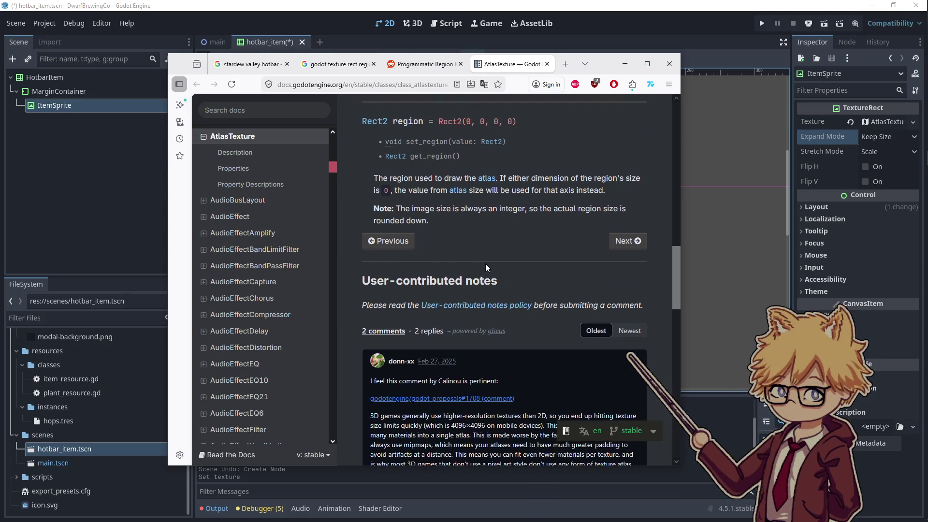
pyautogui.scroll(2, 485, 263)
pyautogui.scroll(5, 485, 263)
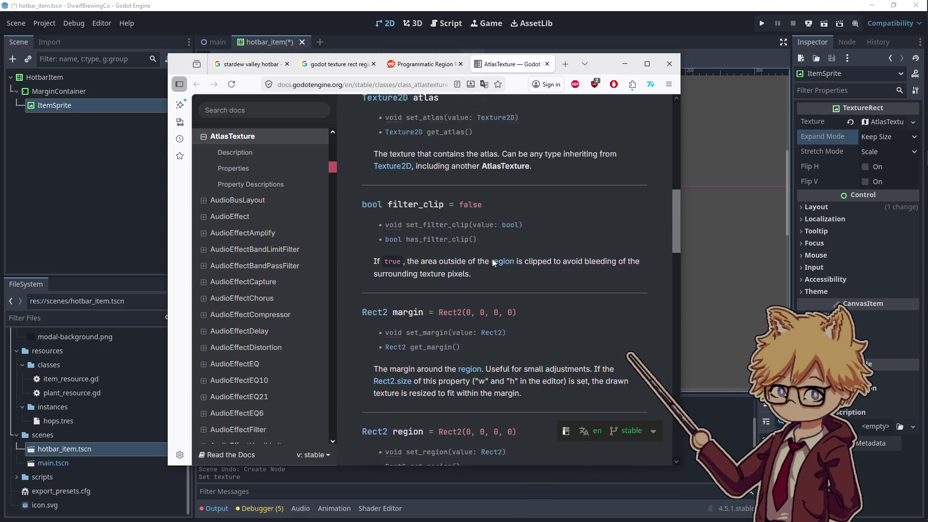
pyautogui.scroll(1, 585, 230)
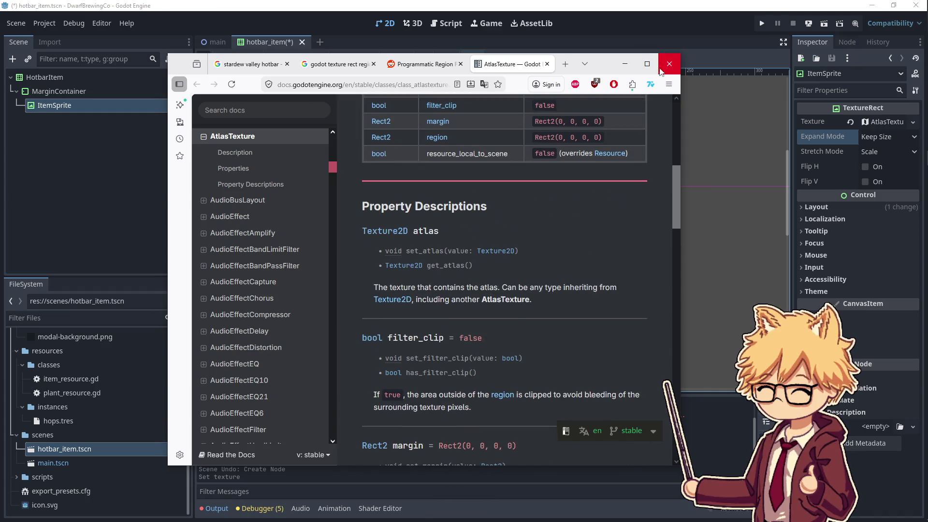
pyautogui.click(625, 64)
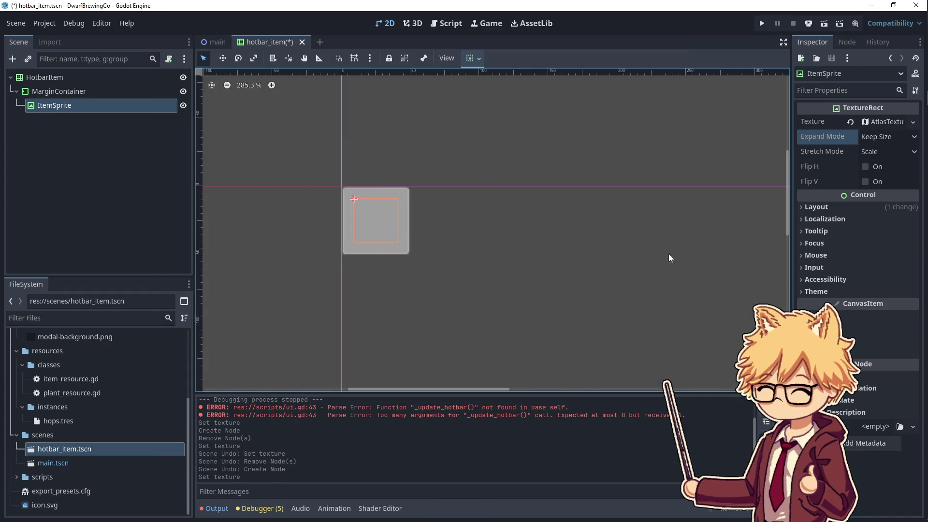
# Expand ItemSprite's AtlasTexture and load a sprite image from item_sprites as its Atlas
pyautogui.click(882, 122)
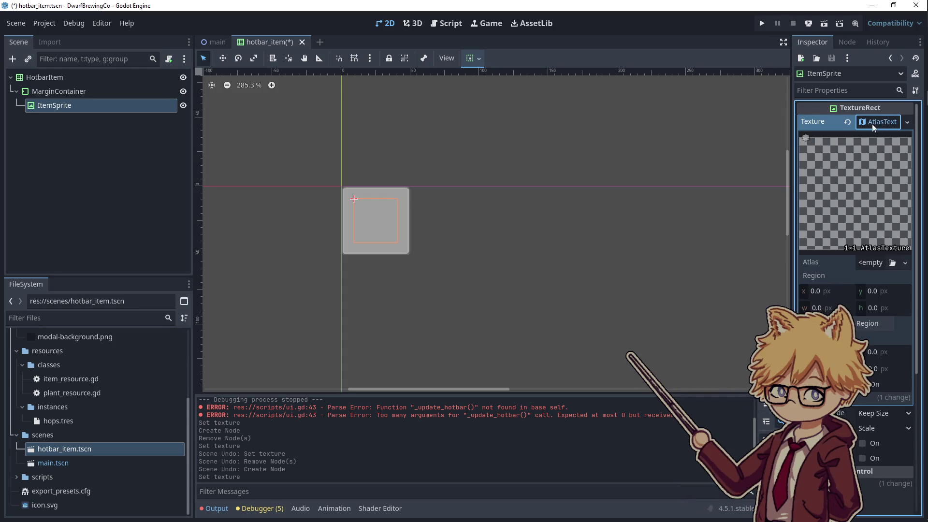
pyautogui.click(872, 264)
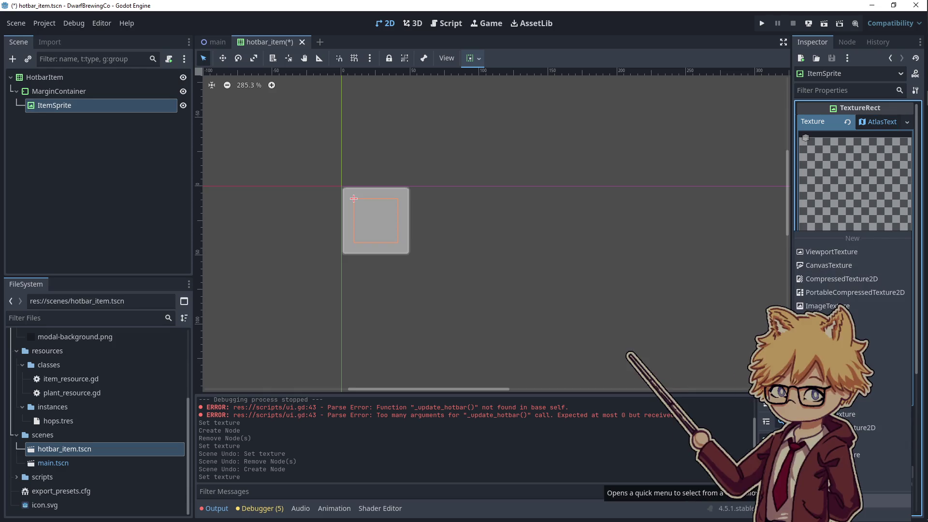
pyautogui.click(709, 236)
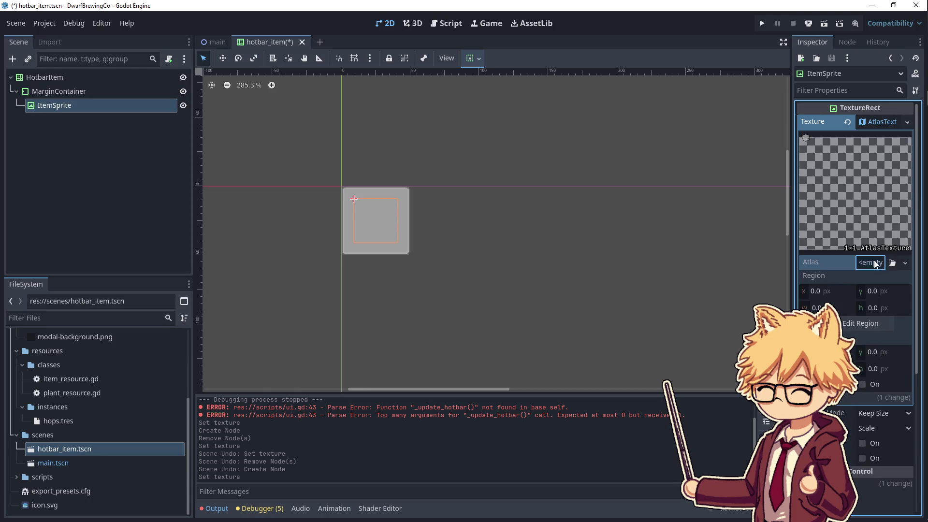
pyautogui.click(876, 264)
pyautogui.click(734, 265)
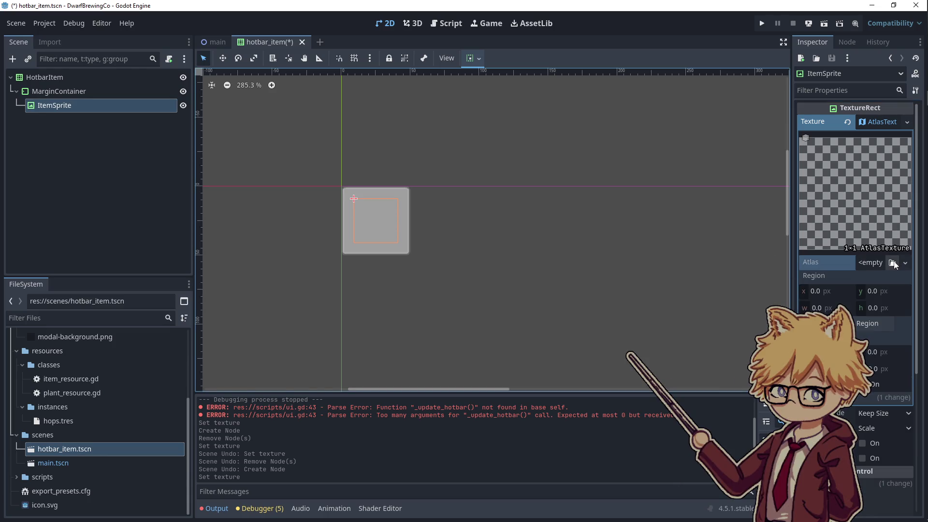
pyautogui.click(873, 262)
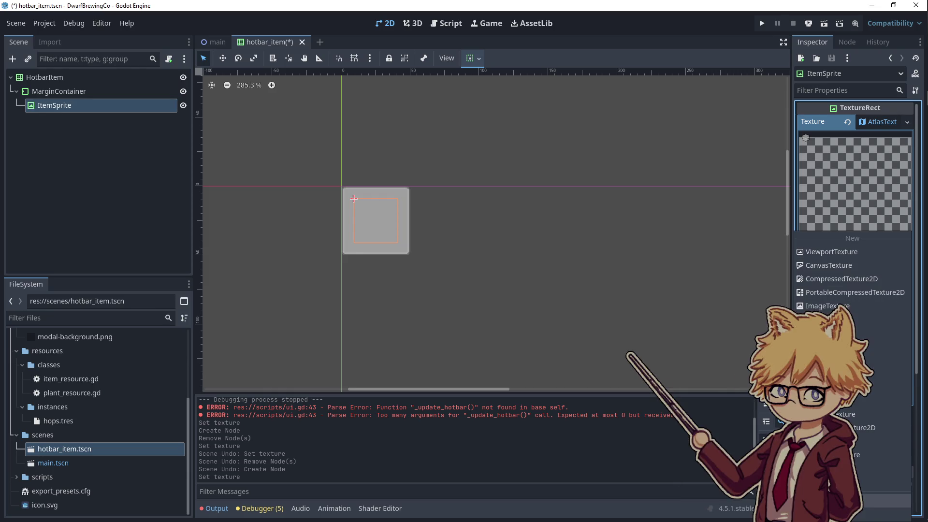
pyautogui.click(822, 500)
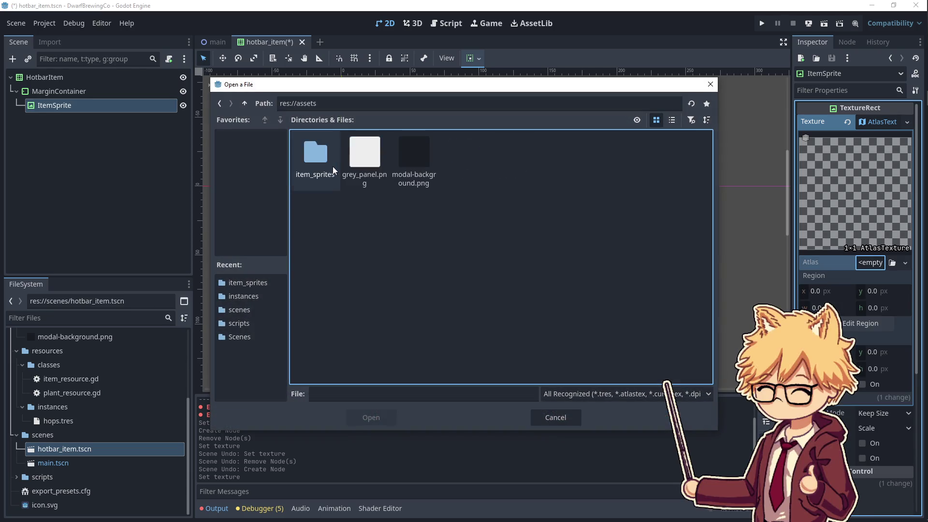
pyautogui.doubleClick(331, 167)
pyautogui.doubleClick(419, 160)
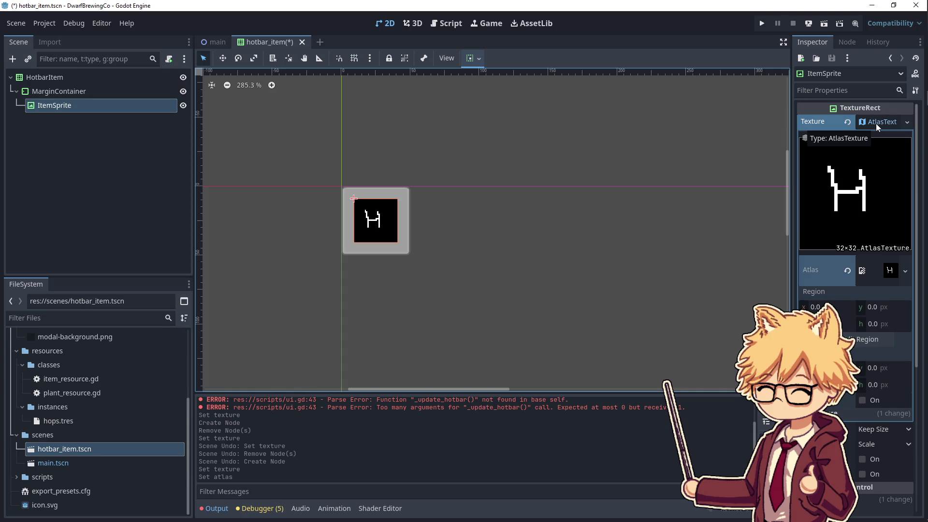
# Attempt to save the atlas image, dismiss the can't-be-saved warning, then clear the Atlas
pyautogui.rightClick(887, 276)
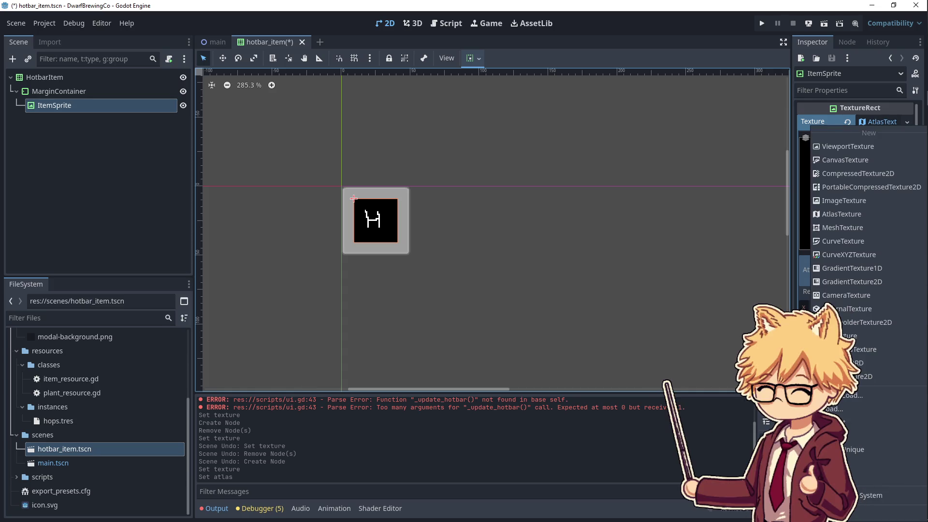
pyautogui.click(865, 476)
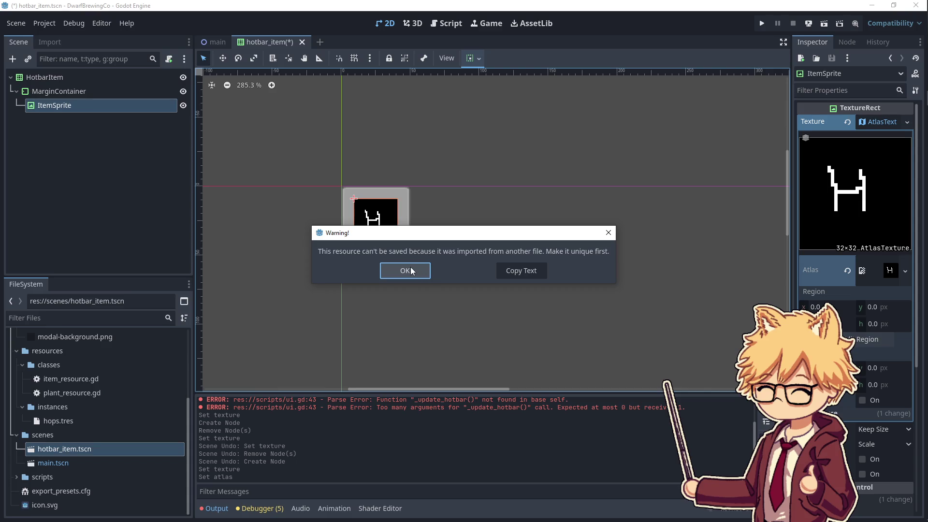
pyautogui.click(512, 271)
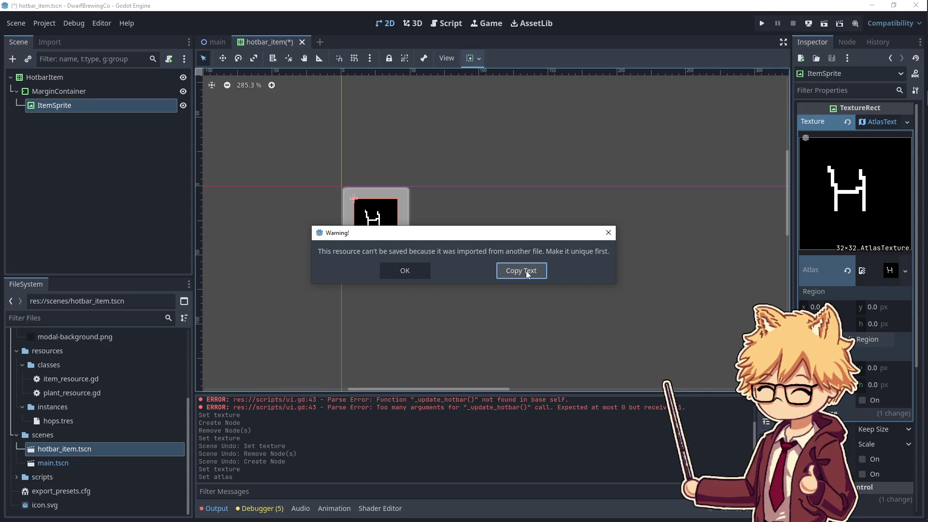
pyautogui.click(608, 232)
pyautogui.scroll(-3, 865, 342)
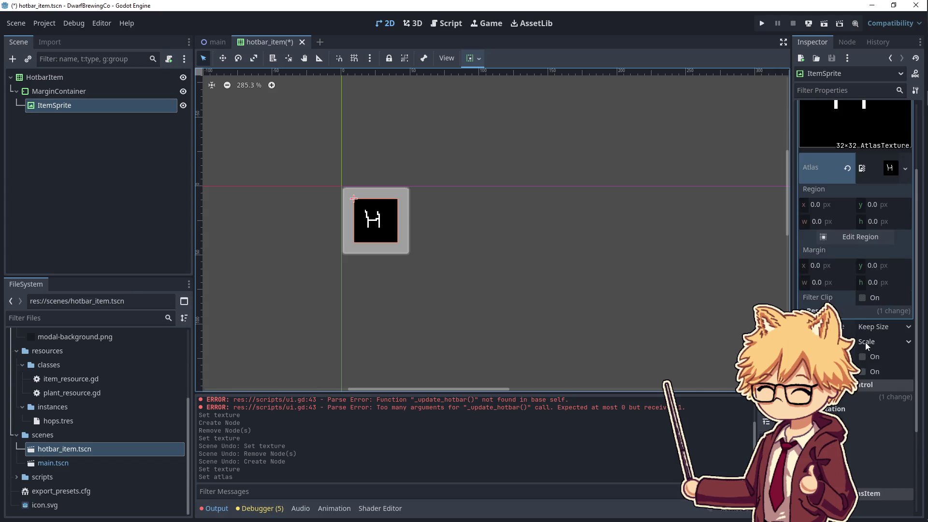
pyautogui.click(847, 169)
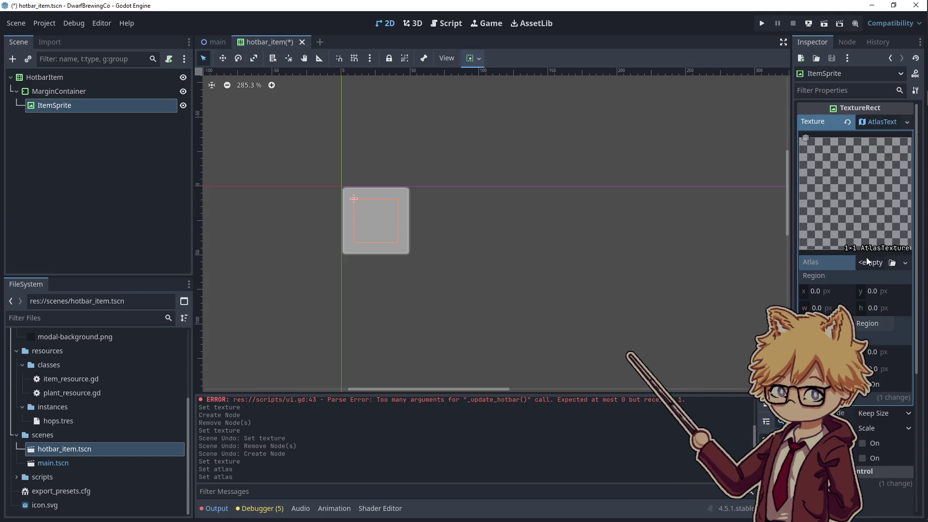
# Clear ItemSprite's texture entirely and collapse the assets and item_sprites folders
pyautogui.click(848, 122)
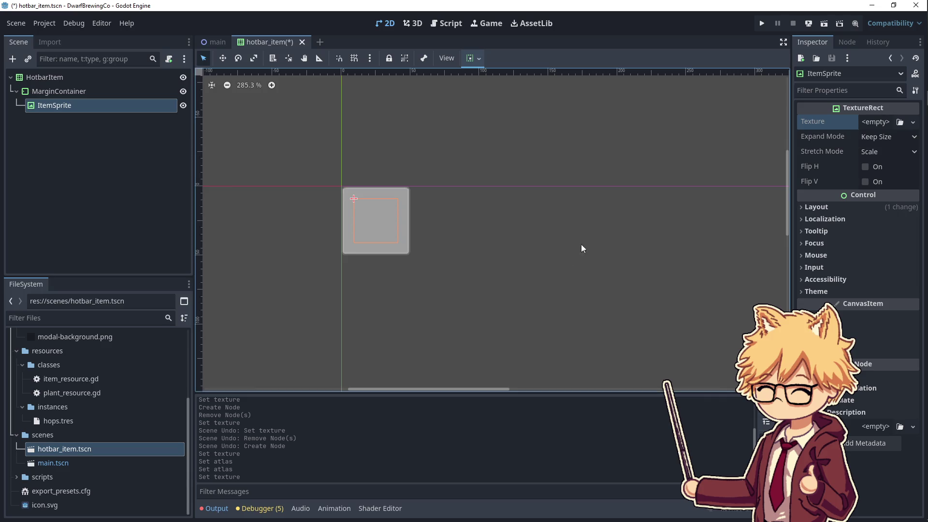
pyautogui.scroll(4, 87, 377)
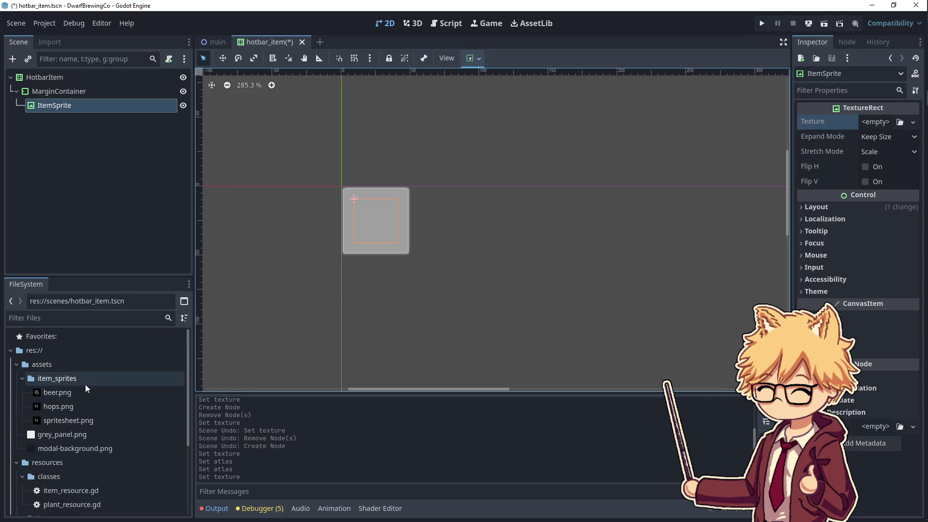
pyautogui.click(76, 419)
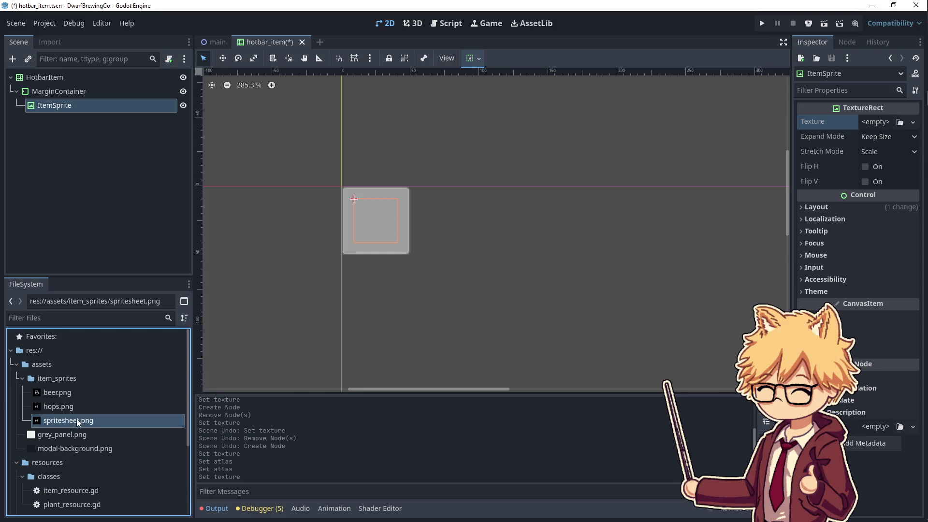
pyautogui.click(23, 379)
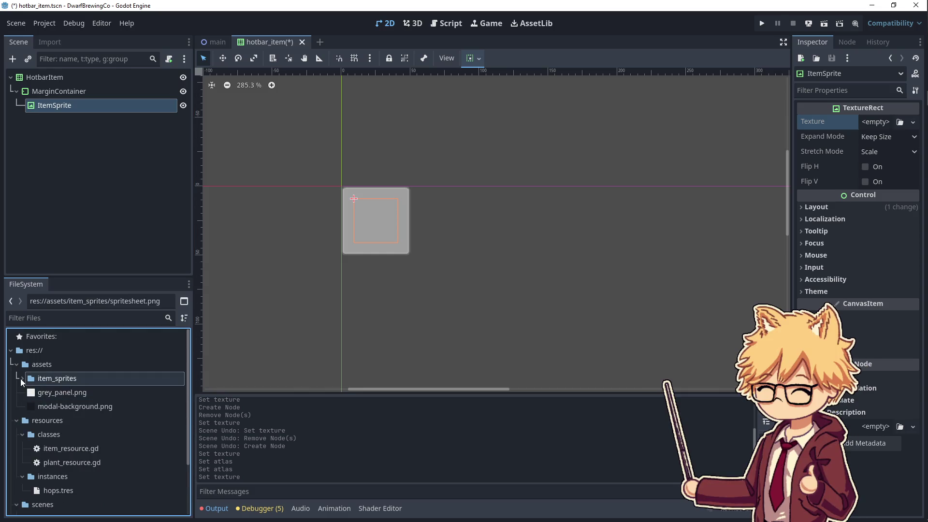
pyautogui.click(17, 365)
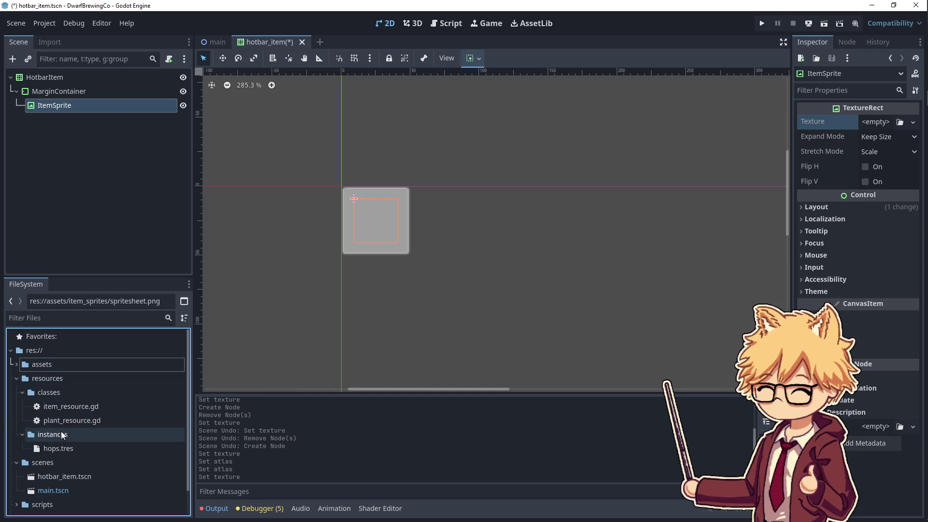
pyautogui.scroll(-2, 66, 424)
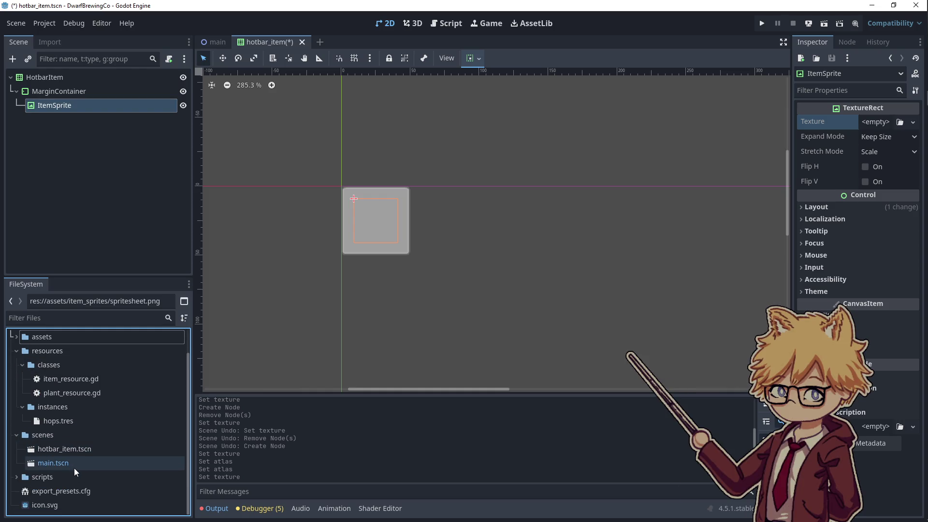
pyautogui.scroll(2, 74, 468)
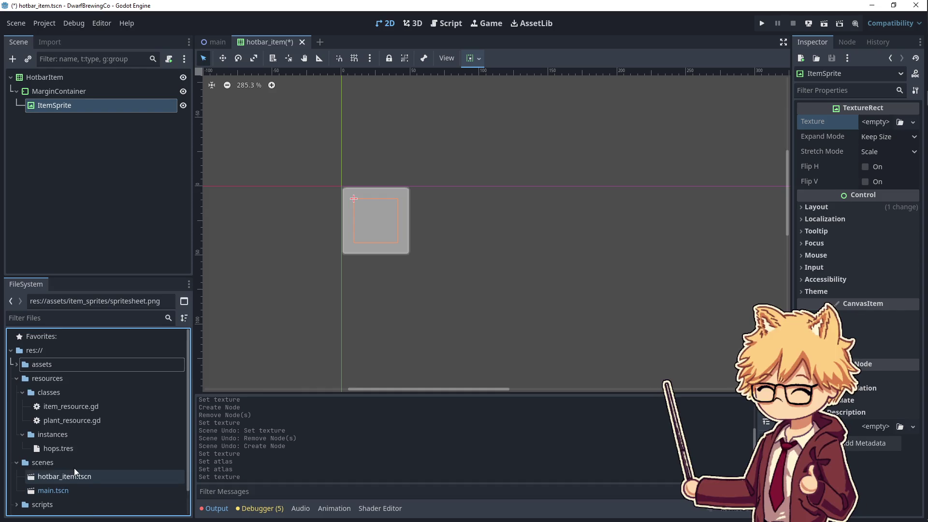
# Open item_resource.gd and start renaming sprite_region, then undo the edit
pyautogui.doubleClick(64, 408)
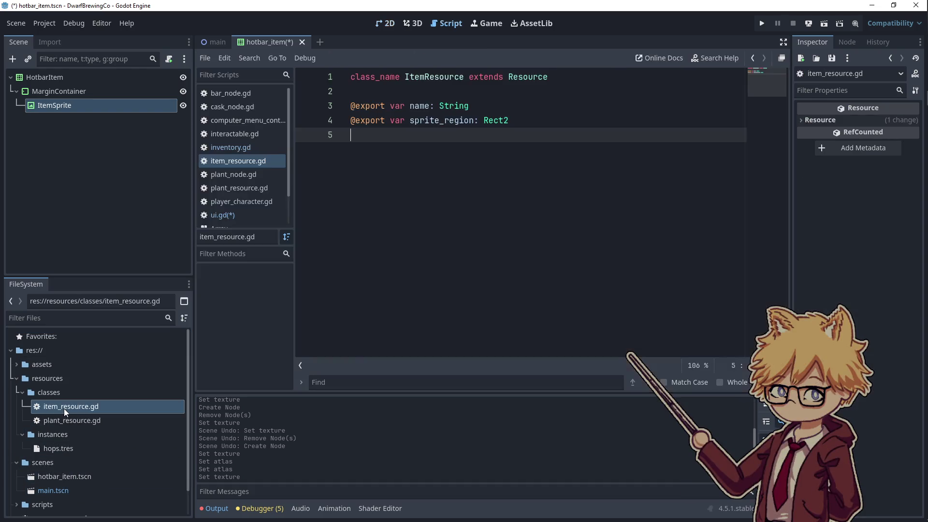
pyautogui.doubleClick(437, 120)
pyautogui.write('at')
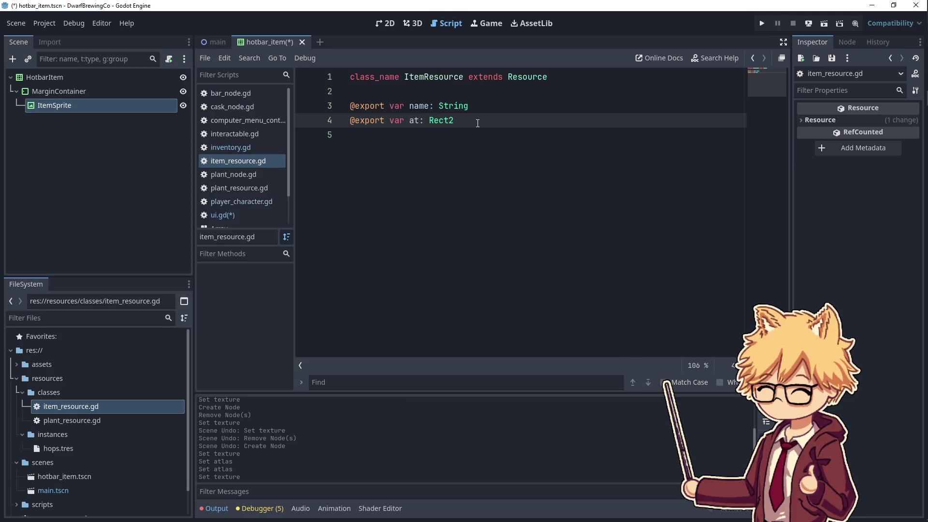
pyautogui.press('BackSpace')
pyautogui.press('BackSpace')
pyautogui.hotkey('ctrl', 'z')
# Add an exported atlas_texture: AtlasTexture property below line 4 and save the script
pyautogui.click(555, 115)
pyautogui.press('Return')
pyautogui.write('@')
pyautogui.write('ar a')
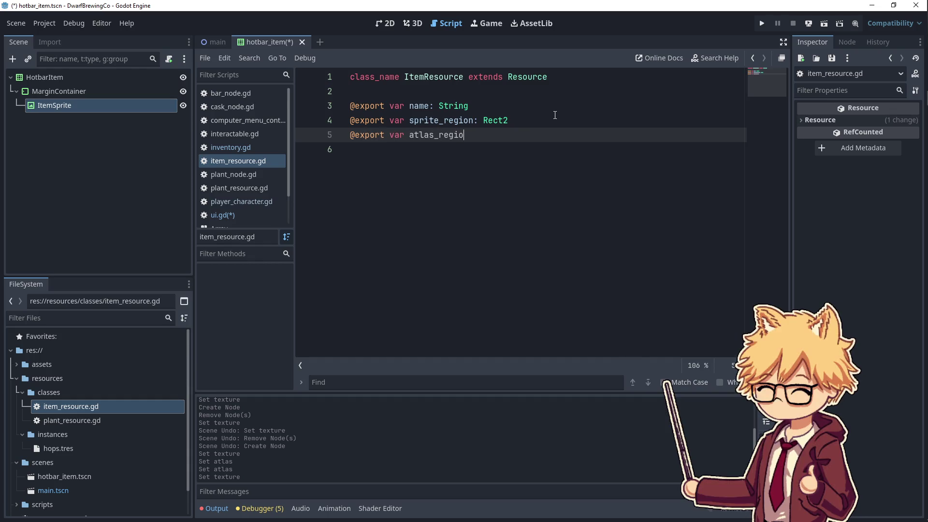
pyautogui.write('tl')
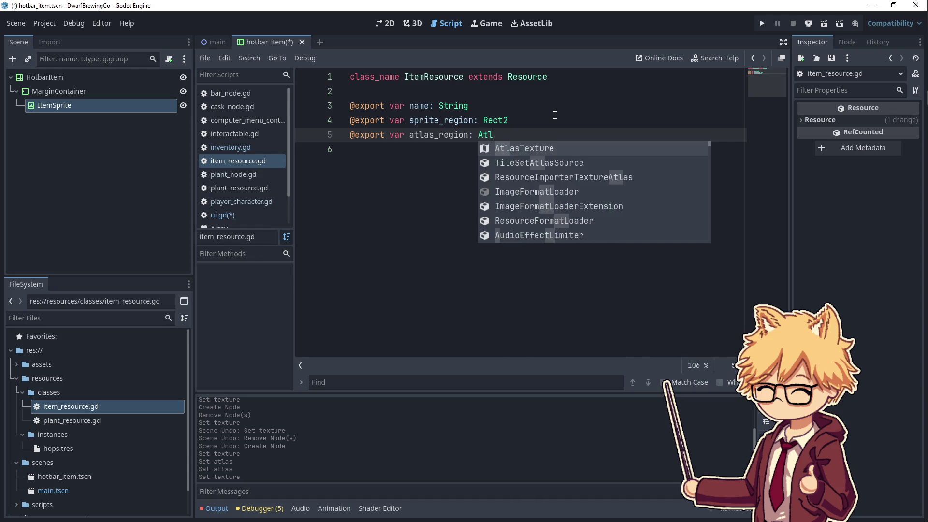
pyautogui.press('Return')
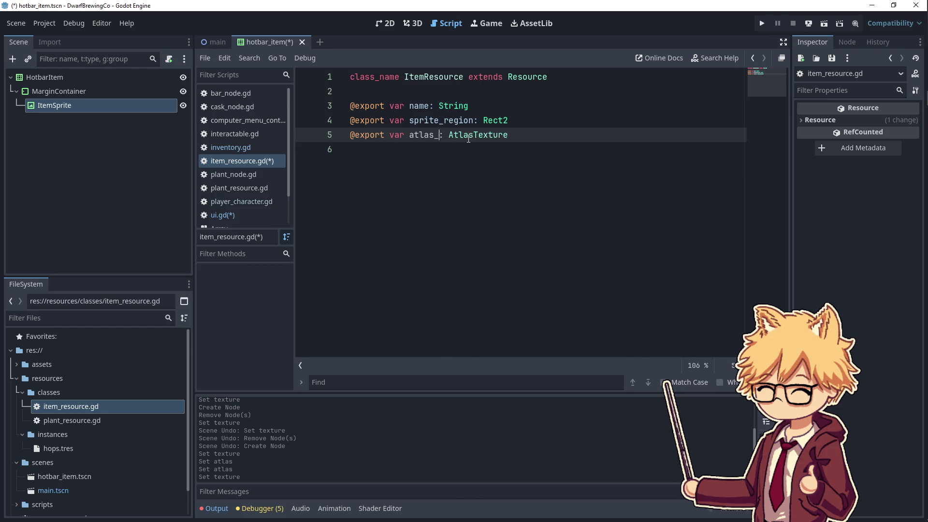
pyautogui.write('re')
pyautogui.press('Down')
pyautogui.hotkey('ctrl', 's')
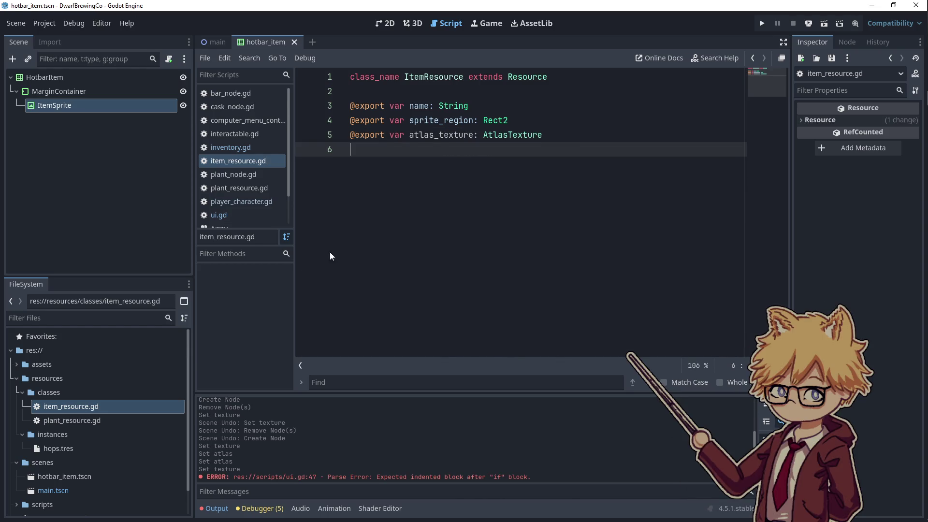
pyautogui.click(72, 448)
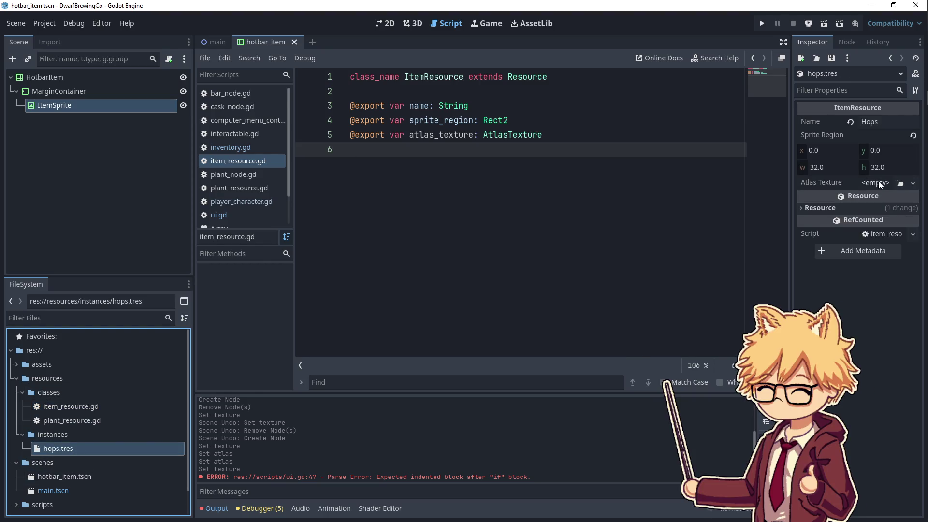
# Give hops.tres a new AtlasTexture whose Atlas is res://assets/item_sprites/spritesheet.png
pyautogui.click(877, 182)
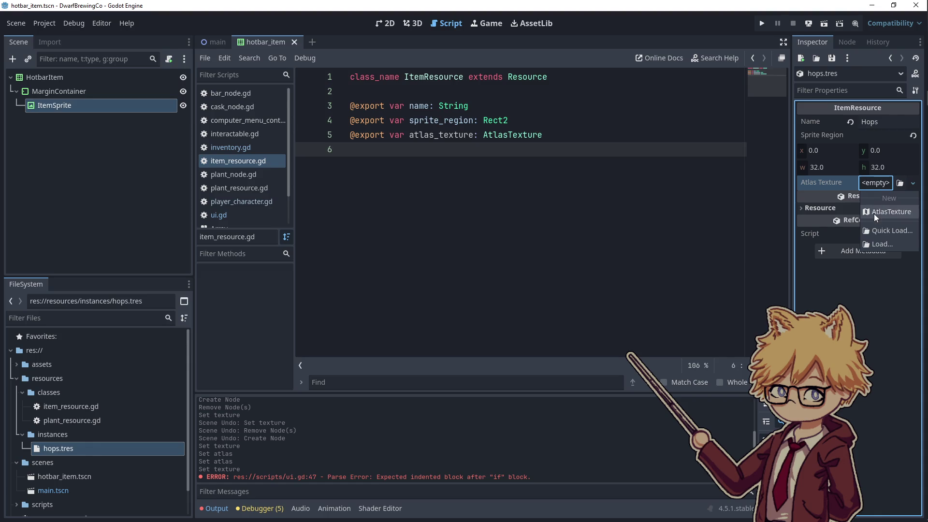
pyautogui.click(875, 214)
pyautogui.click(870, 182)
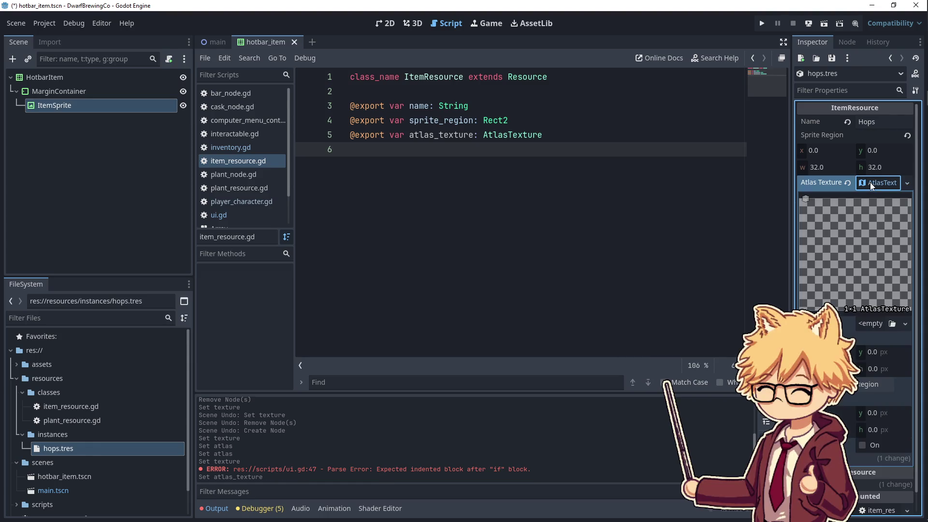
pyautogui.click(880, 323)
pyautogui.click(877, 512)
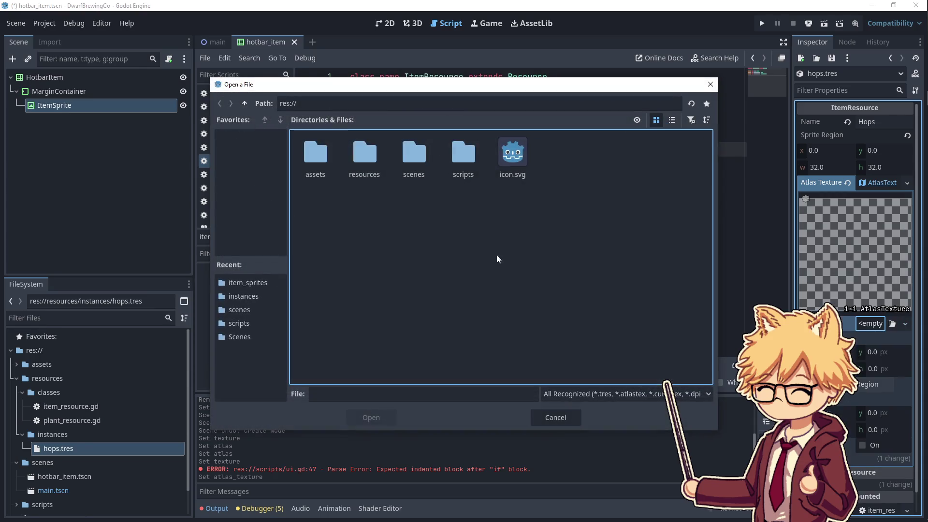
pyautogui.doubleClick(315, 153)
pyautogui.doubleClick(319, 155)
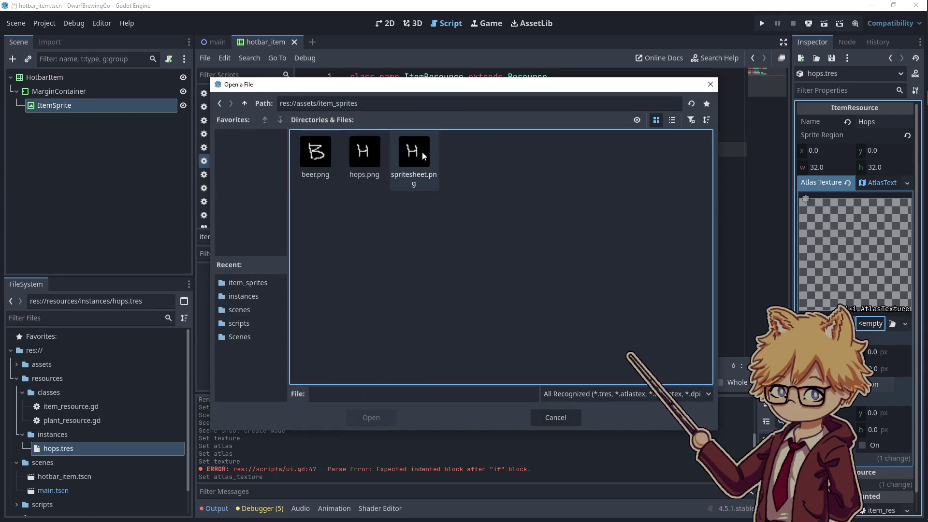
pyautogui.doubleClick(422, 152)
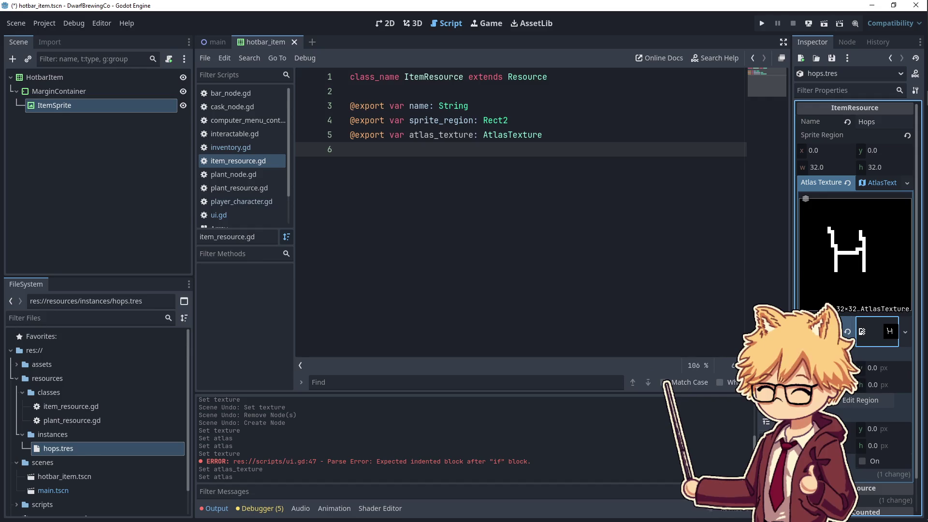
pyautogui.click(904, 198)
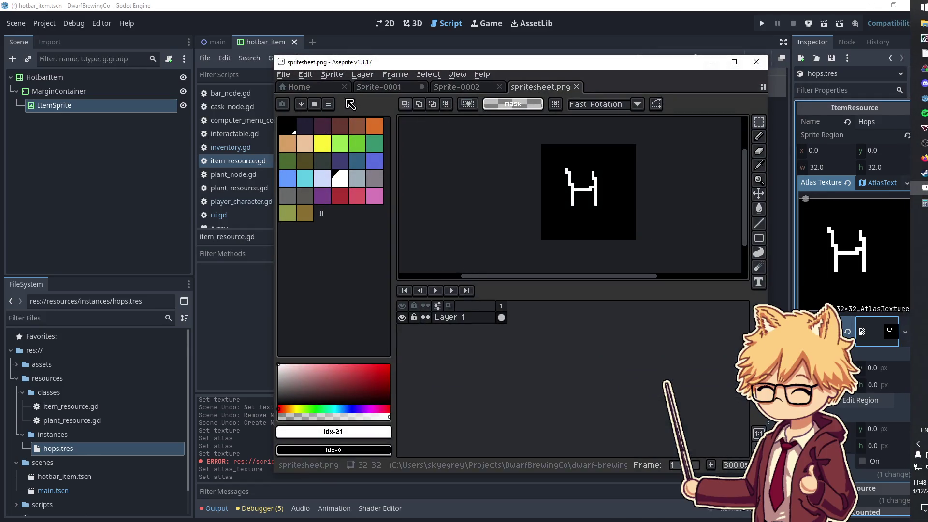
# Resize the spritesheet canvas to 64×32 px, anchored left
pyautogui.click(283, 74)
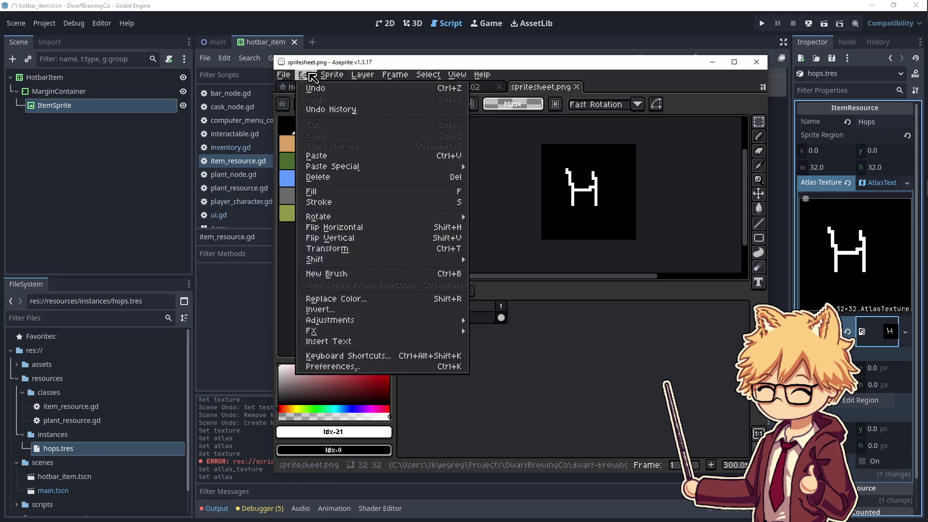
pyautogui.moveTo(338, 79)
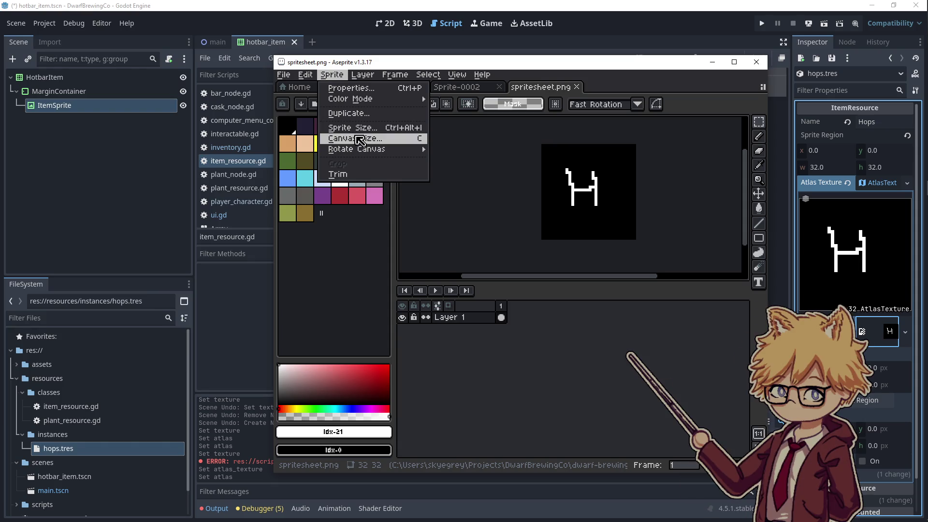
pyautogui.click(360, 139)
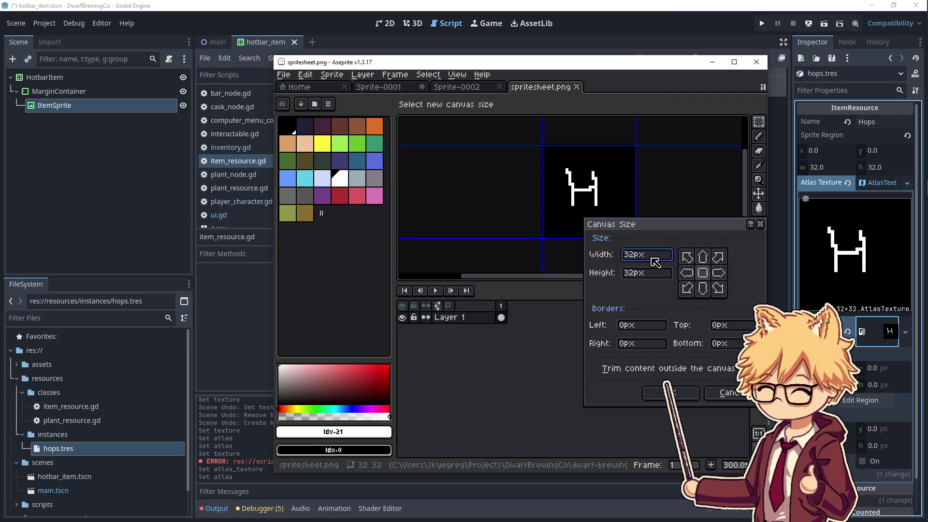
pyautogui.write('2')
pyautogui.press('Tab')
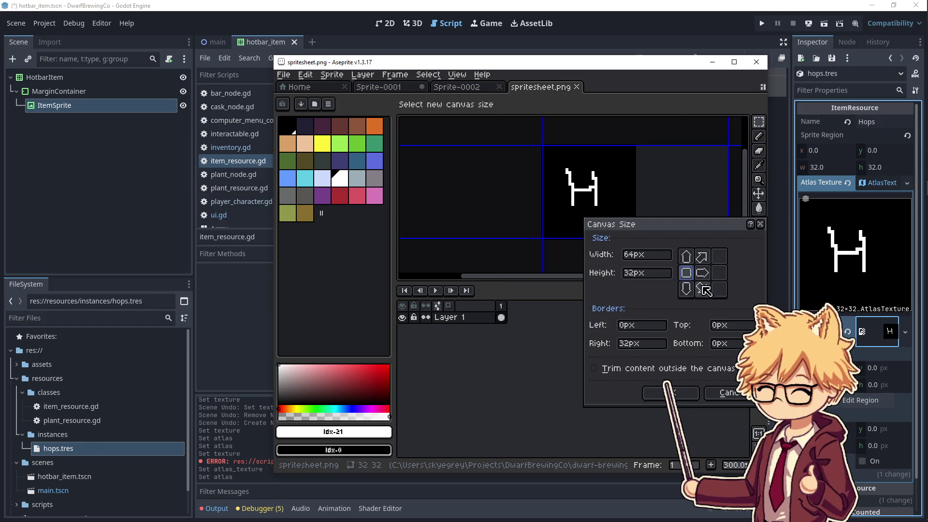
pyautogui.click(679, 394)
# Cycle through the Sprite-0001, Sprite-0002 and start page tabs before returning to the spritesheet
pyautogui.click(430, 90)
pyautogui.click(377, 92)
pyautogui.click(315, 92)
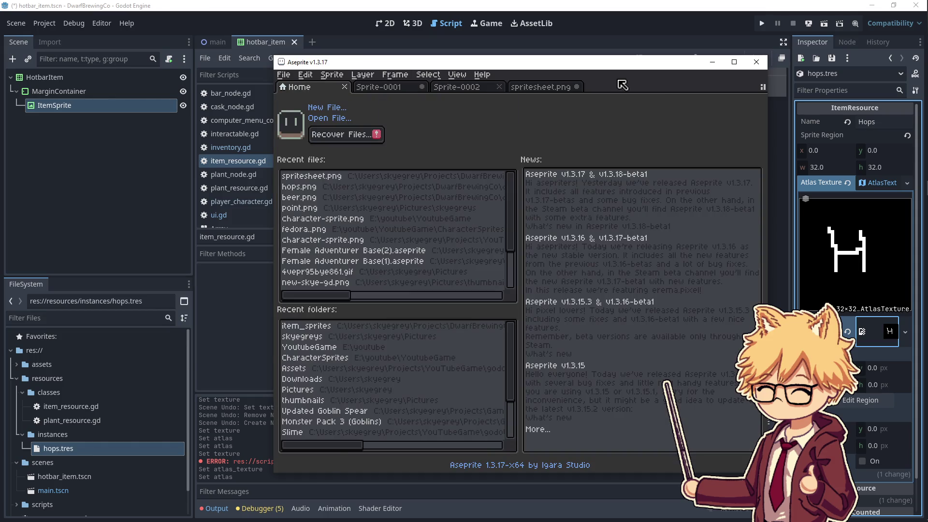
pyautogui.click(542, 87)
pyautogui.click(456, 87)
pyautogui.click(546, 88)
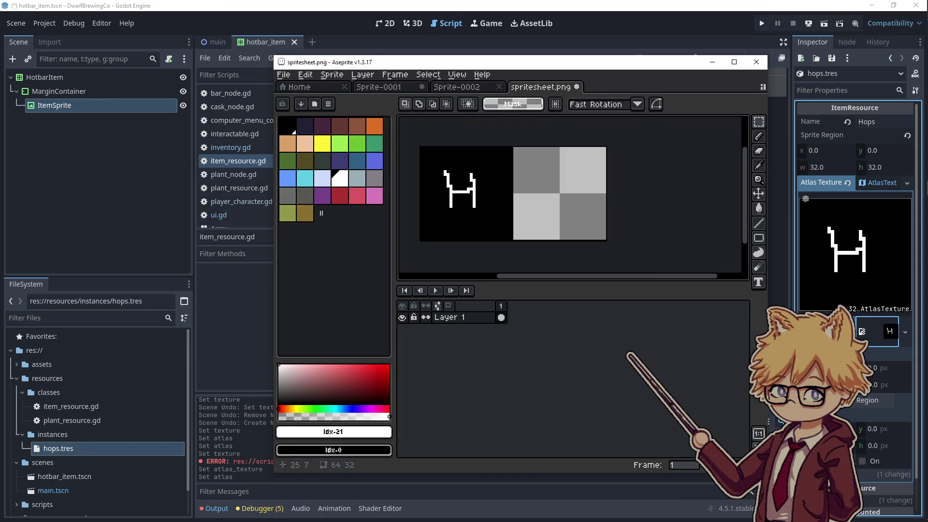
# Pick black from the canvas and set the Paint Bucket's fill pattern to behave like a plain brush
pyautogui.keyDown('alt'); pyautogui.click(566, 192); pyautogui.keyUp('alt')
pyautogui.click(567, 191)
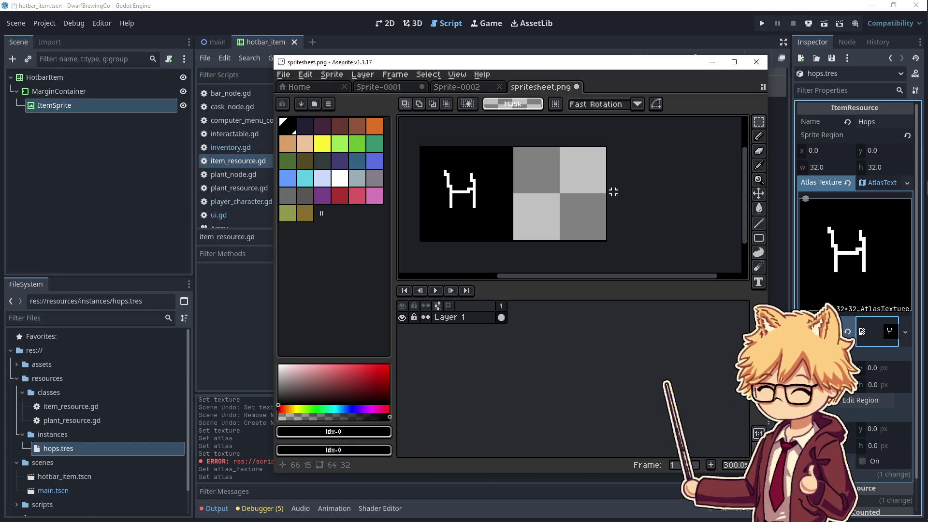
pyautogui.press('g')
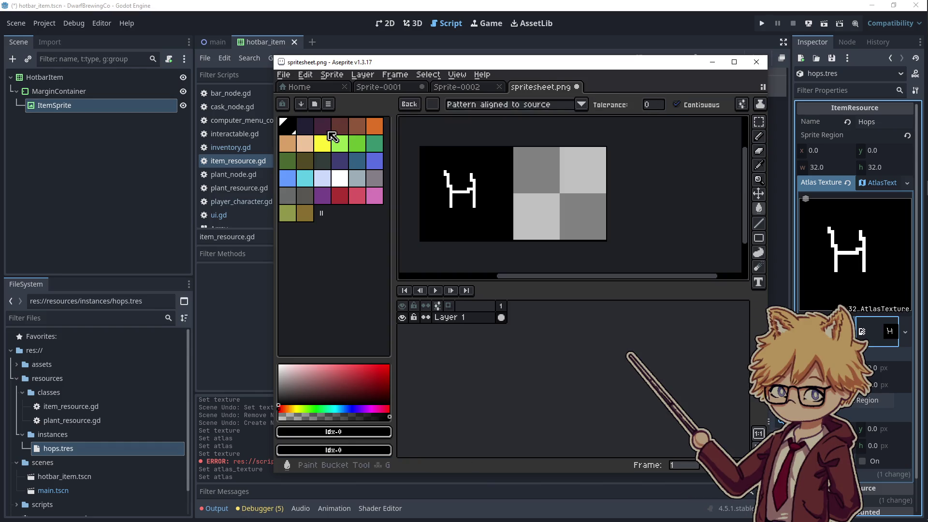
pyautogui.press('m')
pyautogui.press('g')
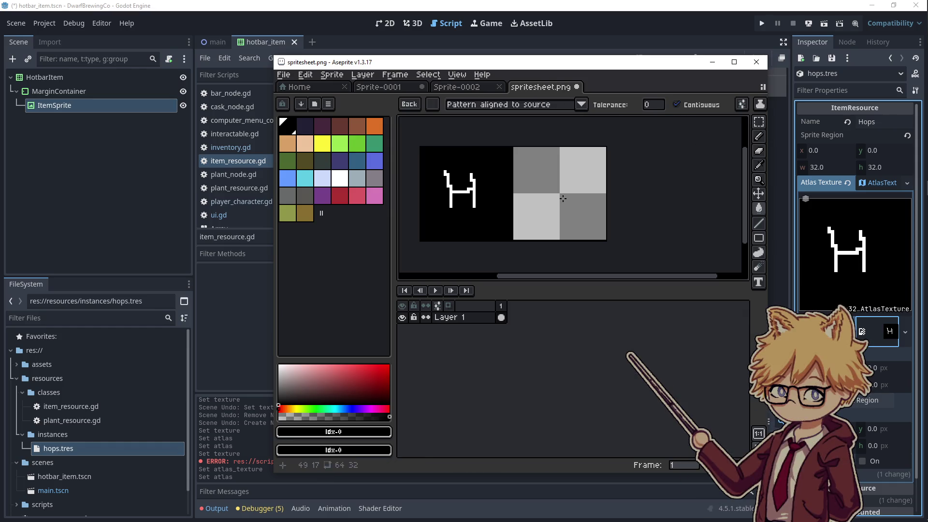
pyautogui.keyDown('alt'); pyautogui.click(498, 179); pyautogui.keyUp('alt')
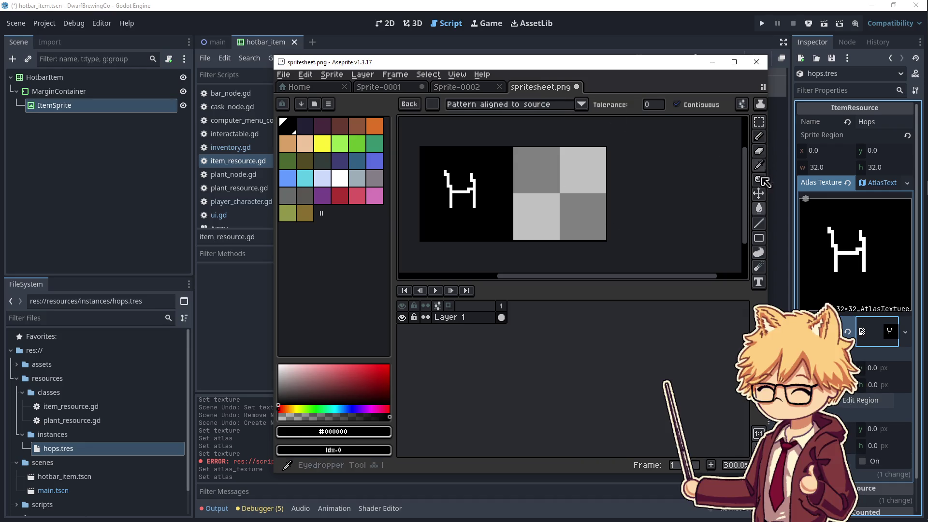
pyautogui.moveTo(769, 218)
pyautogui.mouseDown()
pyautogui.moveTo(582, 204)
pyautogui.moveTo(819, 204)
pyautogui.mouseUp()
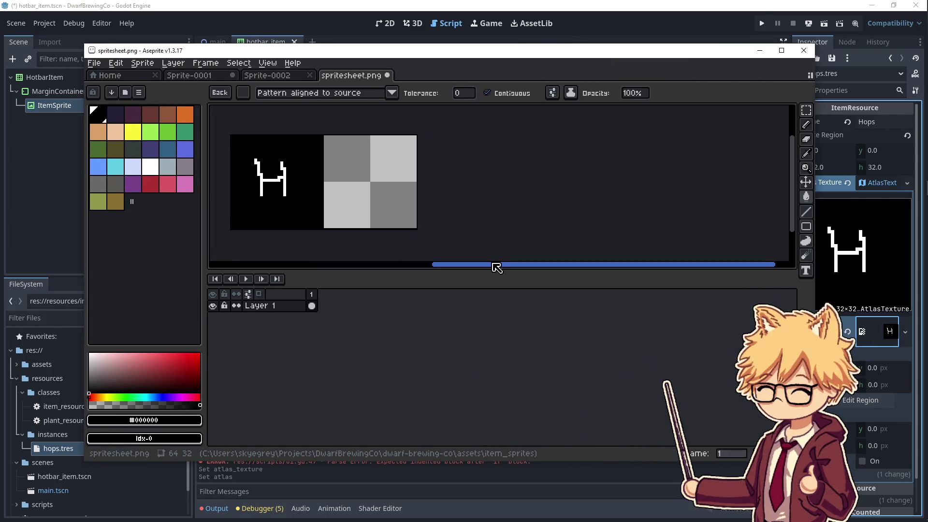
pyautogui.moveTo(495, 265); pyautogui.dragTo(403, 250)
pyautogui.click(340, 94)
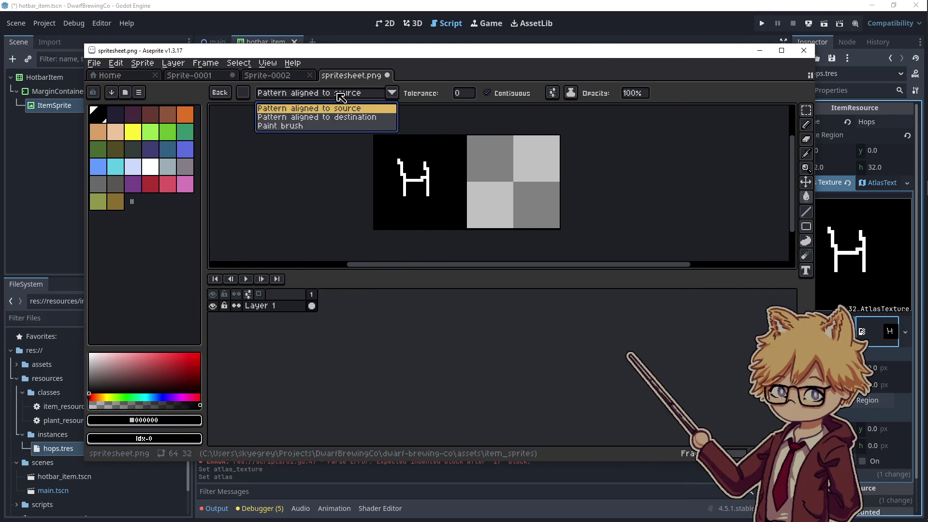
pyautogui.click(309, 126)
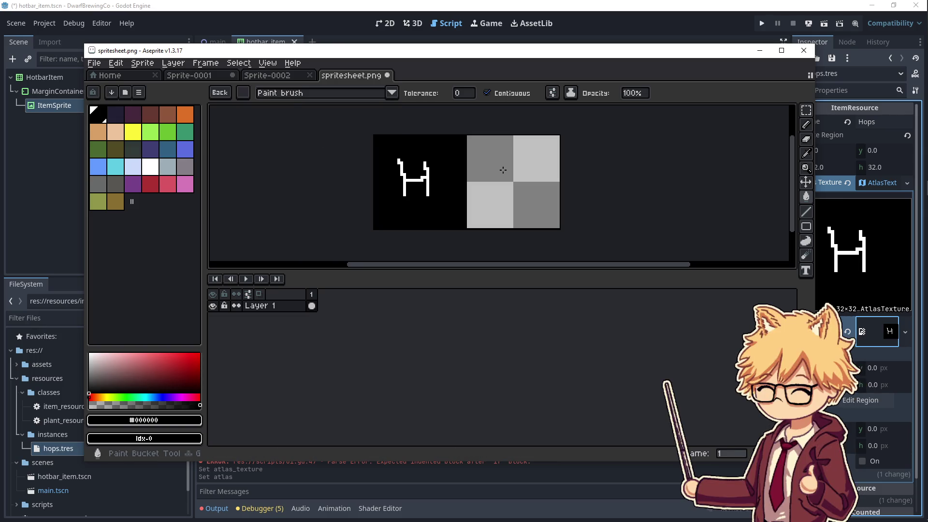
# Fill the empty right half of the spritesheet with black
pyautogui.press('t')
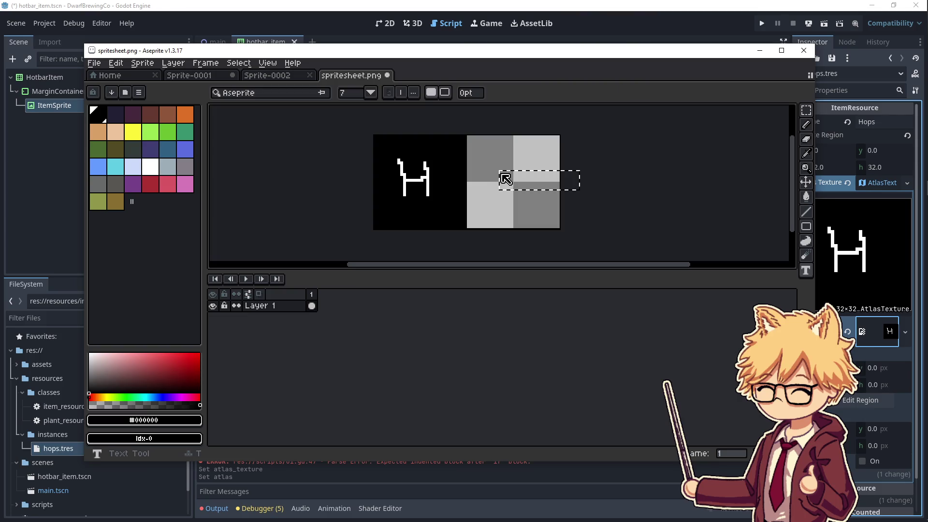
pyautogui.moveTo(352, 127); pyautogui.dragTo(605, 245)
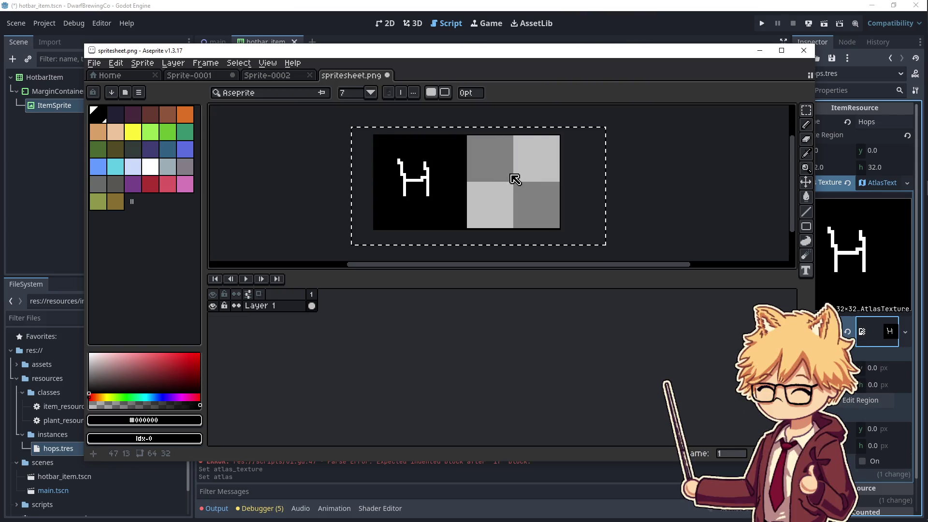
pyautogui.press('Escape')
pyautogui.click(378, 179)
pyautogui.press('g')
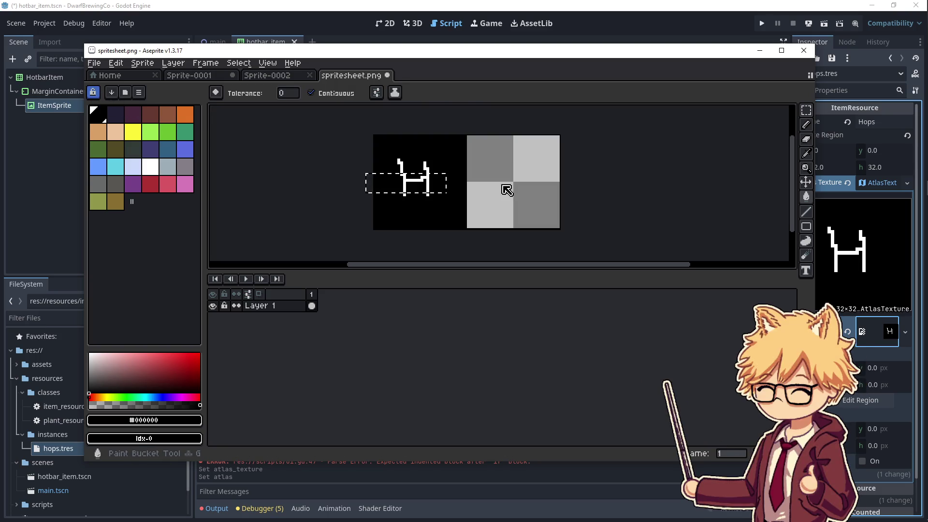
pyautogui.click(524, 190)
# Draw a white B icon on the right half with the Pencil and save spritesheet.png
pyautogui.click(147, 167)
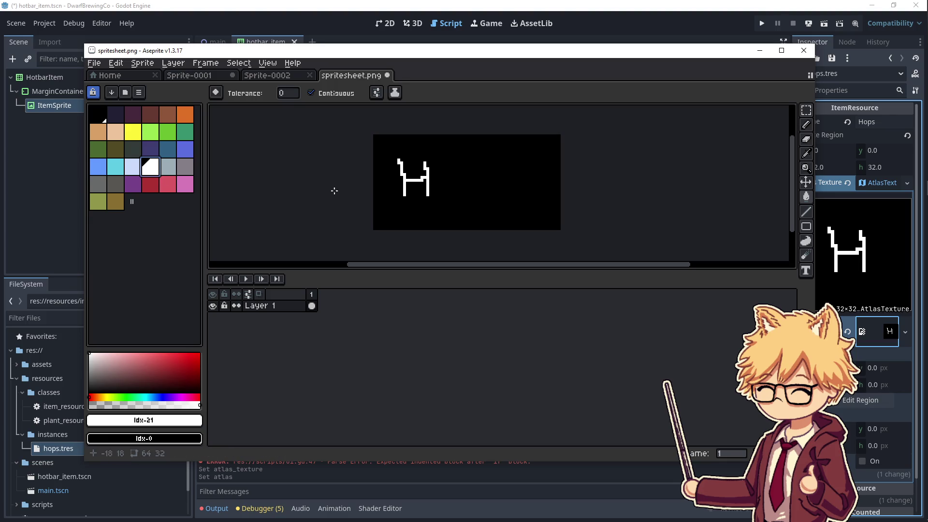
pyautogui.press('b')
pyautogui.moveTo(493, 160); pyautogui.dragTo(501, 197)
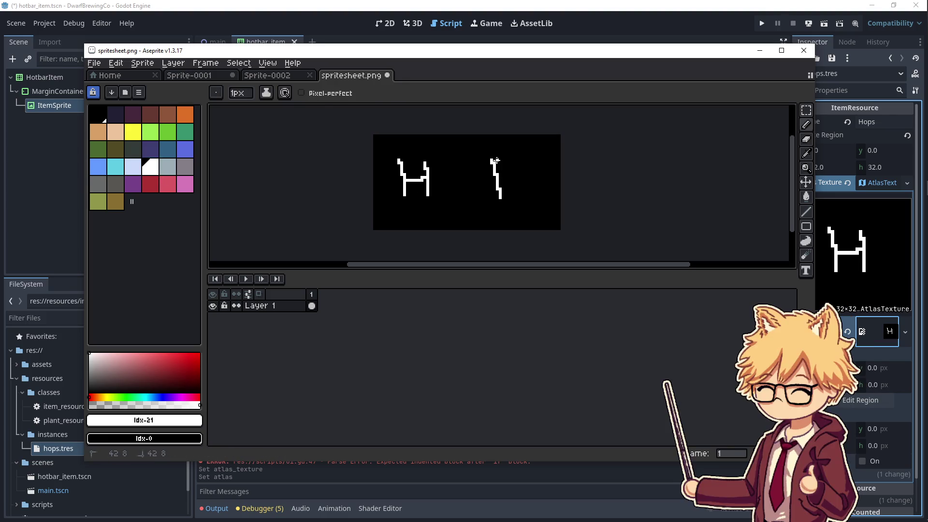
pyautogui.hotkey('ctrl', 's')
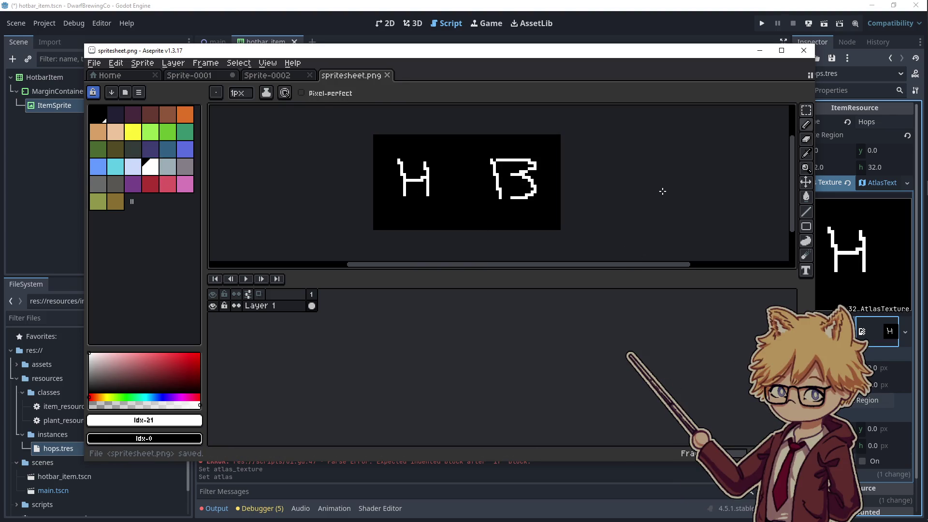
# Minimize Aseprite to check the atlas_texture line in Godot, then switch back to Aseprite
pyautogui.click(759, 51)
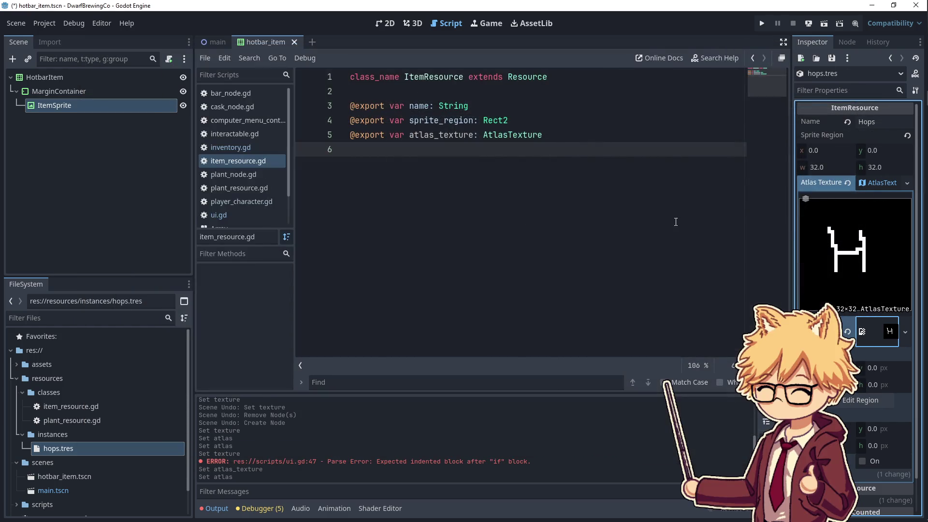
pyautogui.doubleClick(442, 136)
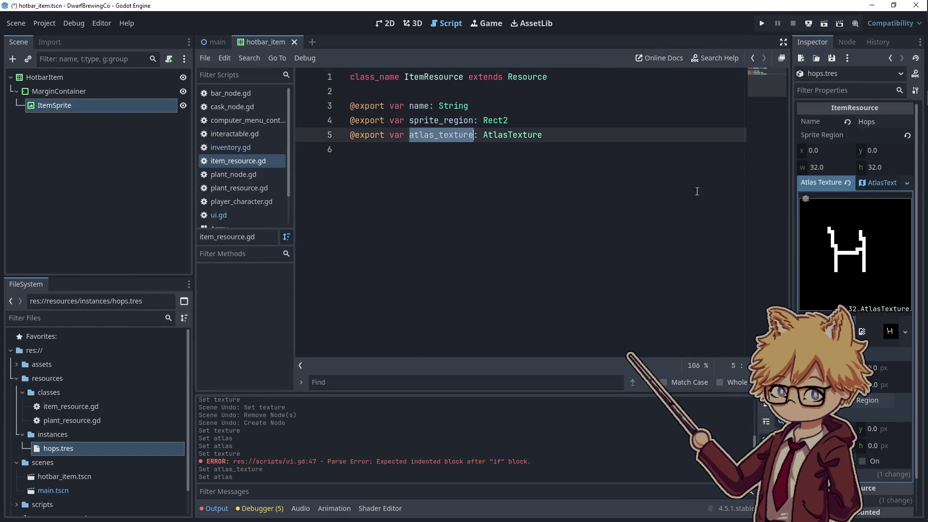
pyautogui.press('Down')
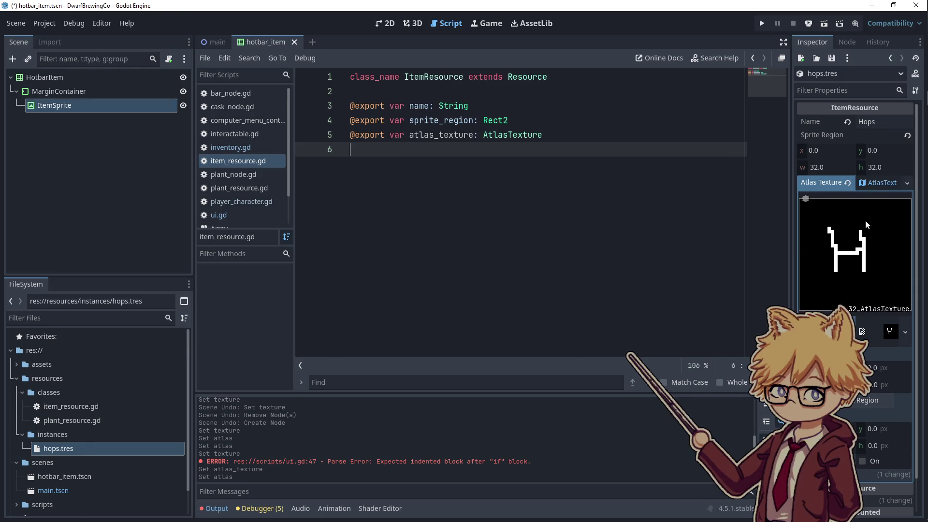
pyautogui.hotkey('alt', 'Tab')
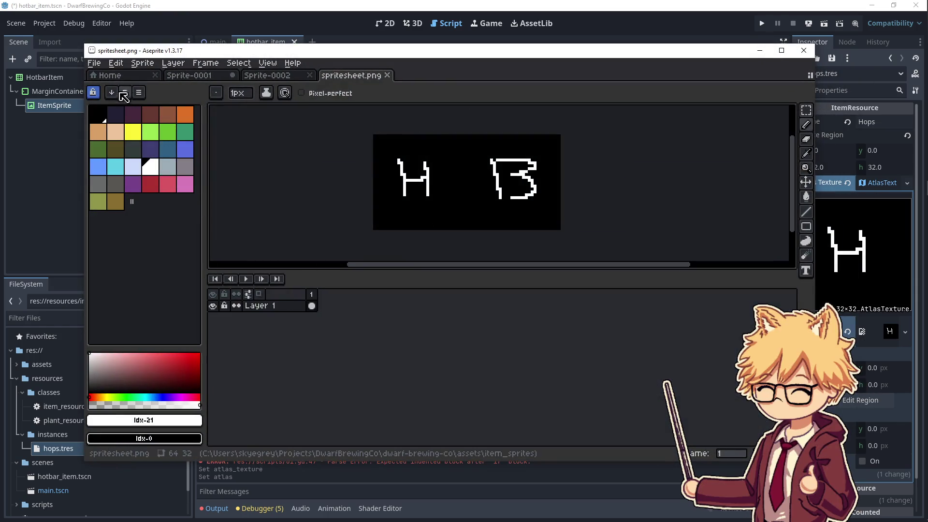
# Re-export the 64×32 spritesheet with the hops and line-art icons, then minimize Aseprite
pyautogui.click(94, 63)
pyautogui.press('Left')
pyautogui.moveTo(109, 158)
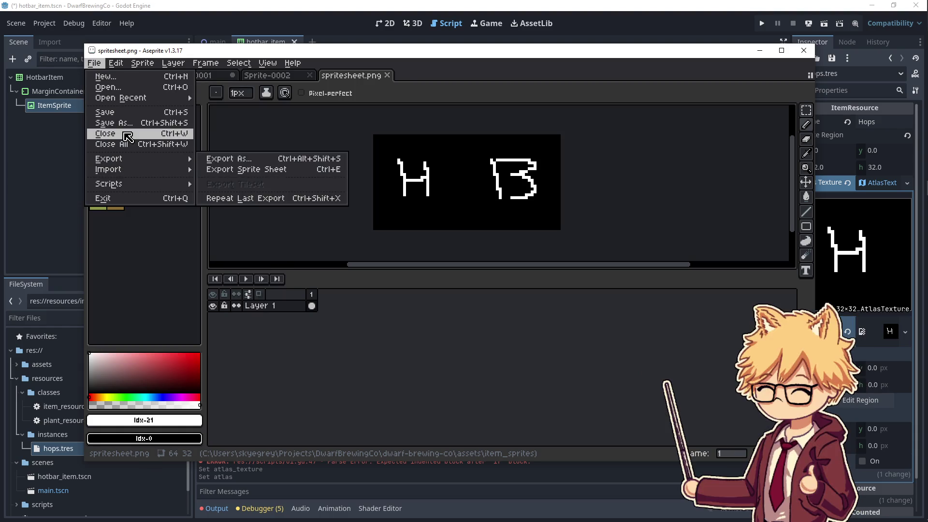
pyautogui.click(223, 161)
pyautogui.click(247, 231)
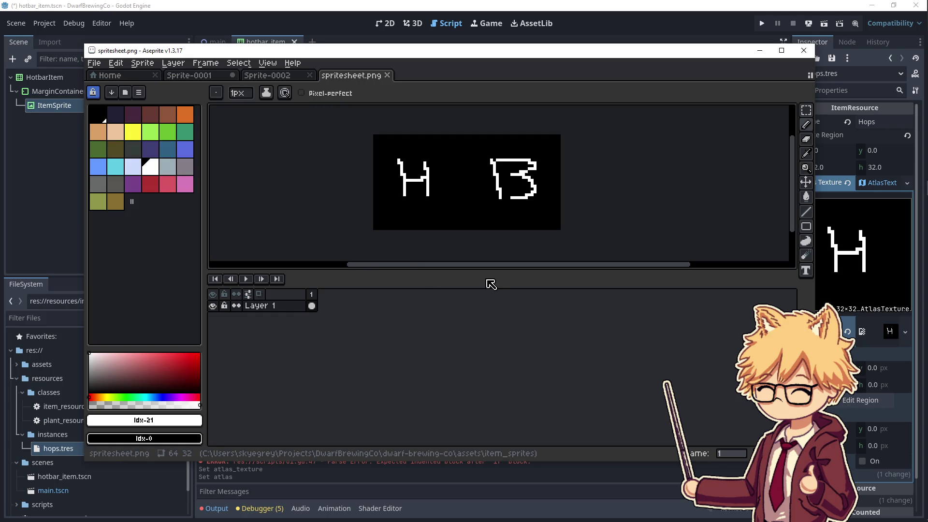
pyautogui.click(760, 52)
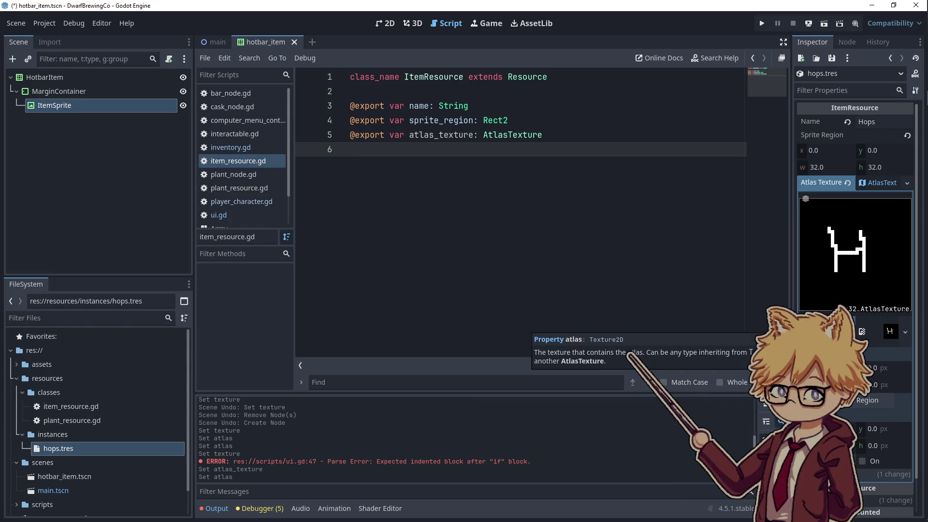
# Clear Hops.tres's Atlas Texture, browse res://assets/item_sprites for an image, then switch back to Aseprite
pyautogui.click(848, 182)
pyautogui.click(882, 182)
pyautogui.click(871, 243)
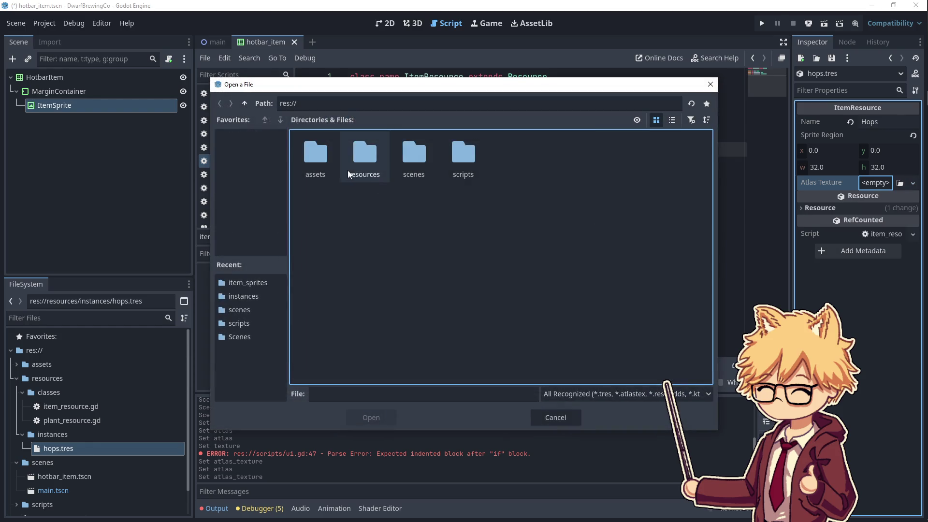
pyautogui.doubleClick(315, 171)
pyautogui.doubleClick(316, 174)
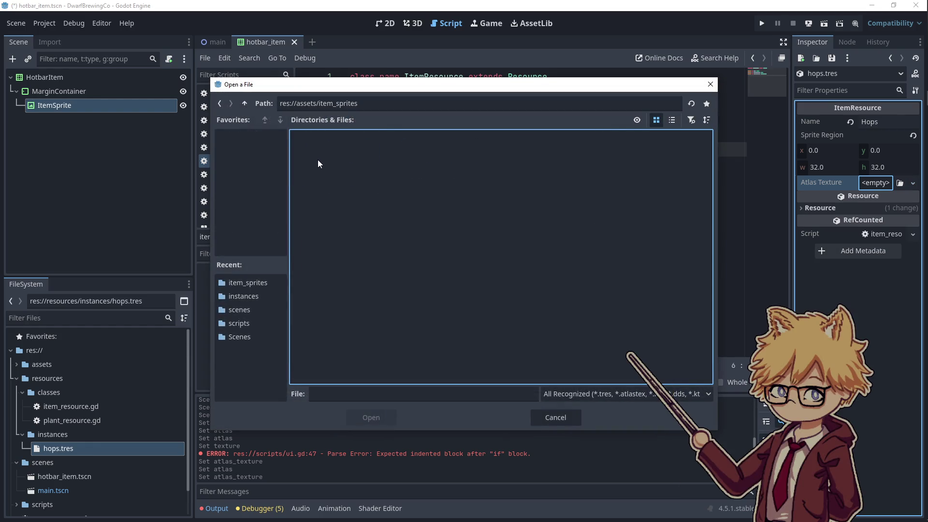
pyautogui.click(245, 103)
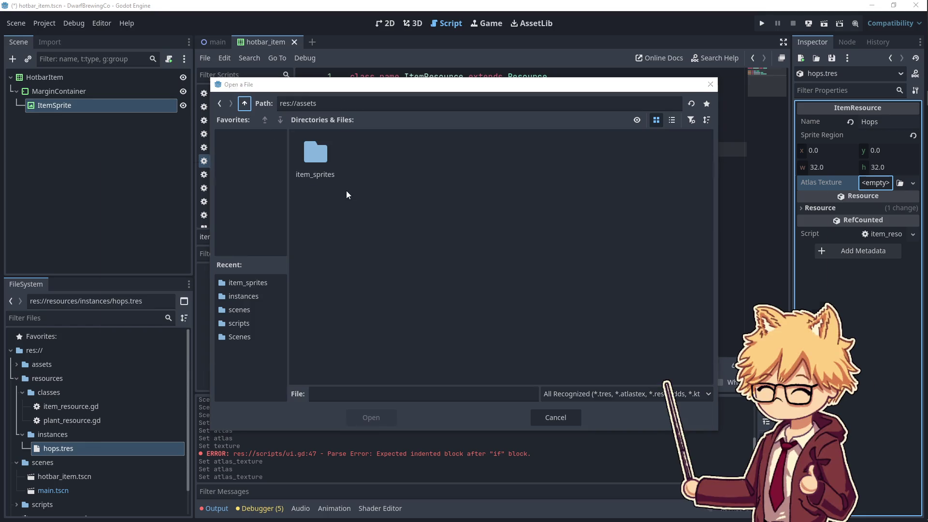
pyautogui.hotkey('alt', 'Tab')
pyautogui.click(94, 63)
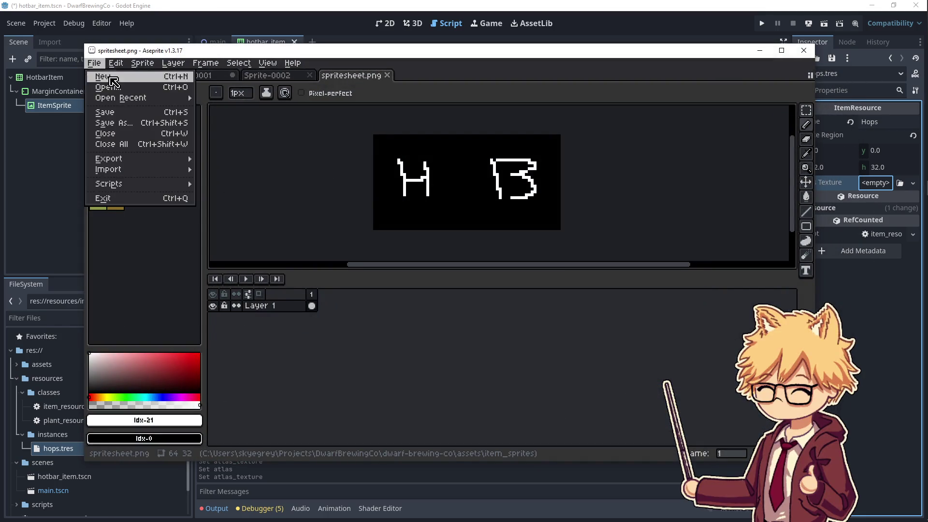
# Back out of Aseprite's sprite sheet export options and start an image Export As instead
pyautogui.moveTo(131, 159)
pyautogui.click(224, 169)
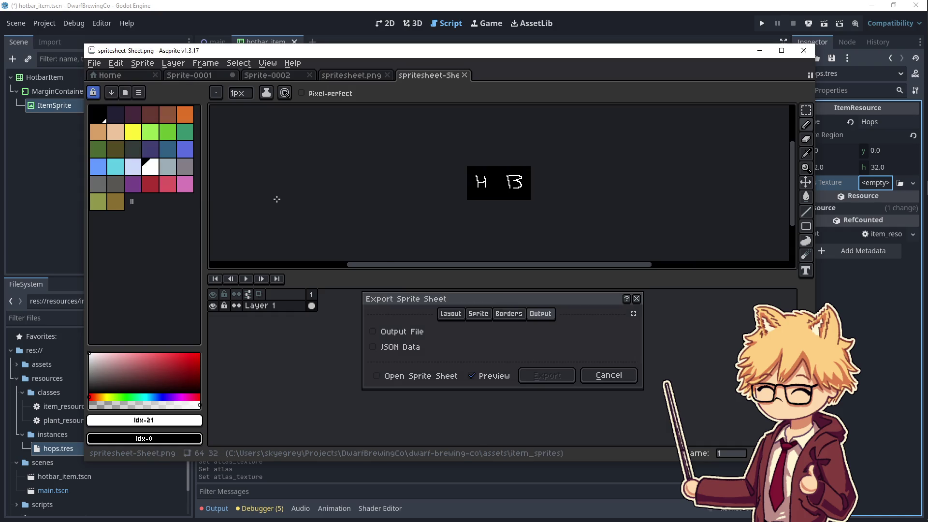
pyautogui.click(609, 377)
pyautogui.click(100, 66)
pyautogui.moveTo(135, 159)
pyautogui.click(298, 159)
# Target spritesheet.png as the export file, then abandon the export after the overwrite warning
pyautogui.click(328, 101)
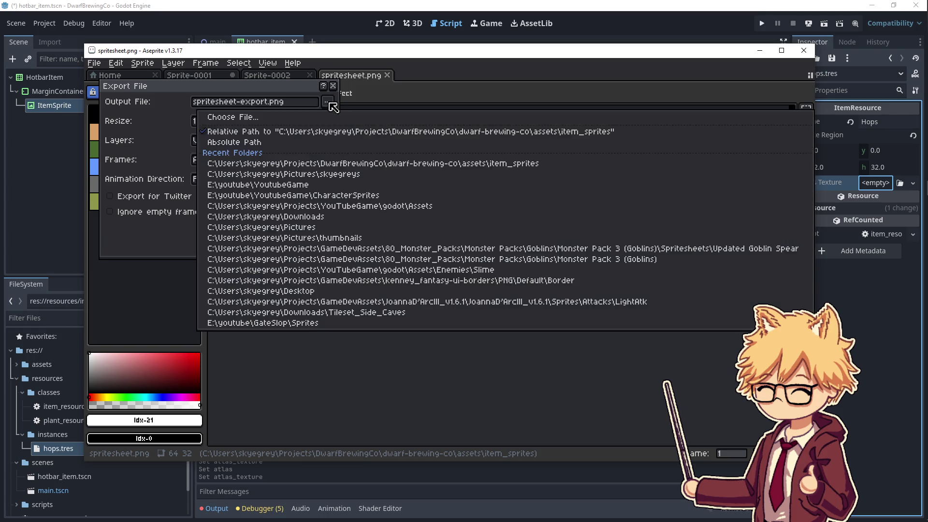
pyautogui.click(271, 114)
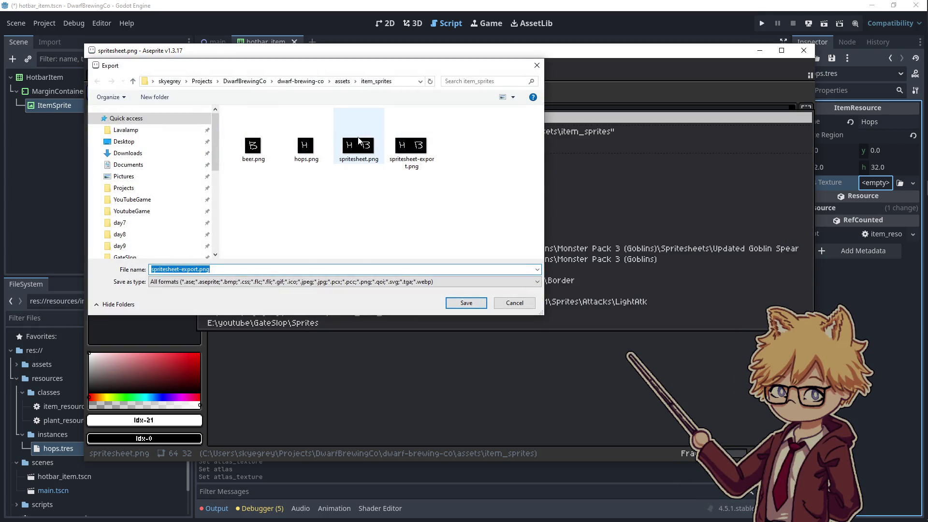
pyautogui.doubleClick(358, 141)
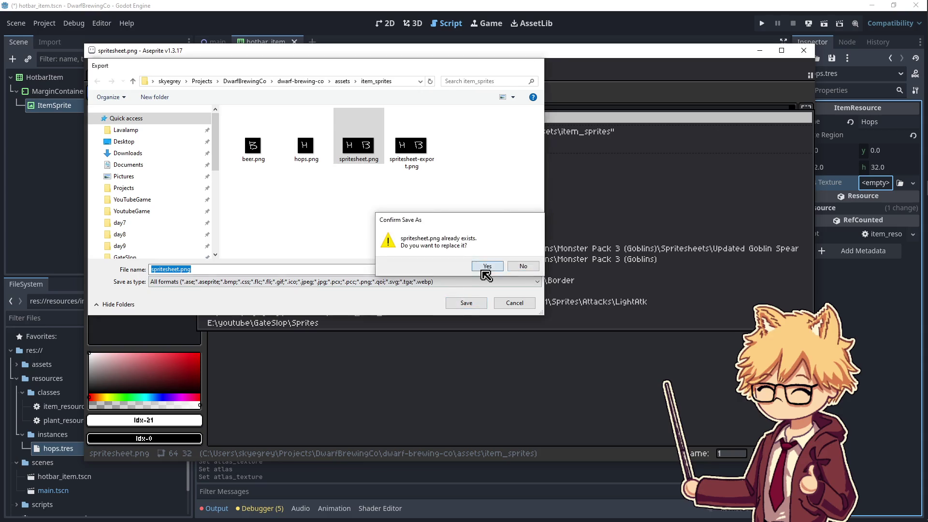
pyautogui.click(483, 267)
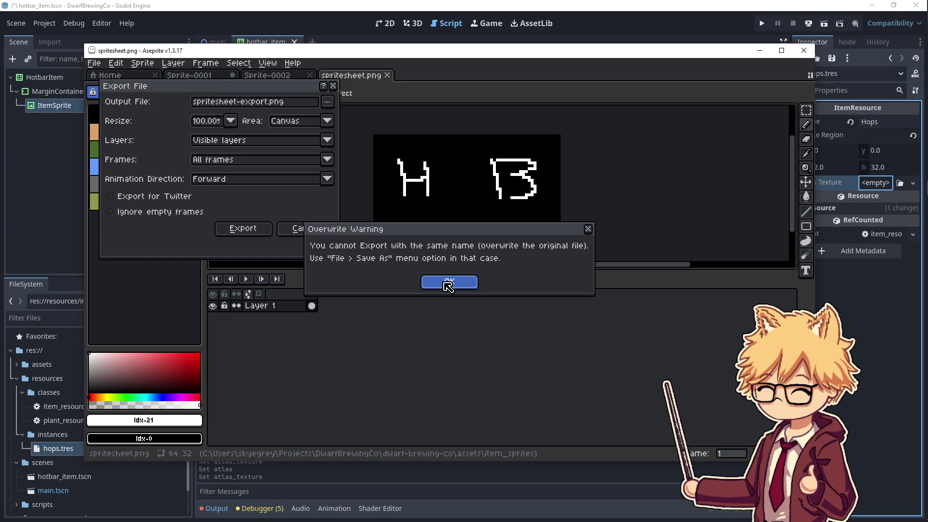
pyautogui.click(448, 285)
pyautogui.click(466, 303)
pyautogui.click(305, 229)
# Return to the spritesheet.png document, save it in place, and minimize Aseprite
pyautogui.click(110, 76)
pyautogui.click(94, 63)
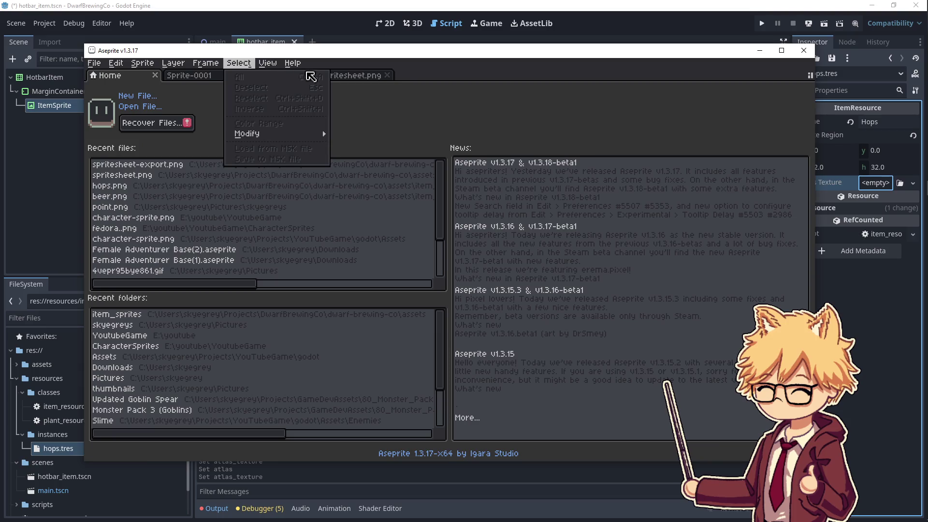
pyautogui.click(350, 77)
pyautogui.click(93, 63)
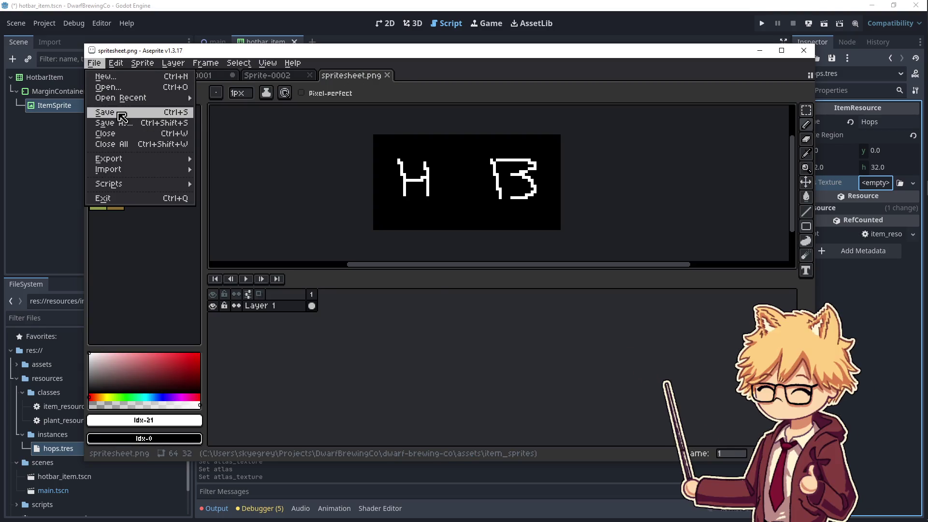
pyautogui.click(107, 112)
pyautogui.click(759, 50)
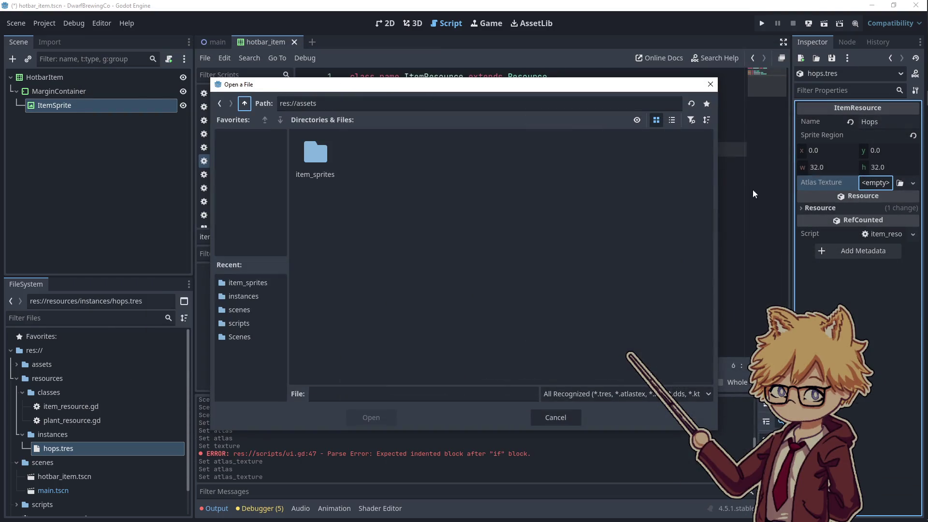
# Dismiss the file browser and give Hops.tres a new AtlasTexture
pyautogui.doubleClick(315, 159)
pyautogui.click(710, 84)
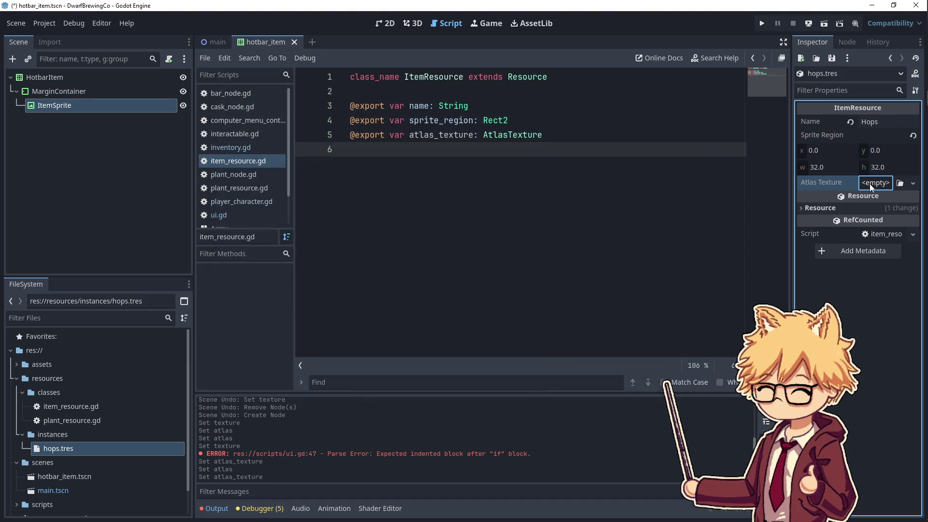
pyautogui.click(876, 184)
pyautogui.click(880, 213)
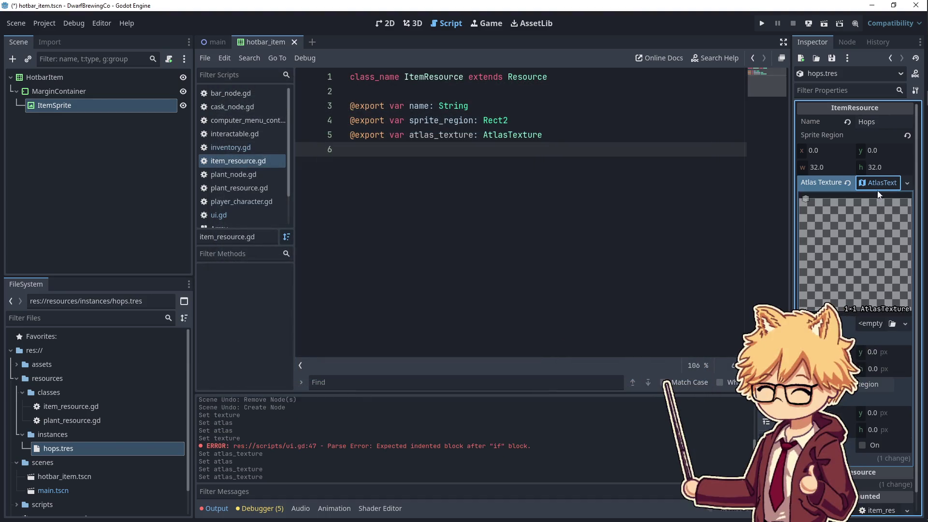
# Load res://assets/item_sprites/spritesheet.png as the AtlasTexture's atlas image
pyautogui.click(879, 320)
pyautogui.click(863, 357)
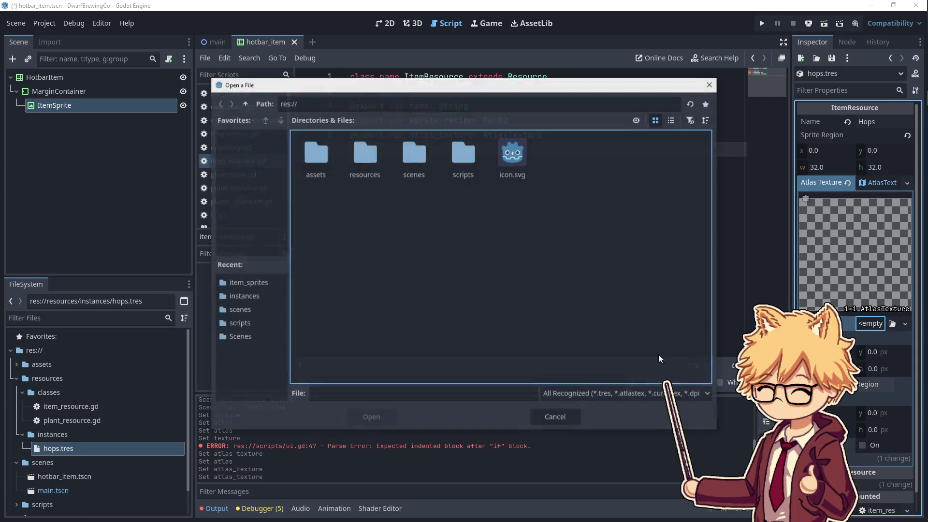
pyautogui.doubleClick(319, 152)
pyautogui.doubleClick(319, 152)
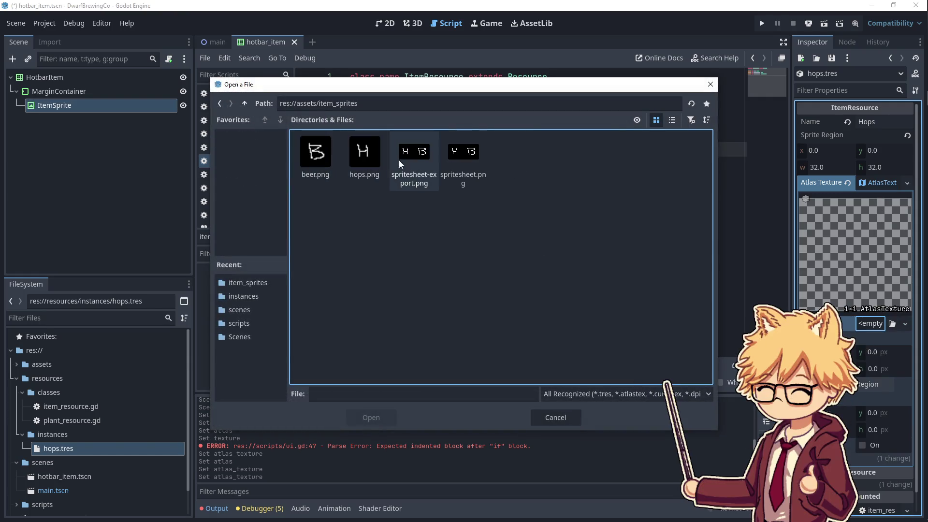
pyautogui.doubleClick(454, 153)
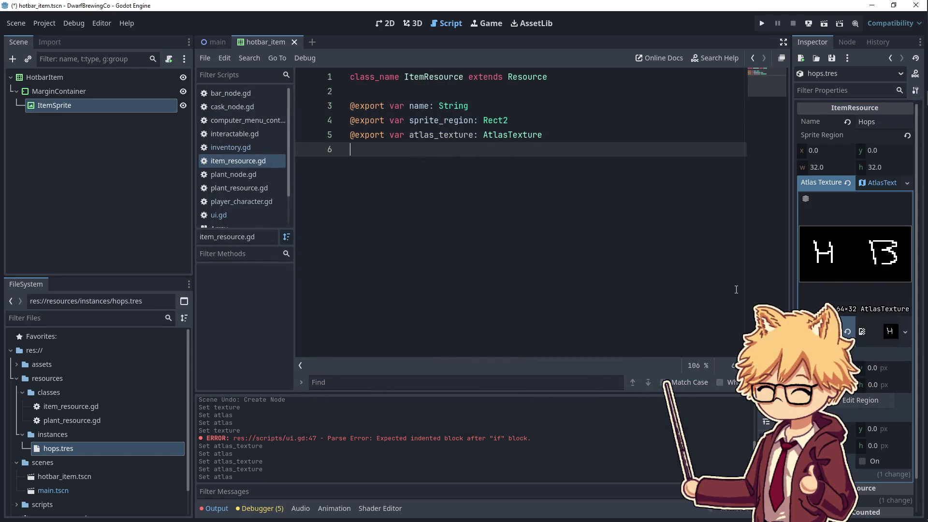
# Set the atlas region height to 32, leaving x and y at 0
pyautogui.scroll(-2, 854, 319)
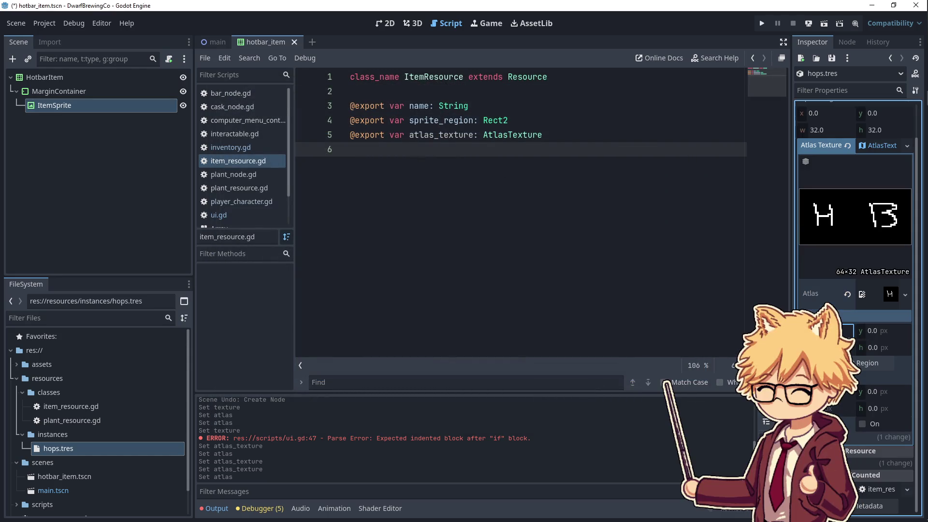
pyautogui.write('32')
pyautogui.press('Tab')
pyautogui.write('32')
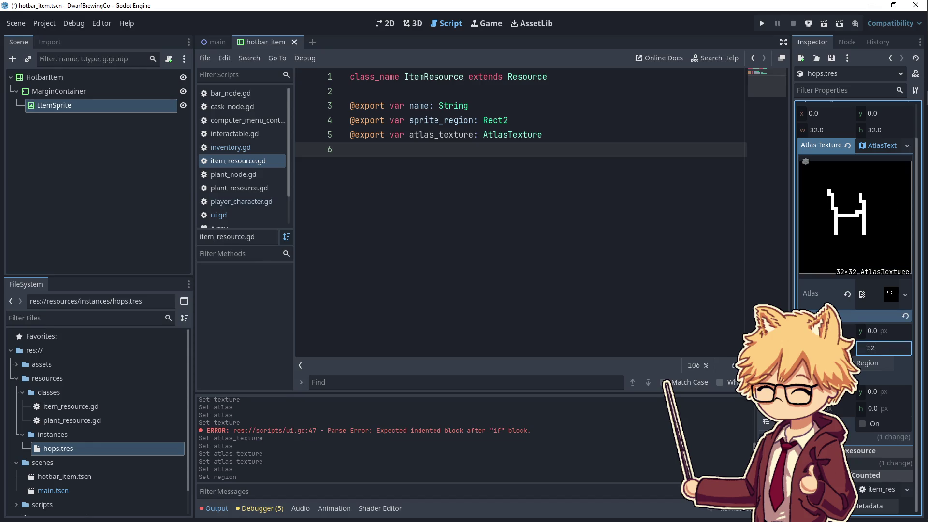
pyautogui.press('Return')
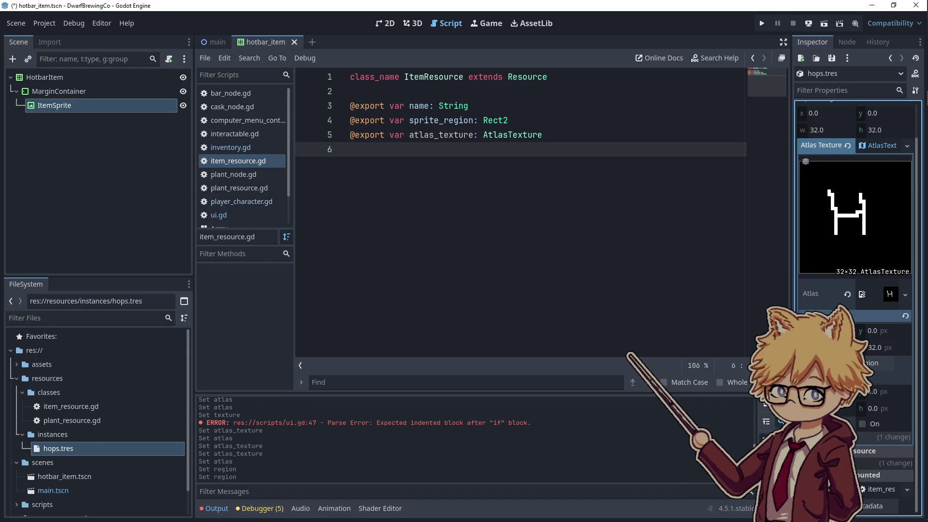
pyautogui.click(847, 331)
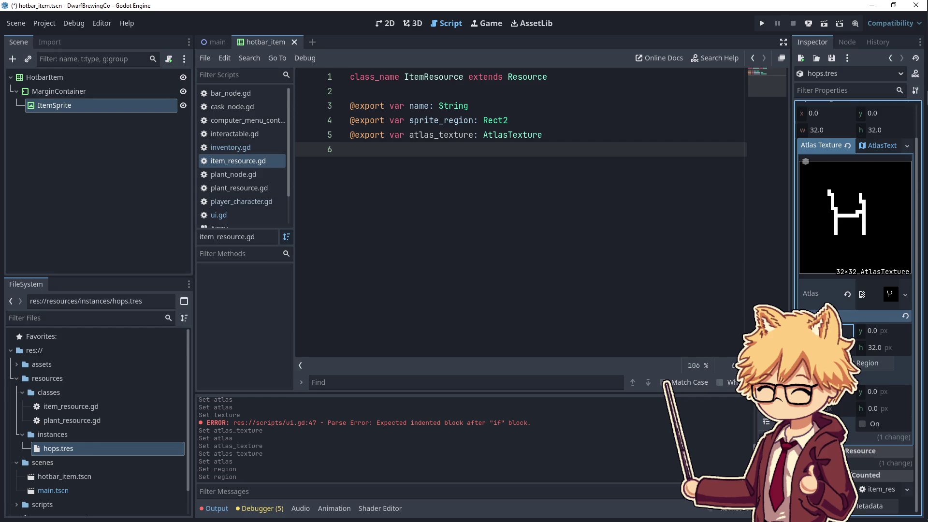
pyautogui.press('Tab')
pyautogui.hotkey('shift', 'Tab')
pyautogui.click(594, 256)
# Cancel a Save Scene As attempt and select the MarginContainer node
pyautogui.hotkey('ctrl', 'shift', 's')
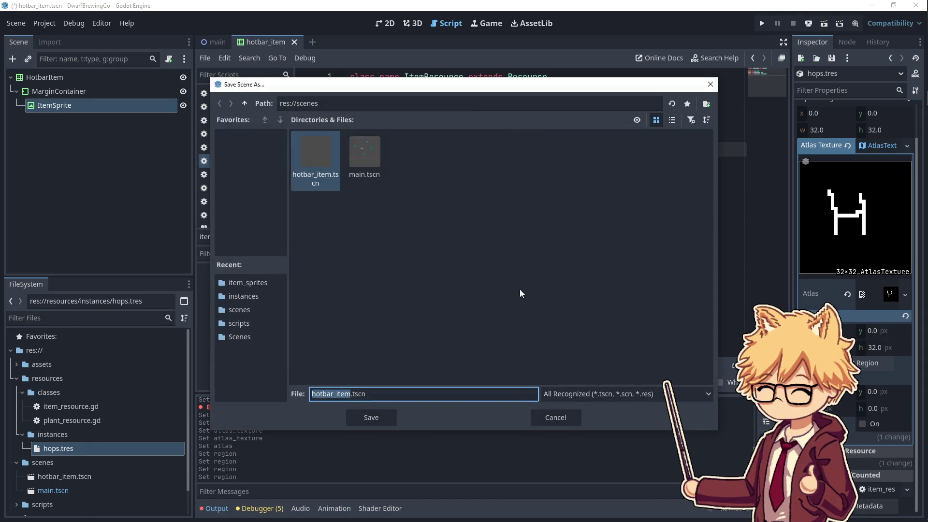
pyautogui.click(549, 423)
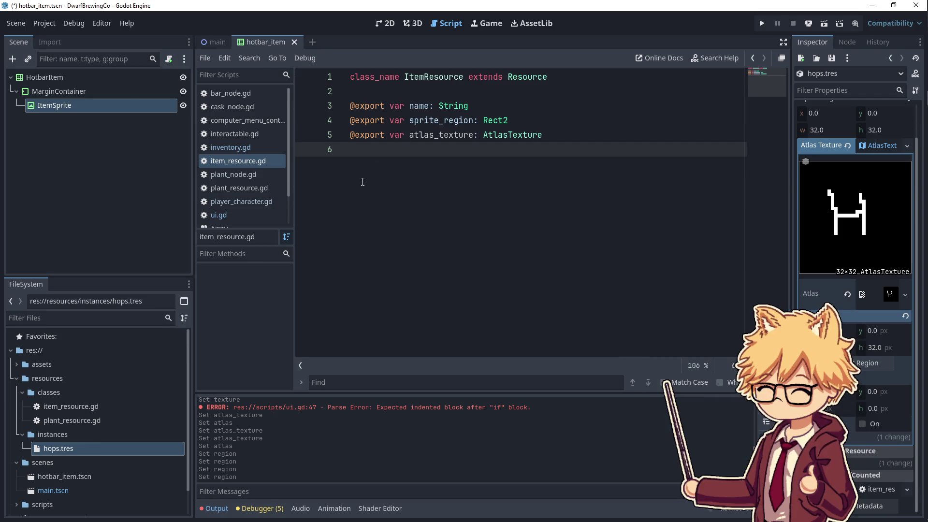
pyautogui.click(116, 88)
pyautogui.click(104, 105)
pyautogui.click(146, 92)
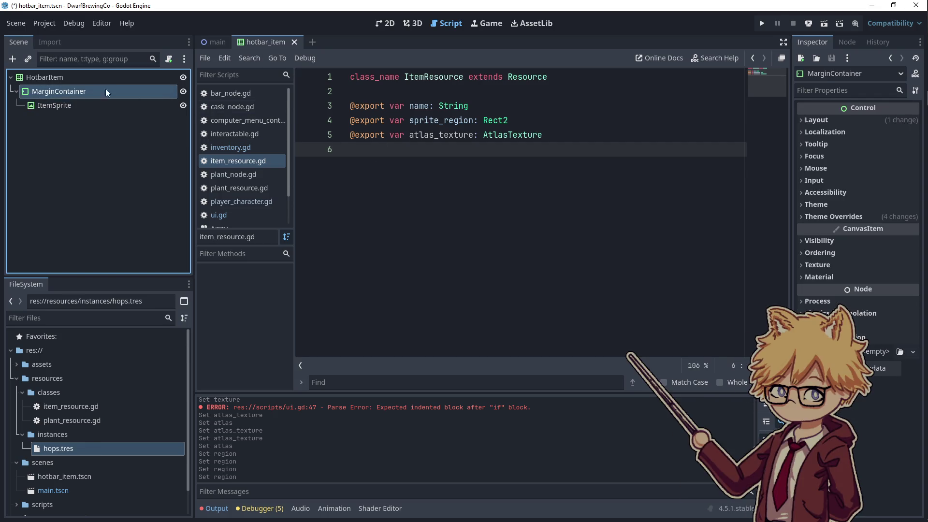
# Give ItemSprite a new AtlasTexture using spritesheet.png and save the hotbar item scene
pyautogui.click(106, 105)
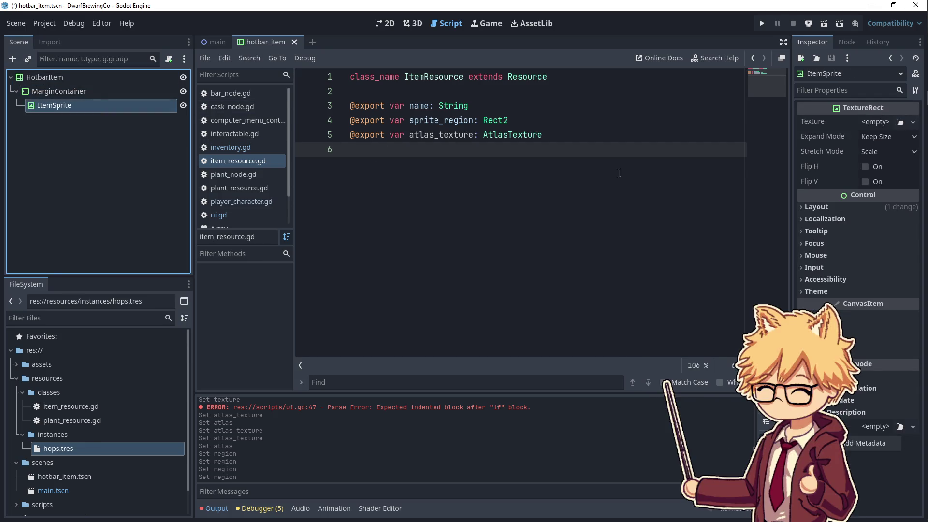
pyautogui.click(881, 123)
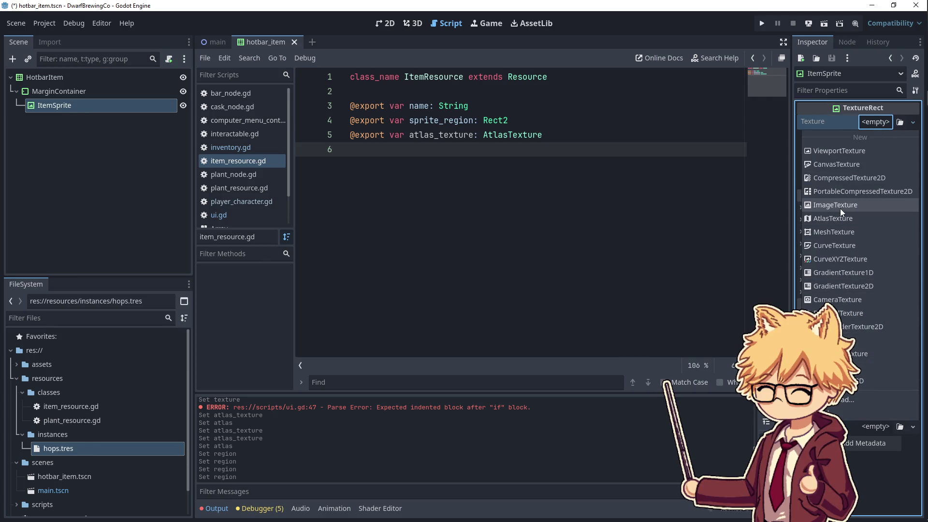
pyautogui.click(843, 218)
pyautogui.click(876, 262)
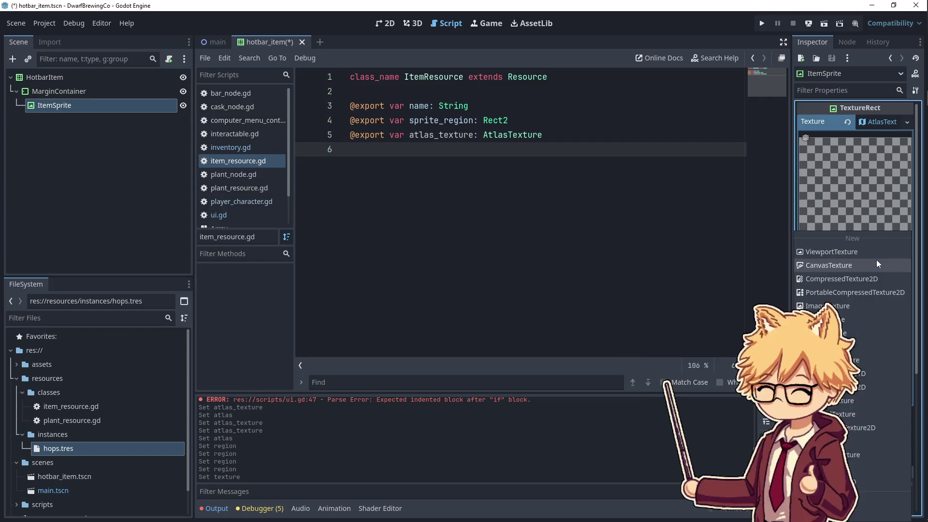
pyautogui.click(875, 509)
pyautogui.doubleClick(314, 159)
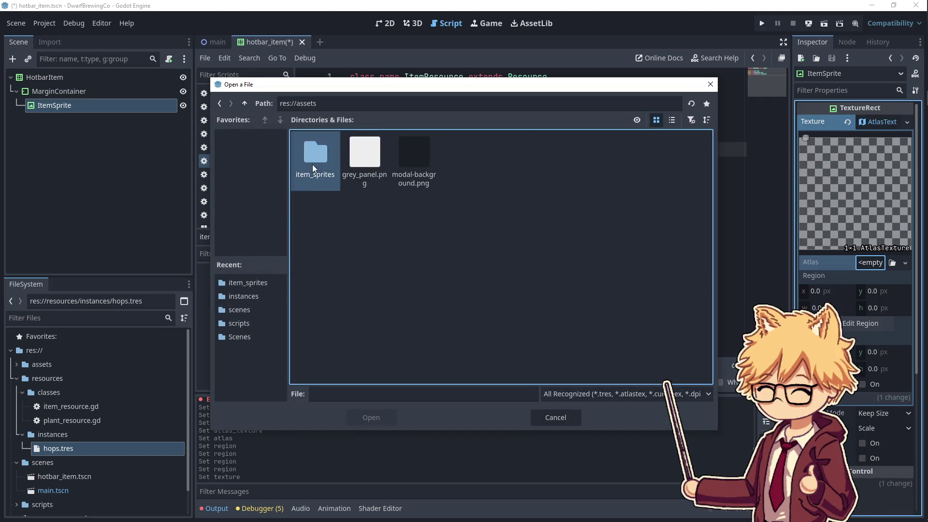
pyautogui.doubleClick(313, 162)
pyautogui.doubleClick(468, 161)
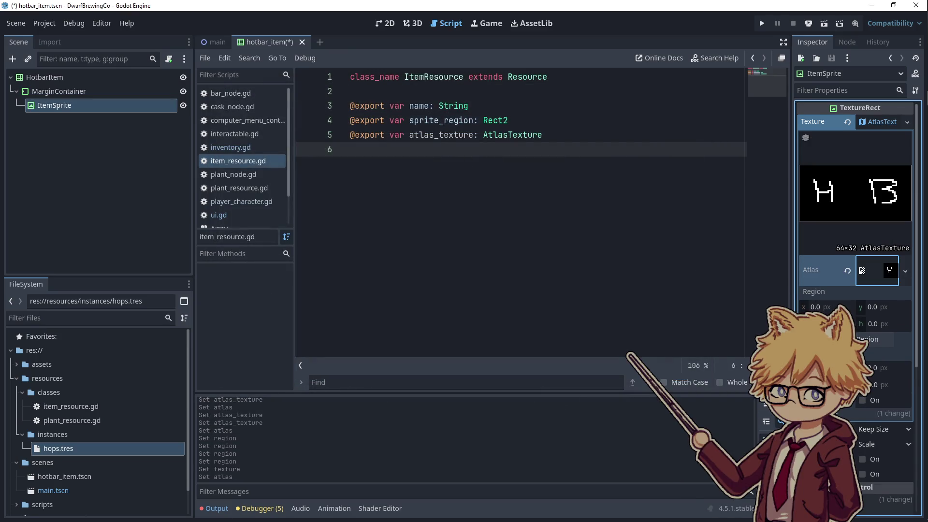
pyautogui.click(656, 244)
pyautogui.hotkey('ctrl', 's')
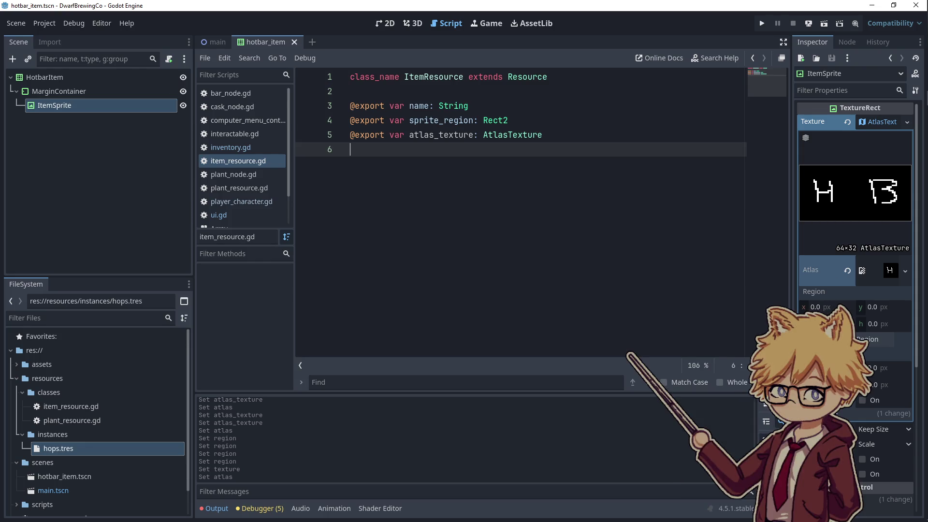
# Crop ItemSprite's atlas region to 32×32 at x 32 and run the project
pyautogui.click(822, 324)
pyautogui.write('32')
pyautogui.press('Tab')
pyautogui.write('32')
pyautogui.press('Return')
pyautogui.click(815, 307)
pyautogui.write('32')
pyautogui.press('Return')
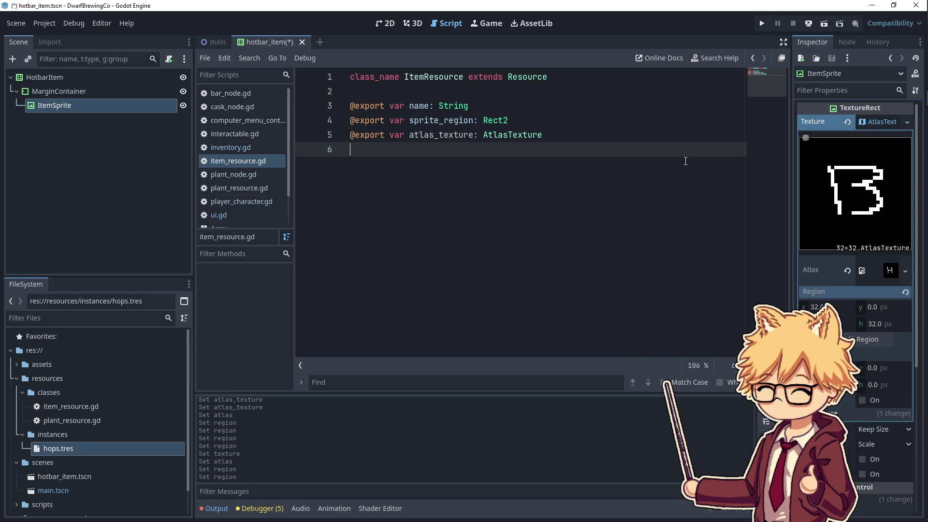
pyautogui.click(762, 24)
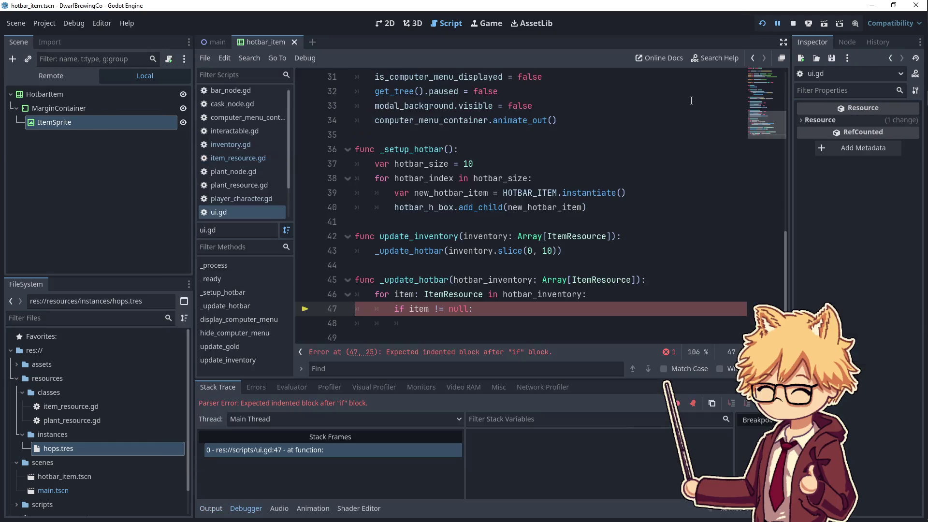
# Add a pass statement under the empty if on line 47 of ui.gd and save
pyautogui.press('Return')
pyautogui.write('PAS')
pyautogui.press('BackSpace')
pyautogui.press('BackSpace')
pyautogui.press('BackSpace')
pyautogui.write('pass')
pyautogui.hotkey('ctrl', 's')
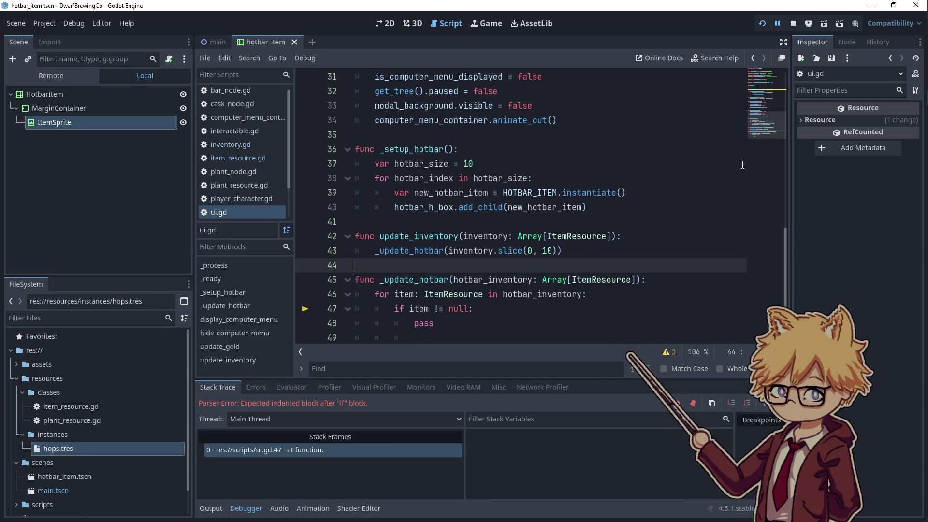
# Run the game to check the ten hops hotbar slots, then close it
pyautogui.click(762, 24)
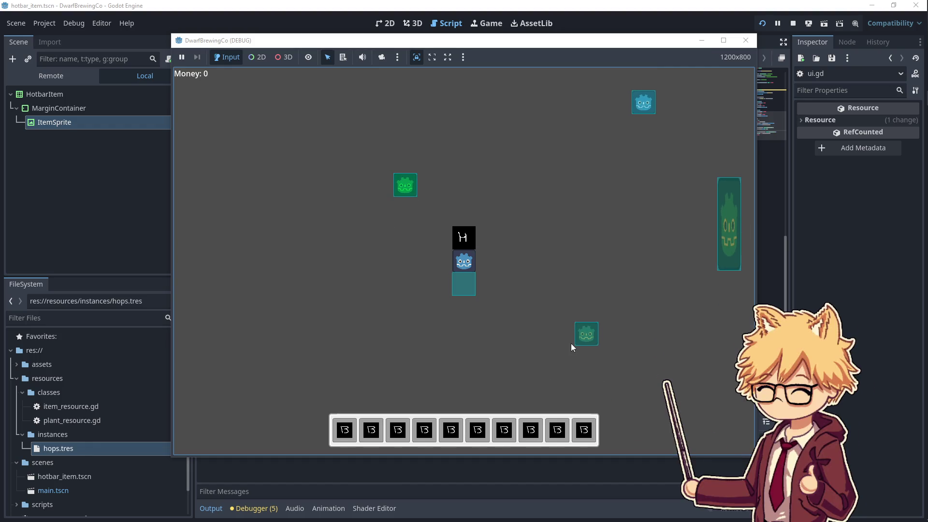
pyautogui.click(746, 40)
pyautogui.doubleClick(428, 323)
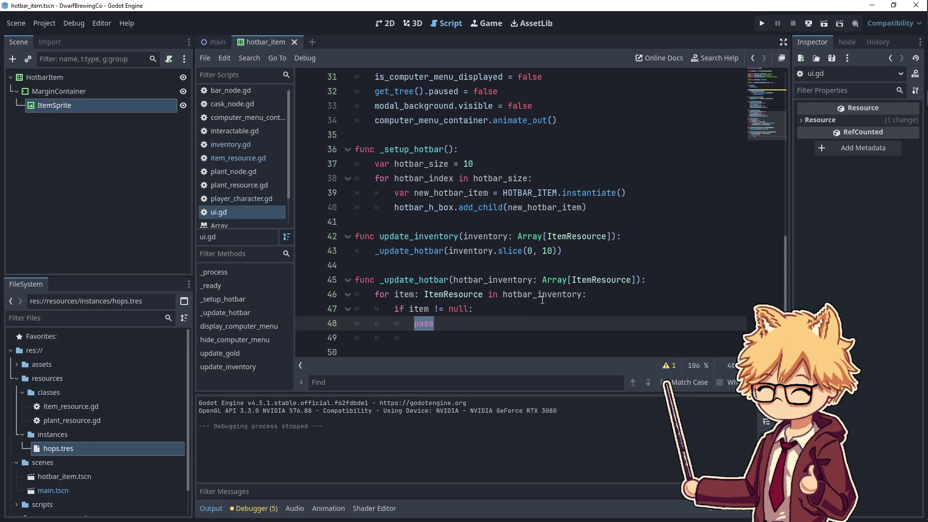
# Add an 'else:' branch containing pass after the null check's pass on line 48
pyautogui.doubleClick(542, 295)
pyautogui.scroll(8, 540, 295)
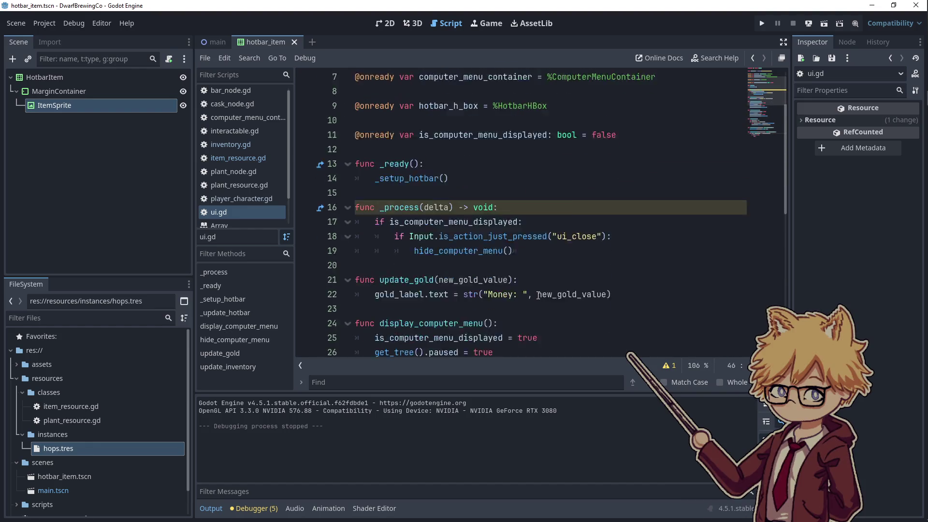
pyautogui.scroll(-8, 538, 295)
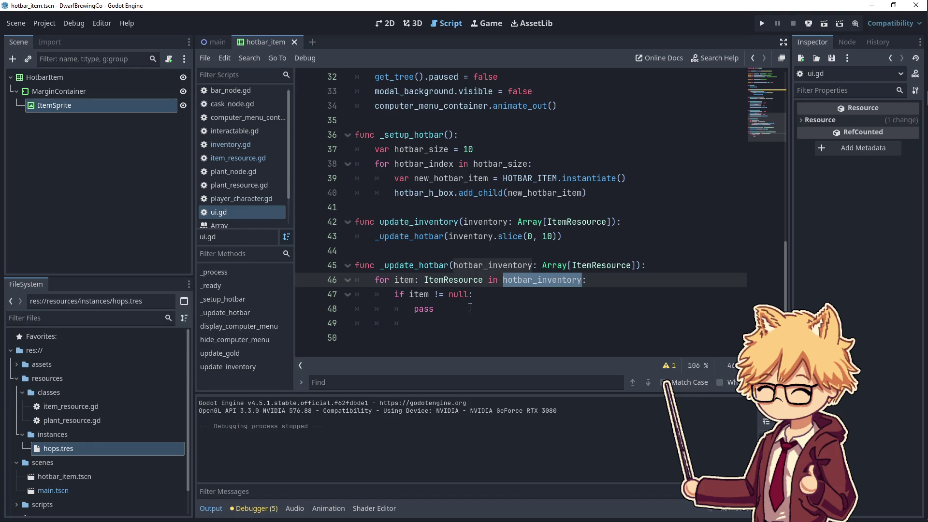
pyautogui.doubleClick(423, 309)
pyautogui.click(428, 310)
pyautogui.doubleClick(428, 310)
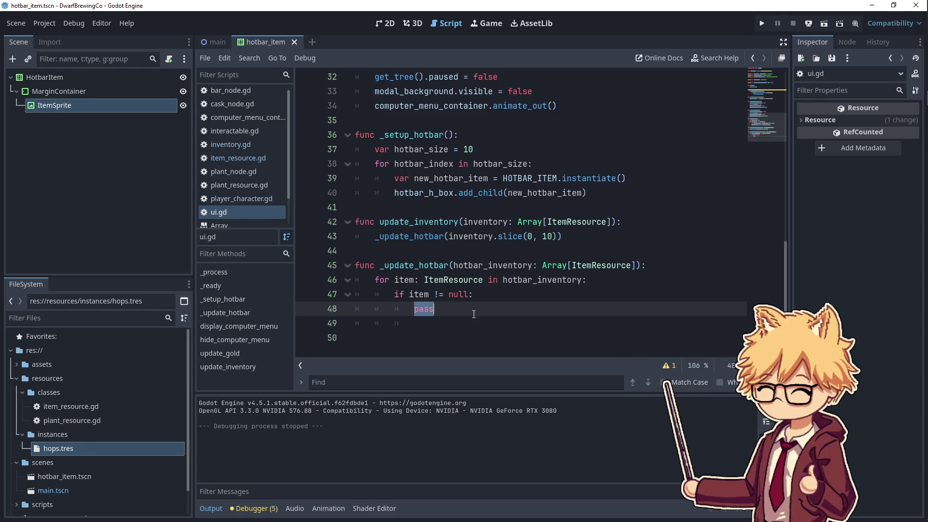
pyautogui.click(438, 319)
pyautogui.write('else:')
pyautogui.press('Return')
pyautogui.write('pass')
# Reselect the pass on line 48 and switch to the hotbar_item 2D view
pyautogui.click(445, 304)
pyautogui.doubleClick(432, 307)
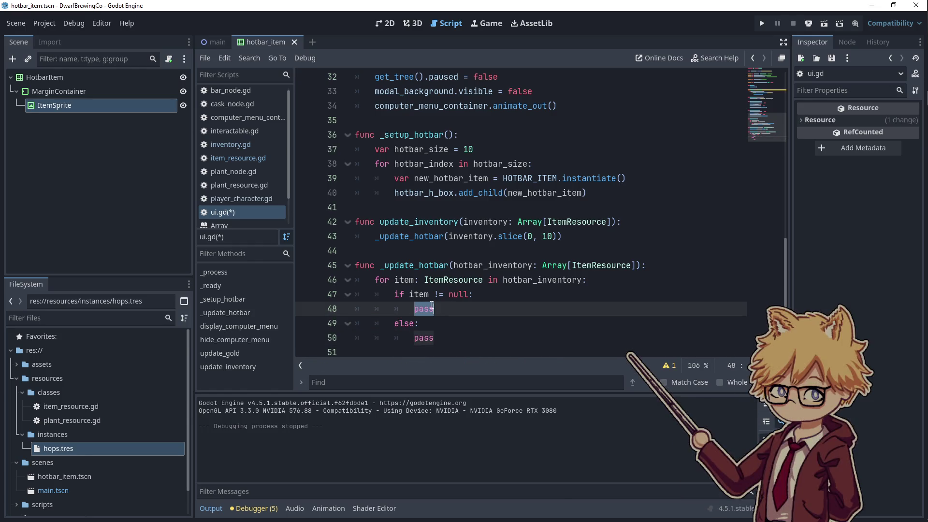
pyautogui.click(385, 24)
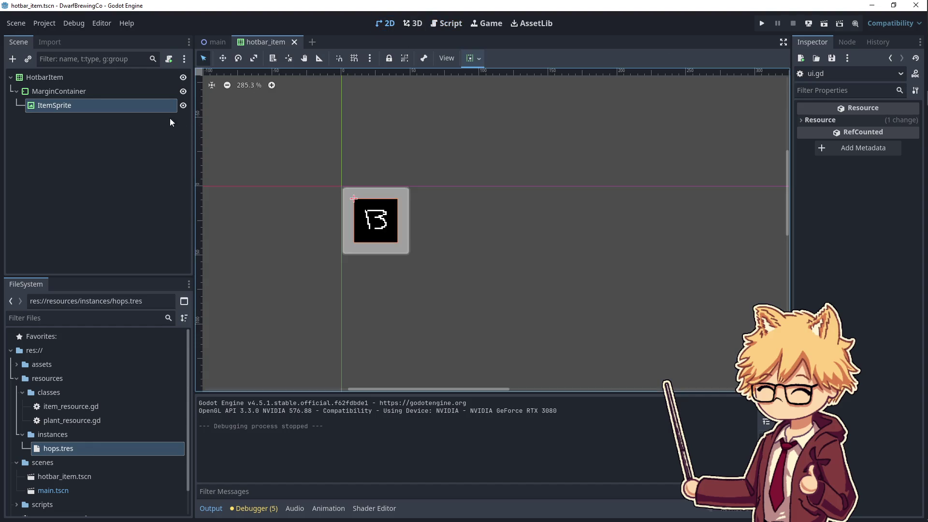
# Toggle ItemSprite's visibility off and back on, then save the hotbar item scene
pyautogui.click(183, 105)
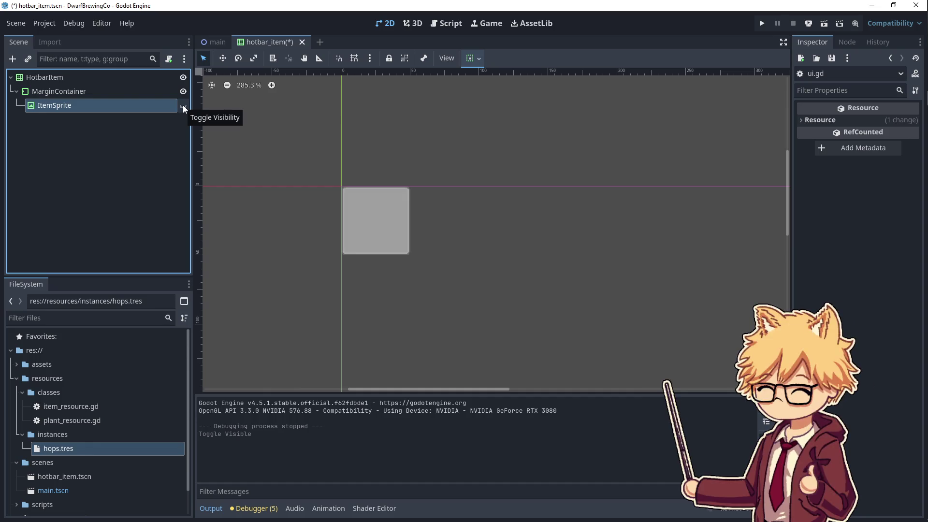
pyautogui.click(184, 106)
pyautogui.click(183, 106)
pyautogui.click(183, 105)
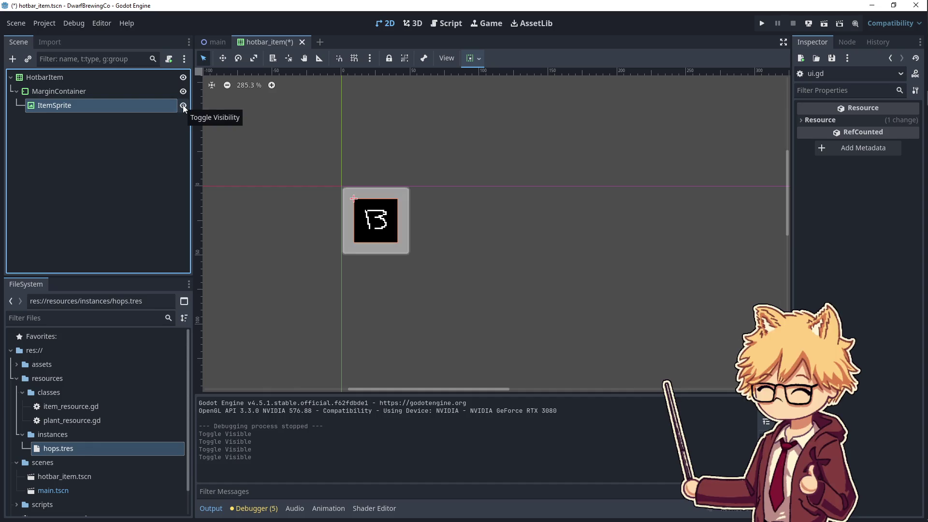
pyautogui.hotkey('ctrl', 's')
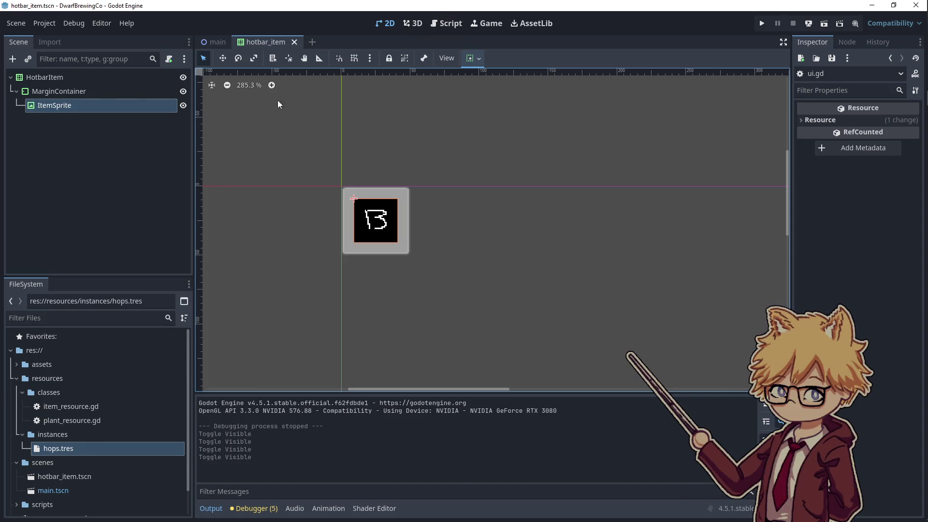
# Go back to ui.gd and select the else branch's pass and hotbar_inventory
pyautogui.click(447, 24)
pyautogui.moveTo(434, 337); pyautogui.dragTo(413, 339)
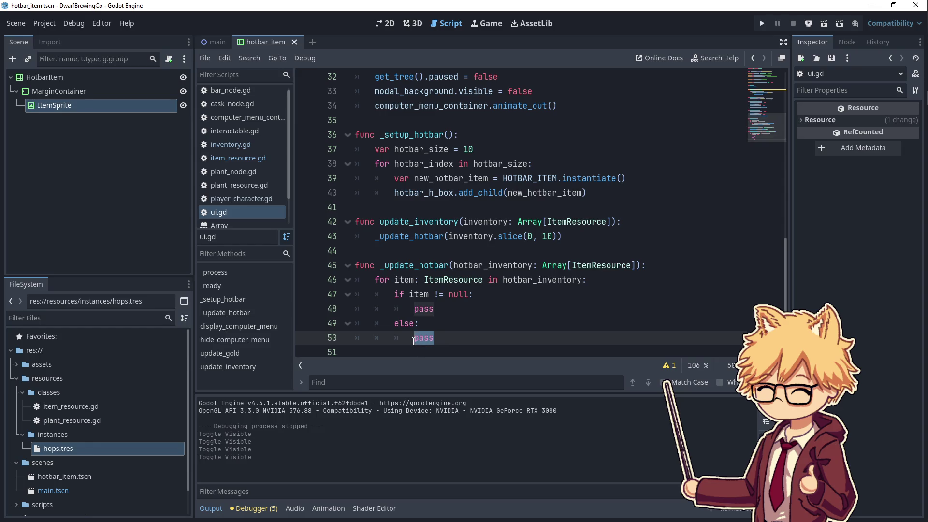
pyautogui.doubleClick(532, 280)
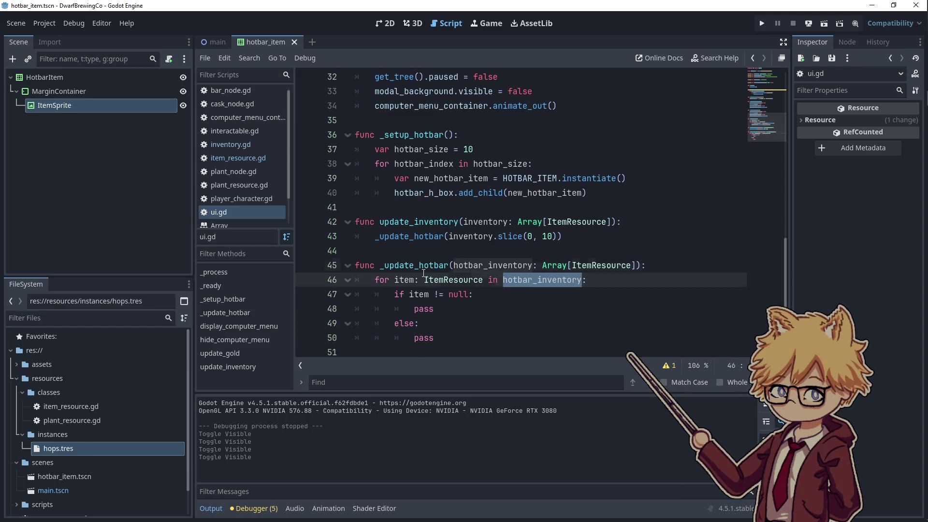
# Review ui.gd's ItemResource loop and hotbar_h_box, briefly visiting the main scene
pyautogui.doubleClick(454, 279)
pyautogui.click(602, 283)
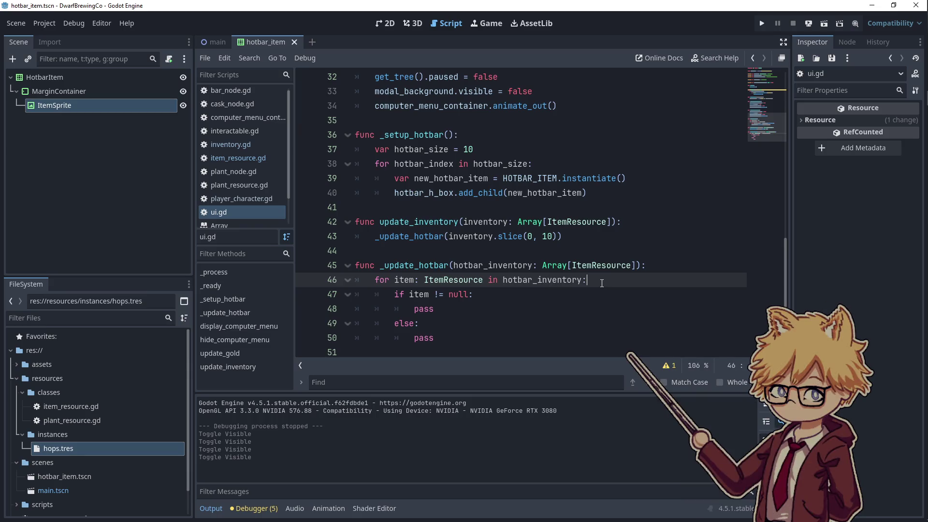
pyautogui.click(209, 43)
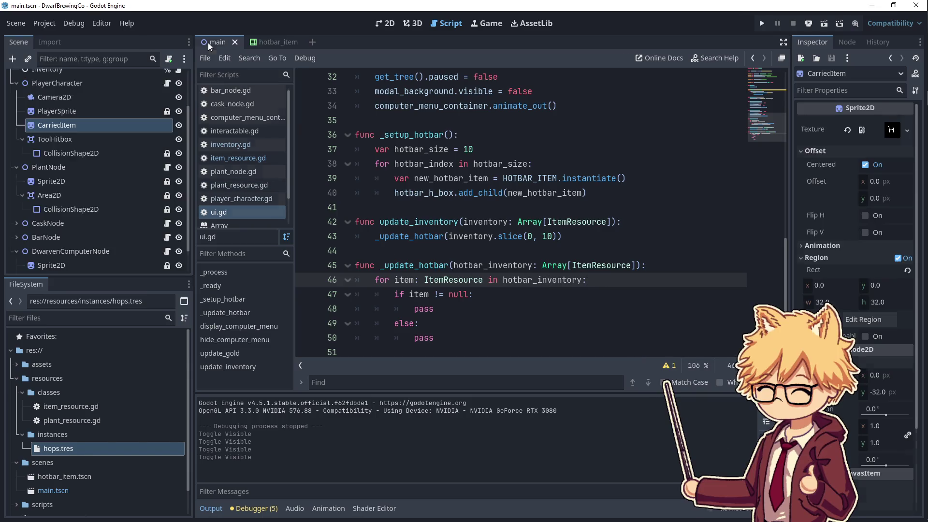
pyautogui.click(269, 42)
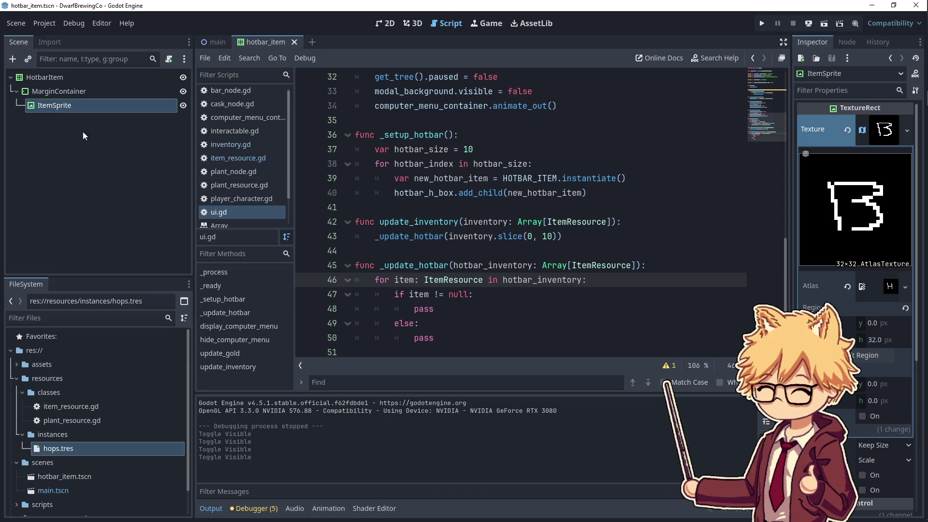
pyautogui.scroll(2, 514, 323)
pyautogui.scroll(-2, 514, 323)
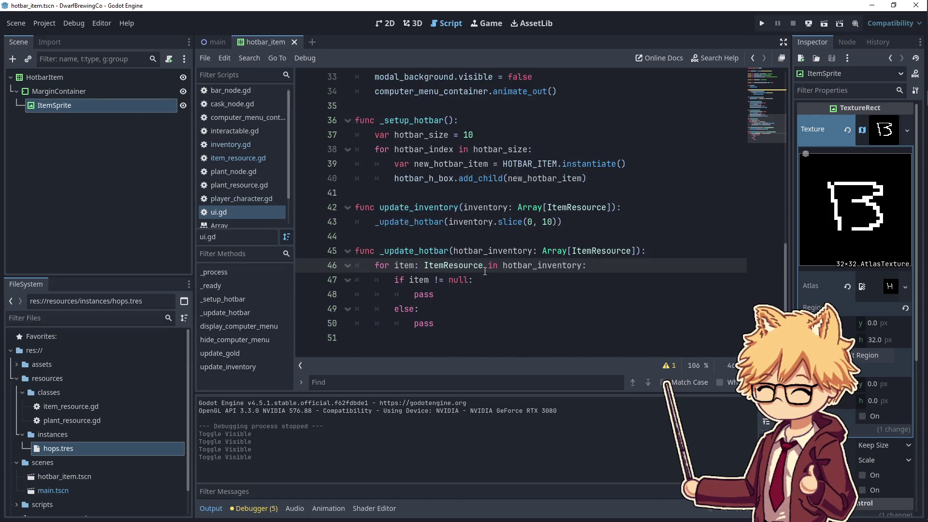
pyautogui.scroll(9, 456, 198)
pyautogui.scroll(2, 456, 198)
pyautogui.doubleClick(448, 192)
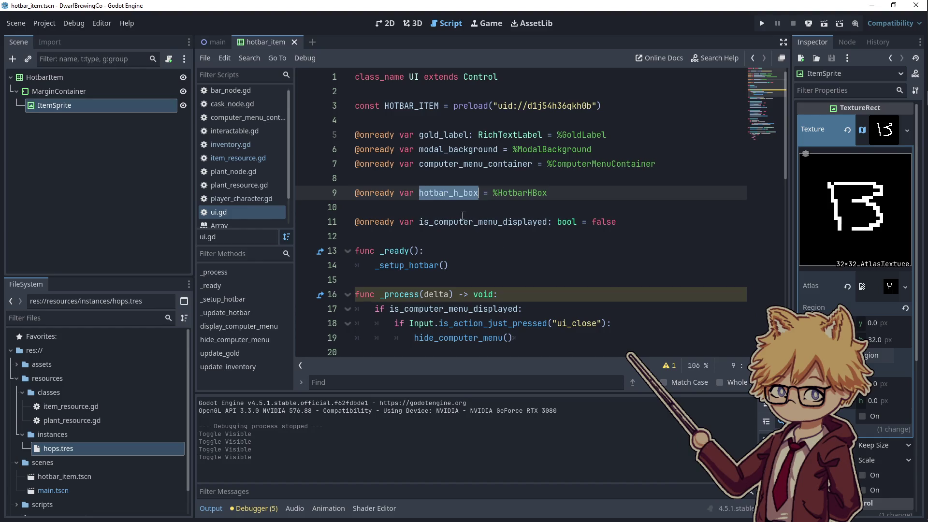
pyautogui.scroll(-11, 574, 271)
# Replace the old item loop with 'for item_index in hotbar_inventory.size():'
pyautogui.click(606, 265)
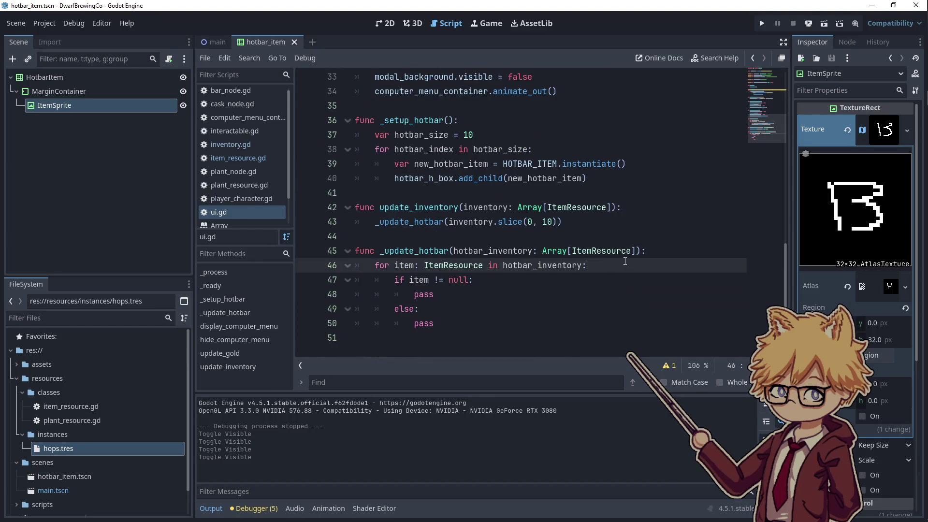
pyautogui.click(675, 252)
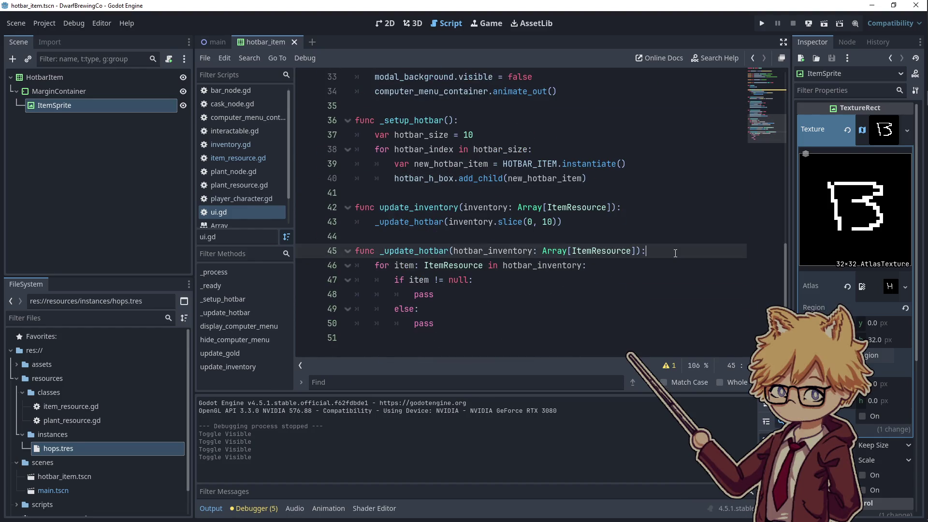
pyautogui.press('Return')
pyautogui.write('for it')
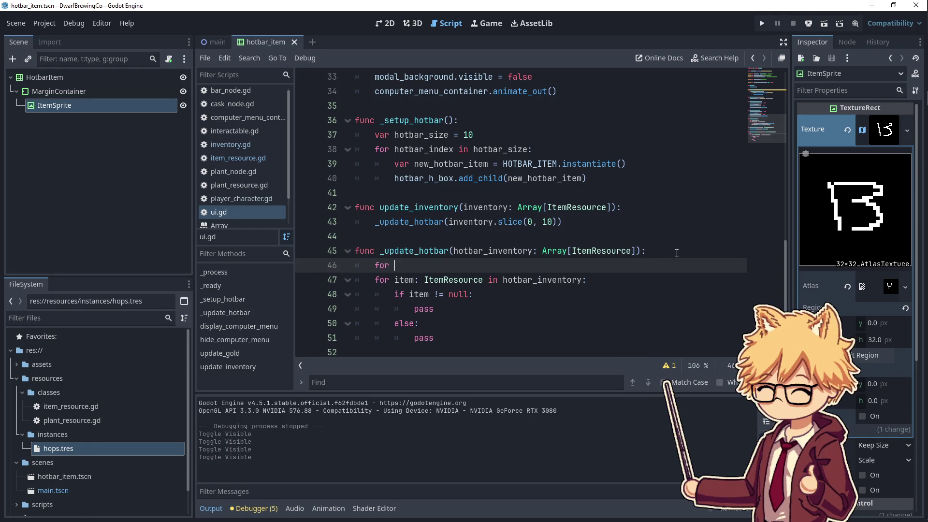
pyautogui.write('em_index in ')
pyautogui.write('hot')
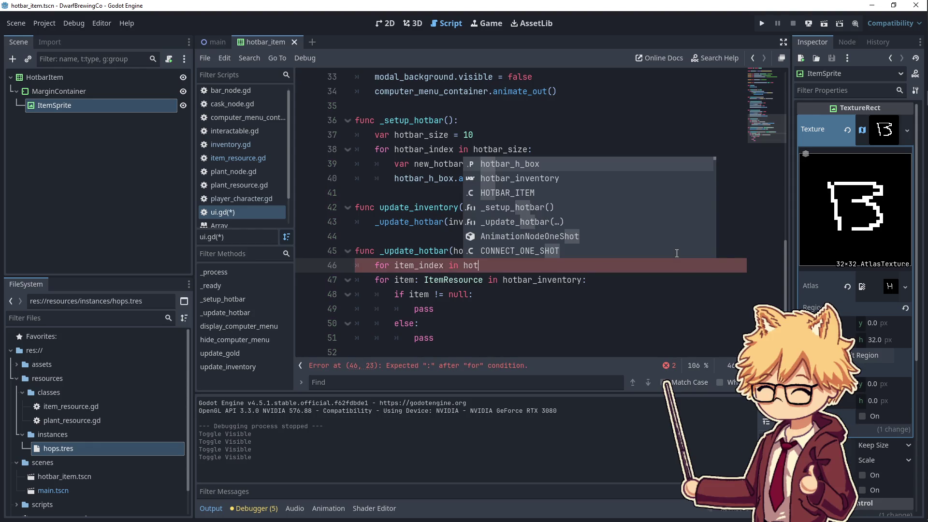
pyautogui.write('bar_inventory.size():')
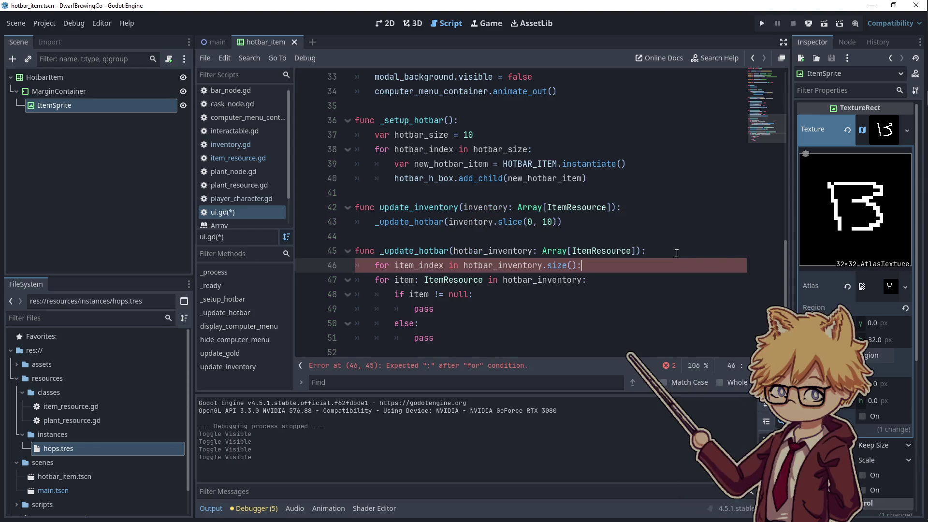
pyautogui.moveTo(599, 279); pyautogui.dragTo(294, 280)
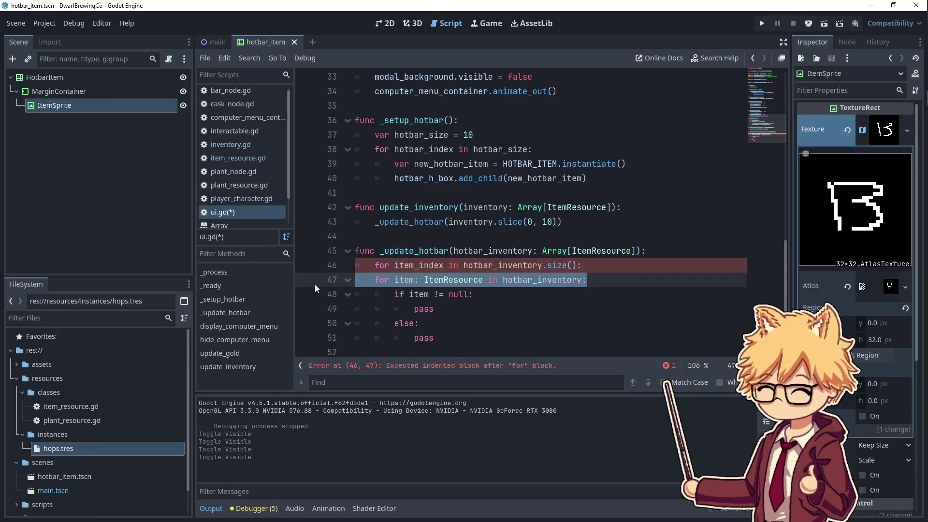
pyautogui.press('BackSpace')
pyautogui.press('BackSpace')
# Add a 'var item_resource = hotbar_inventory[...]' line inside the loop
pyautogui.press('Return')
pyautogui.write('item')
pyautogui.press('BackSpace')
pyautogui.press('BackSpace')
pyautogui.press('BackSpace')
pyautogui.write('var item_resource = hotbar_inventory[it')
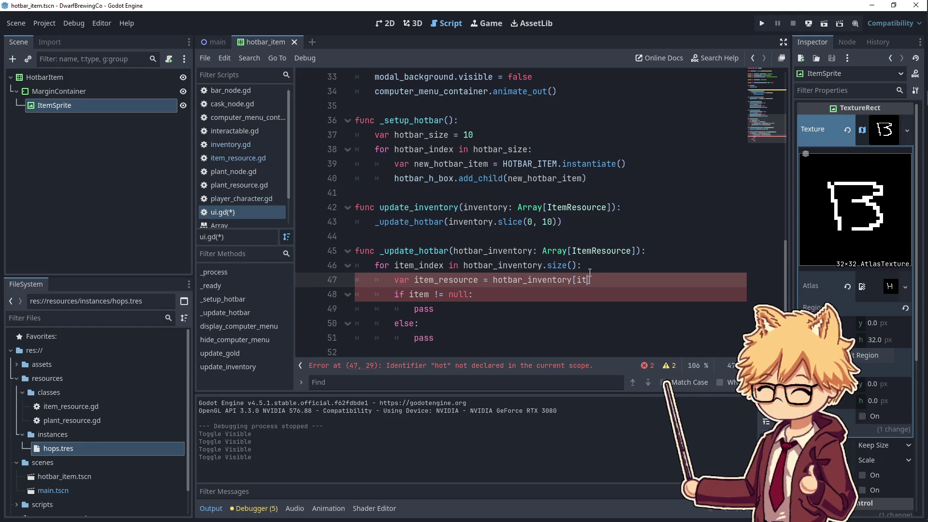
pyautogui.write('em')
pyautogui.press('Down')
pyautogui.press('Return')
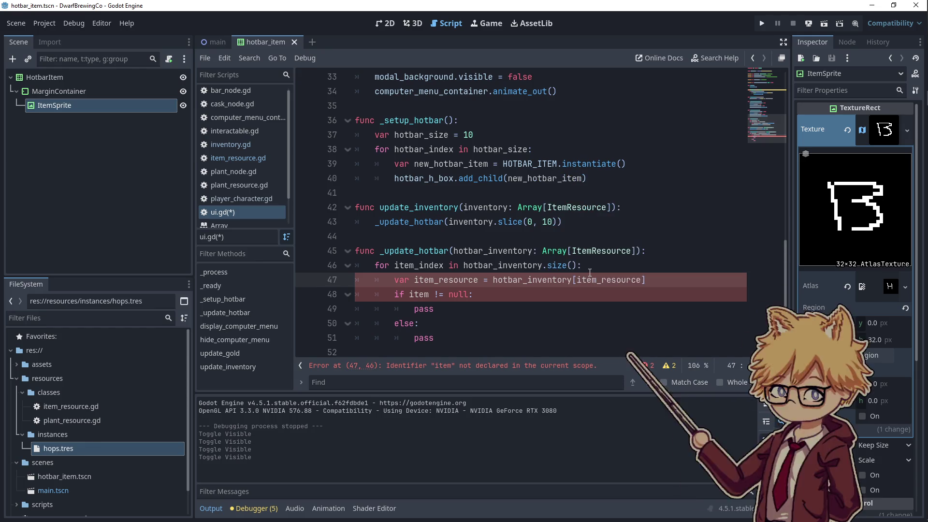
# Start a 'var hotbar_control' line and bring up suggestions for its value
pyautogui.press('Return')
pyautogui.write('var')
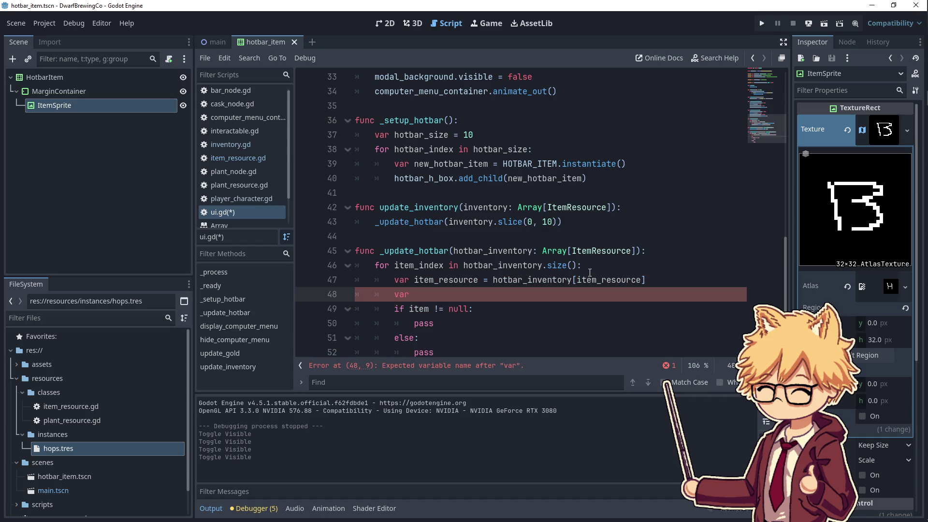
pyautogui.write(' hotbar_control =')
pyautogui.hotkey('ctrl', 'space')
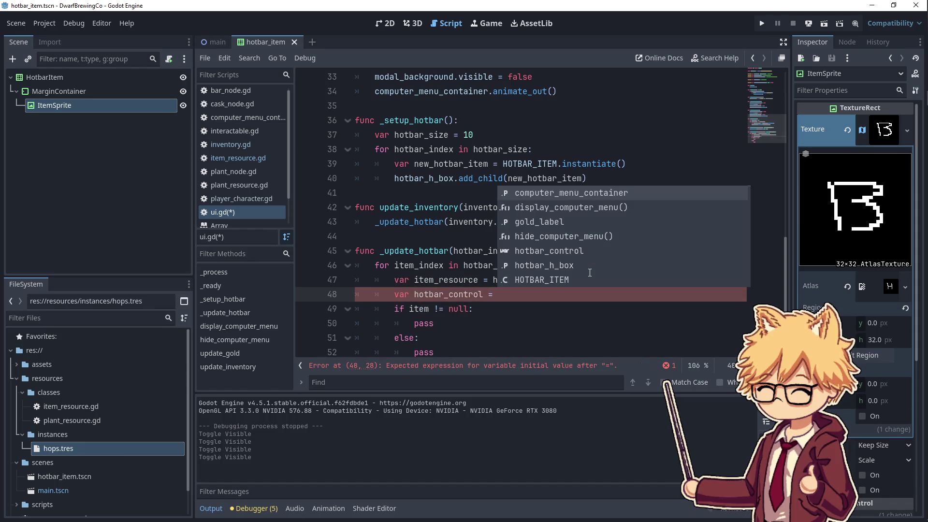
# Assign hotbar_control = hotbar_h_box.get_child(index) on line 48 of ui.gd
pyautogui.scroll(10, 523, 228)
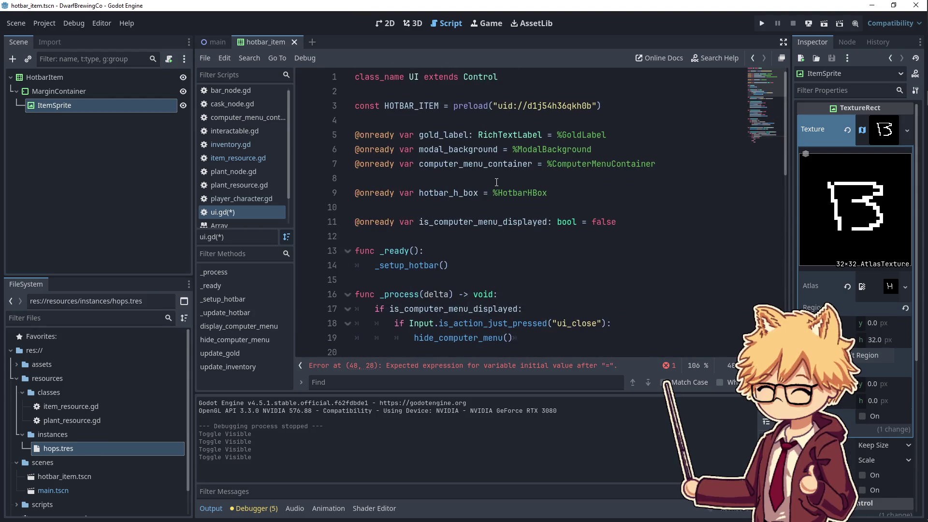
pyautogui.doubleClick(451, 193)
pyautogui.hotkey('ctrl', 'c')
pyautogui.scroll(-10, 508, 290)
pyautogui.click(509, 265)
pyautogui.hotkey('ctrl', 'v')
pyautogui.write('.get_chil')
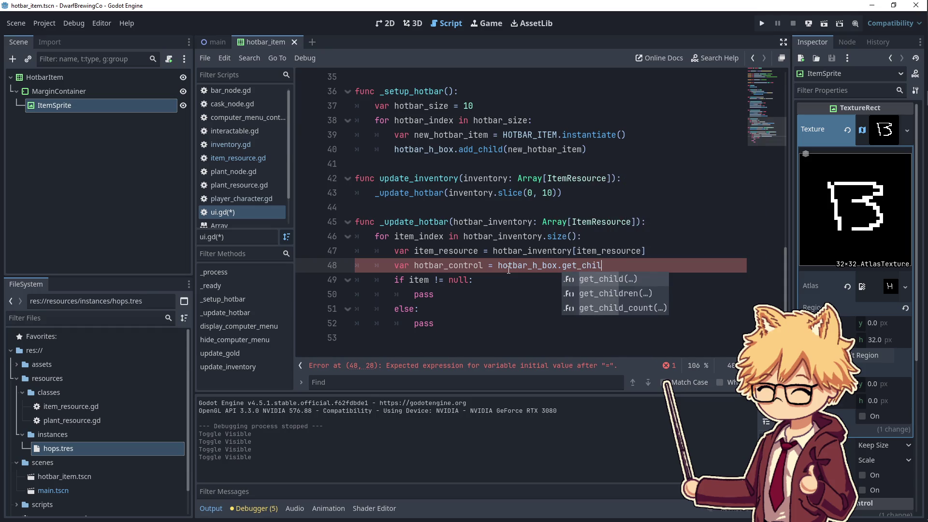
pyautogui.press('Return')
pyautogui.write('index')
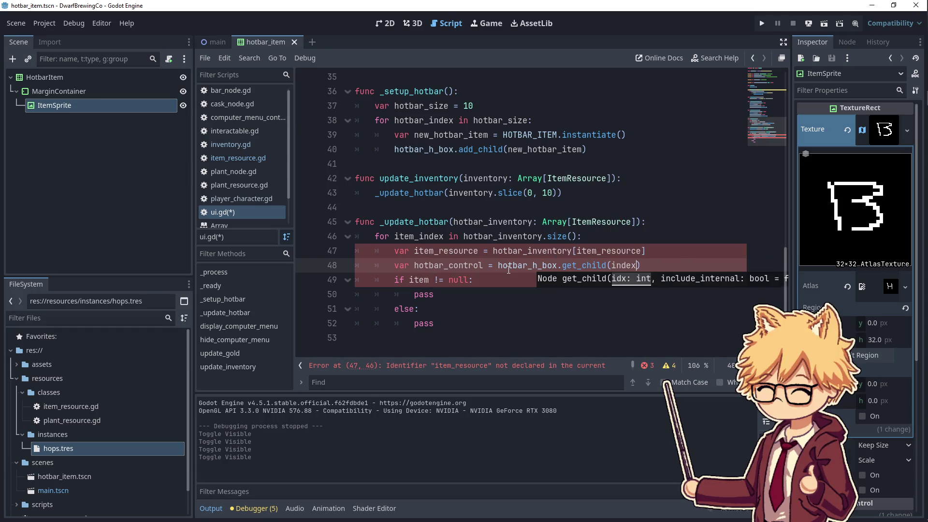
pyautogui.press('Escape')
pyautogui.press('Up')
pyautogui.press('Up')
pyautogui.press('Up')
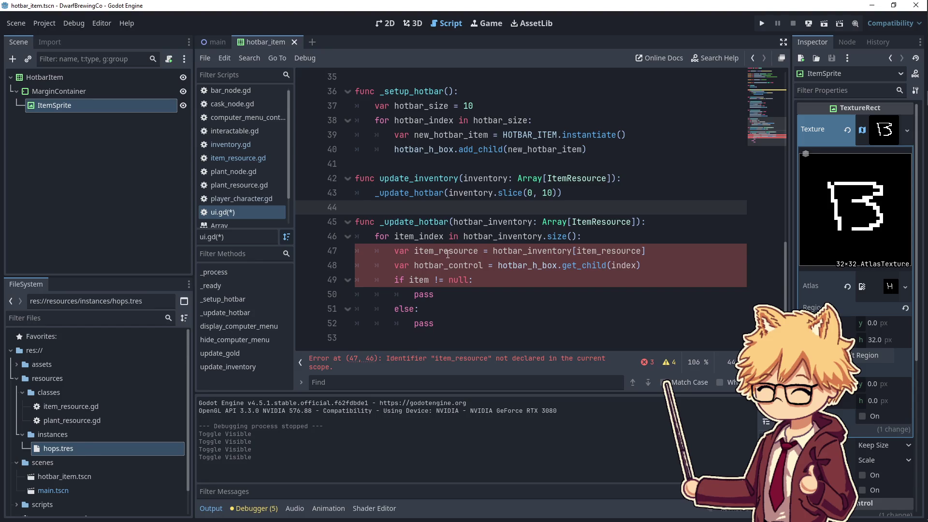
# Use item_index as the get_child argument and as the bracketed index on line 47
pyautogui.doubleClick(419, 236)
pyautogui.hotkey('ctrl', 'c')
pyautogui.doubleClick(628, 265)
pyautogui.hotkey('ctrl', 'v')
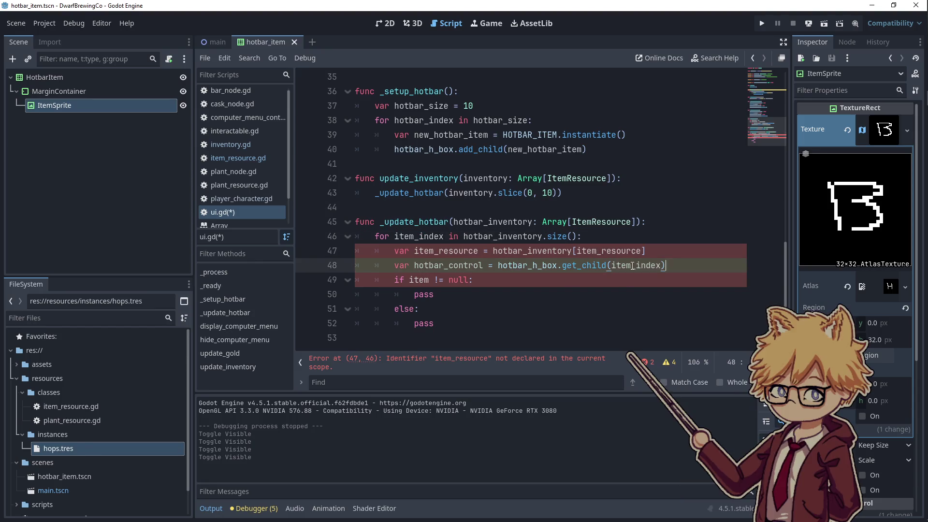
pyautogui.doubleClick(454, 251)
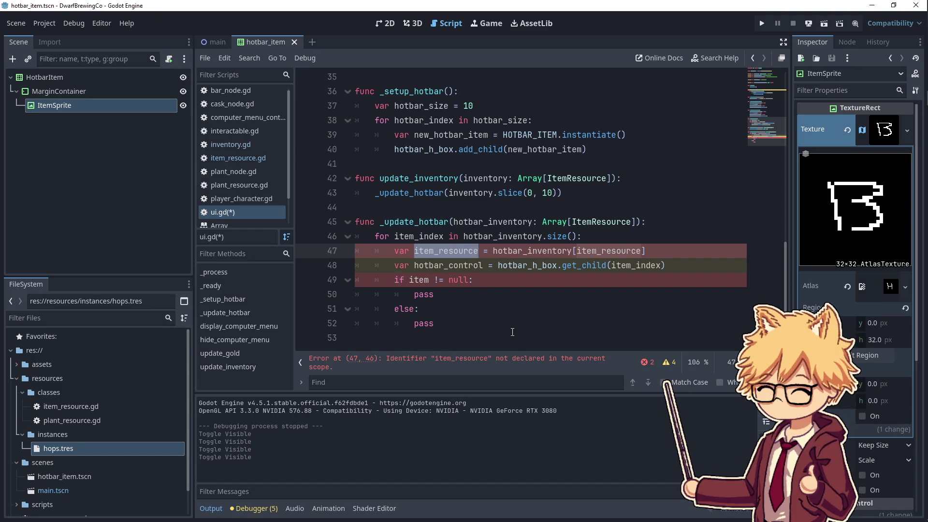
pyautogui.doubleClick(401, 250)
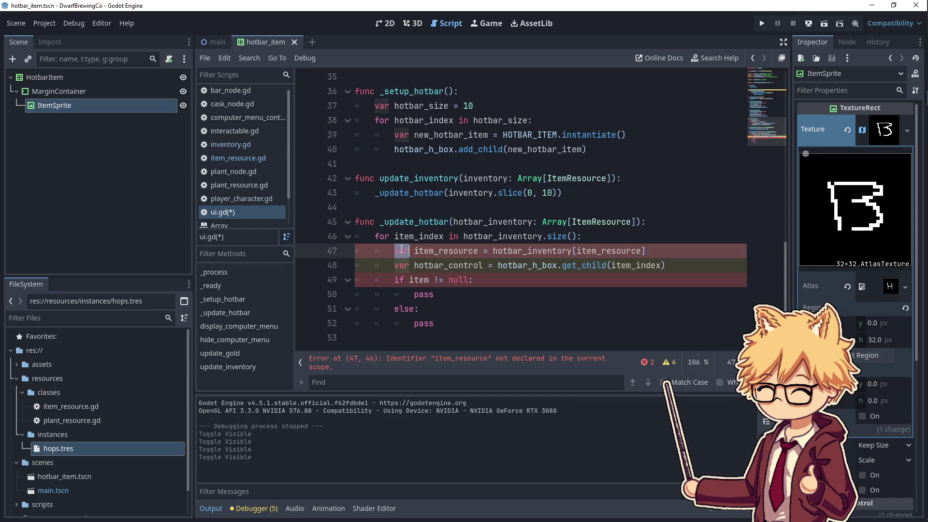
pyautogui.click(602, 251)
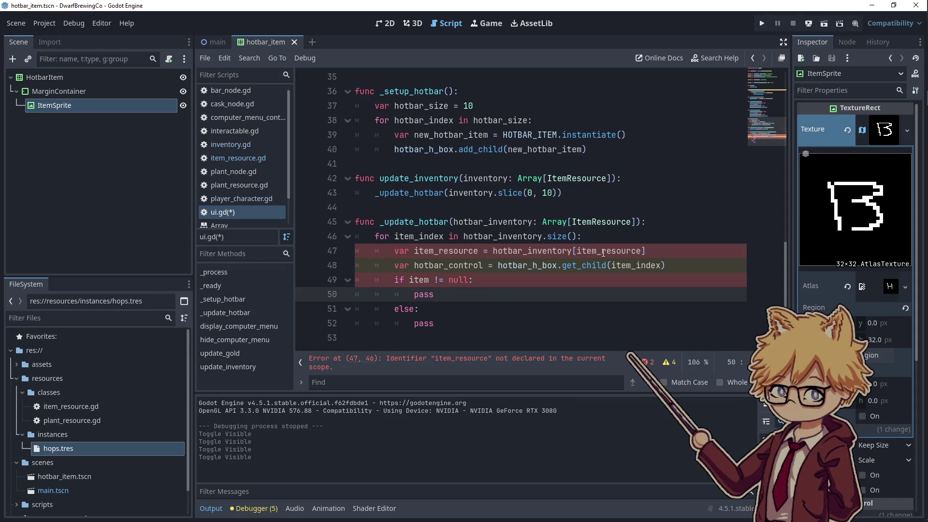
pyautogui.hotkey('ctrl', 'Delete')
pyautogui.write('index')
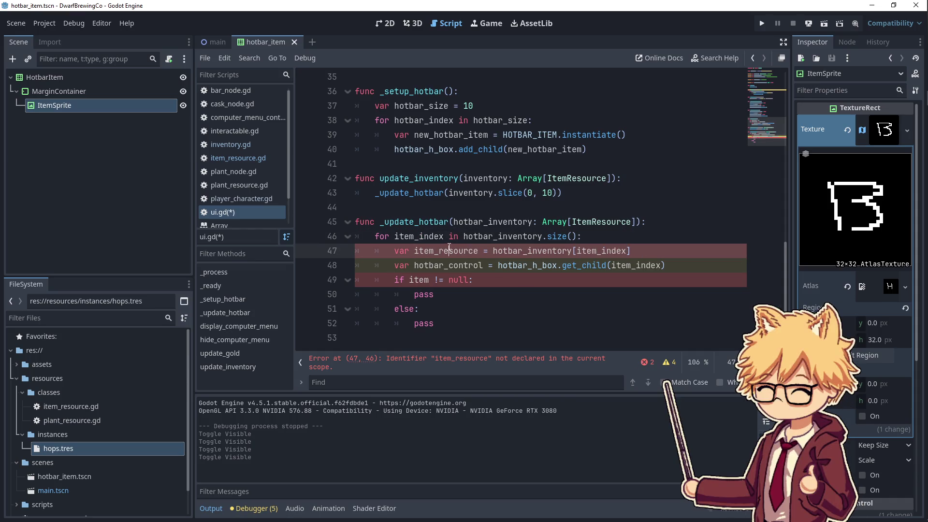
# Replace pass in the else branch with an unfinished 'hotbar_control.' call
pyautogui.doubleClick(448, 265)
pyautogui.hotkey('ctrl', 'c')
pyautogui.doubleClick(423, 323)
pyautogui.hotkey('ctrl', 'v')
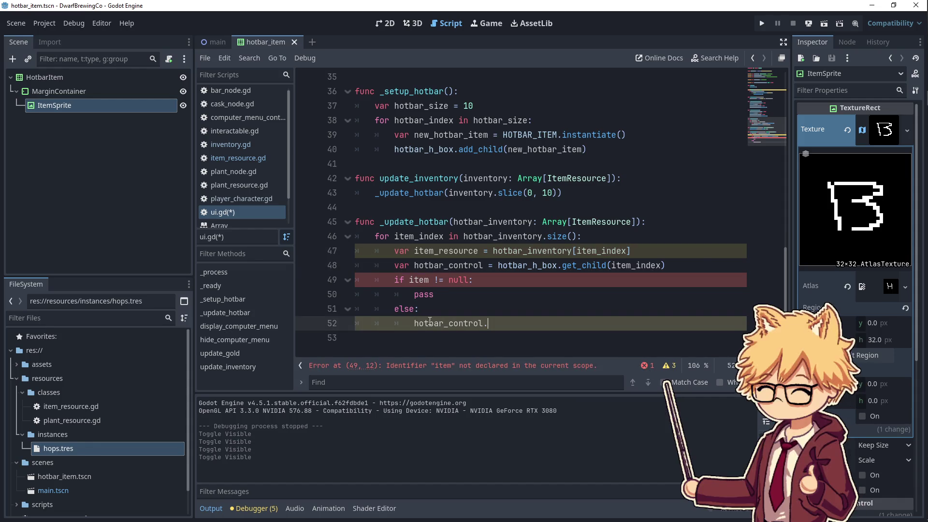
pyautogui.write('.')
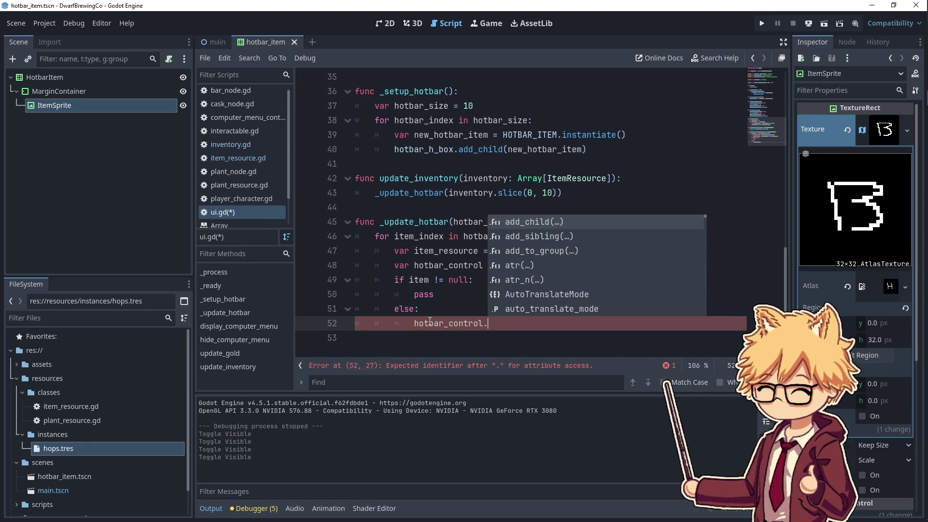
pyautogui.click(399, 289)
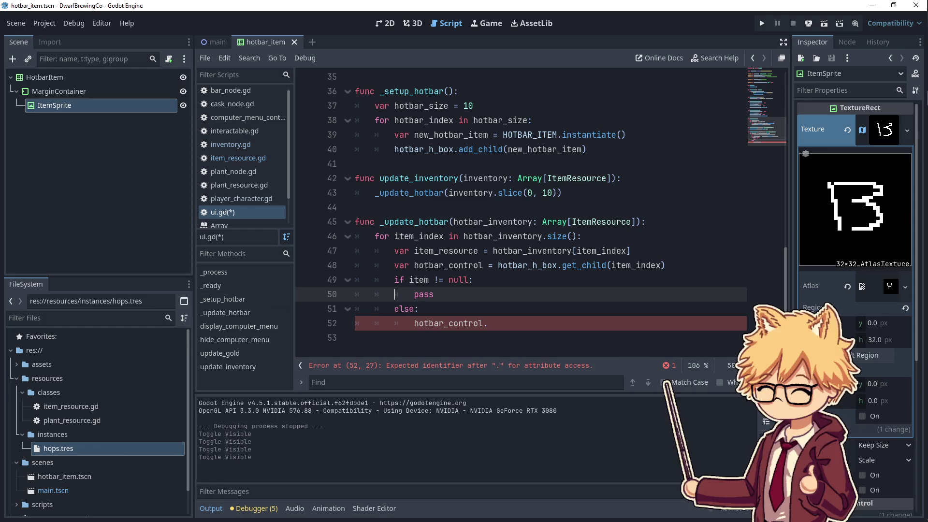
pyautogui.click(452, 315)
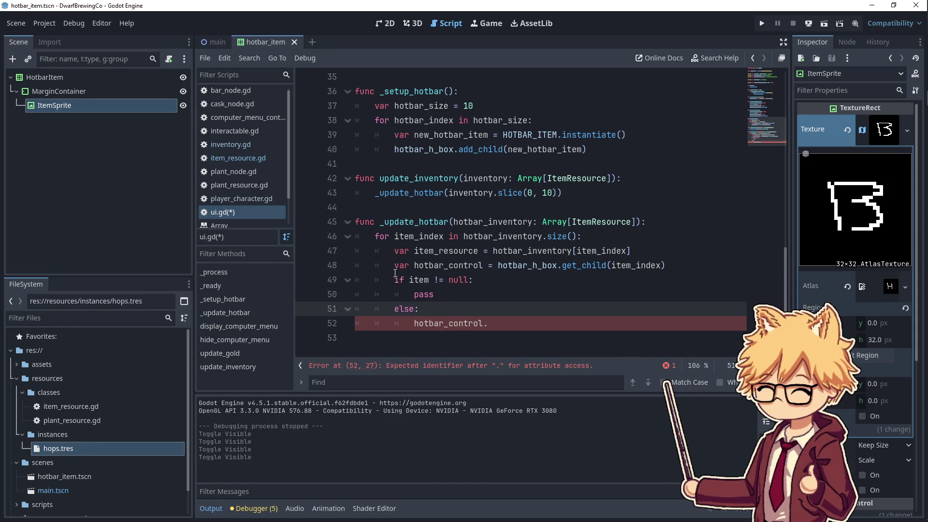
pyautogui.click(74, 81)
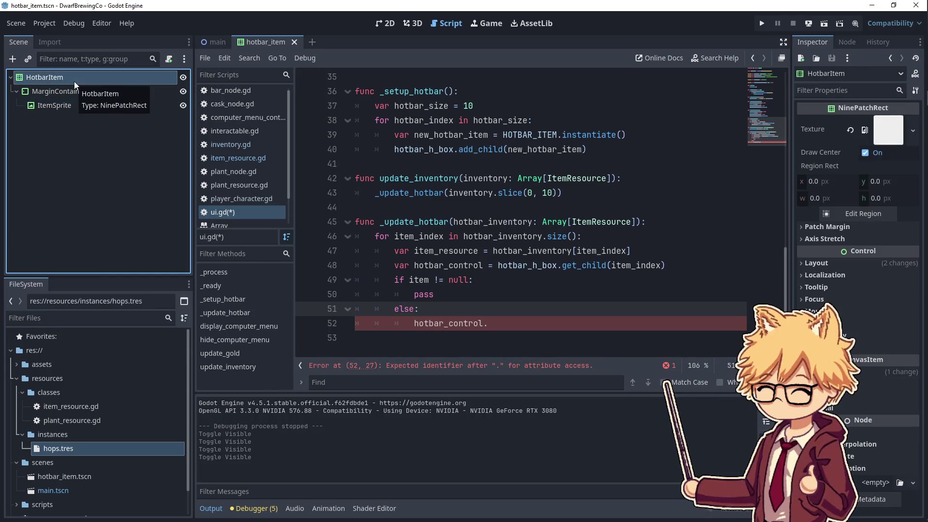
# Attach a new script to HotbarItem, saved in res://scripts as hotbar_item_node.gd extending NinePatchRect
pyautogui.rightClick(74, 81)
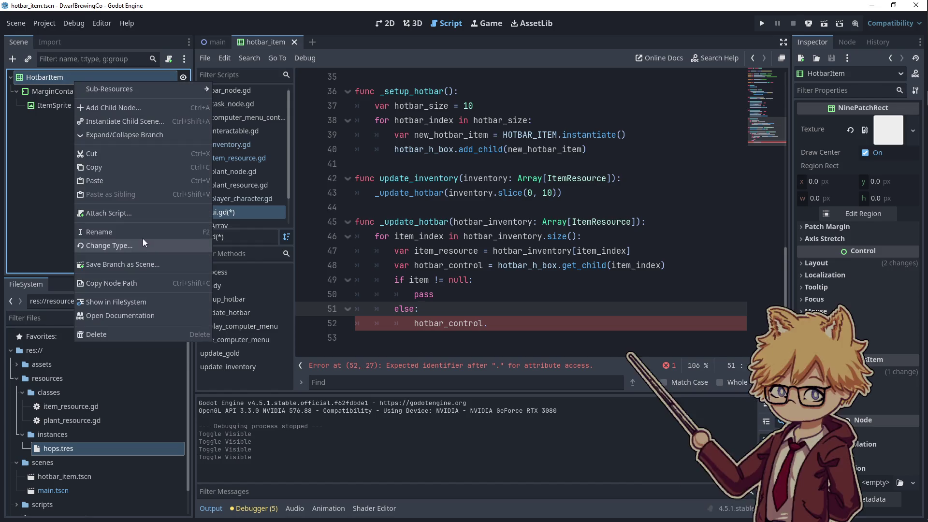
pyautogui.click(132, 212)
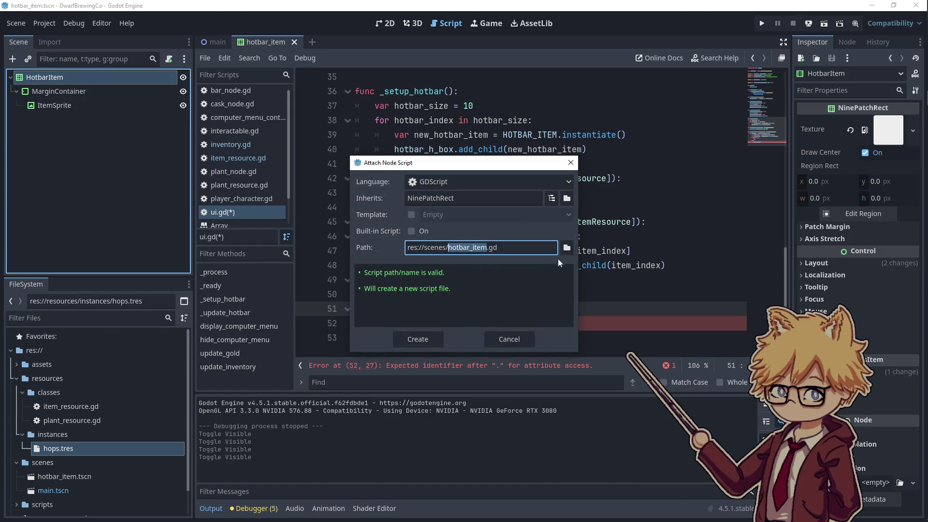
pyautogui.click(566, 248)
pyautogui.click(244, 104)
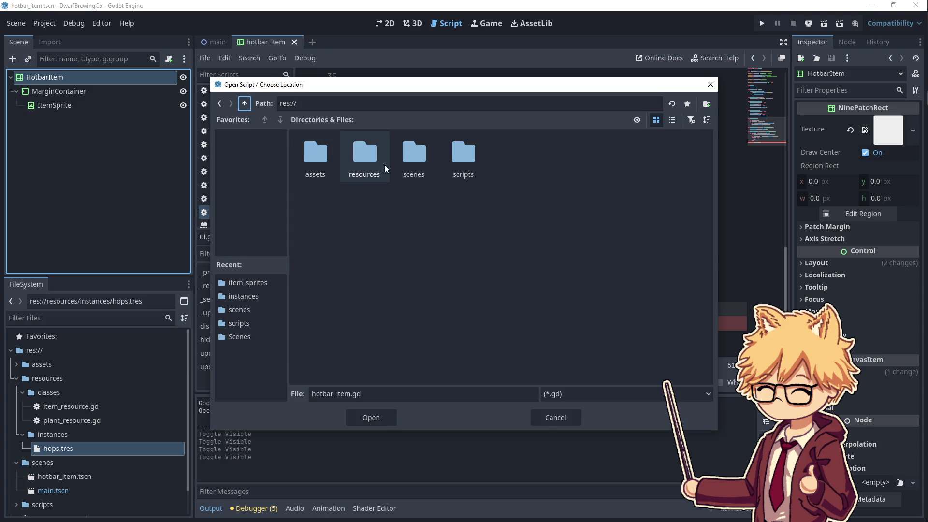
pyautogui.doubleClick(463, 157)
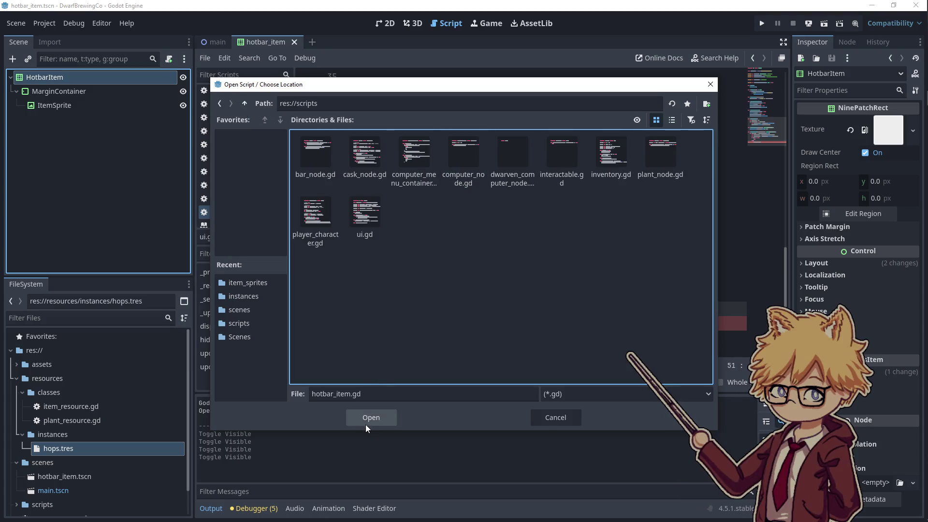
pyautogui.click(354, 397)
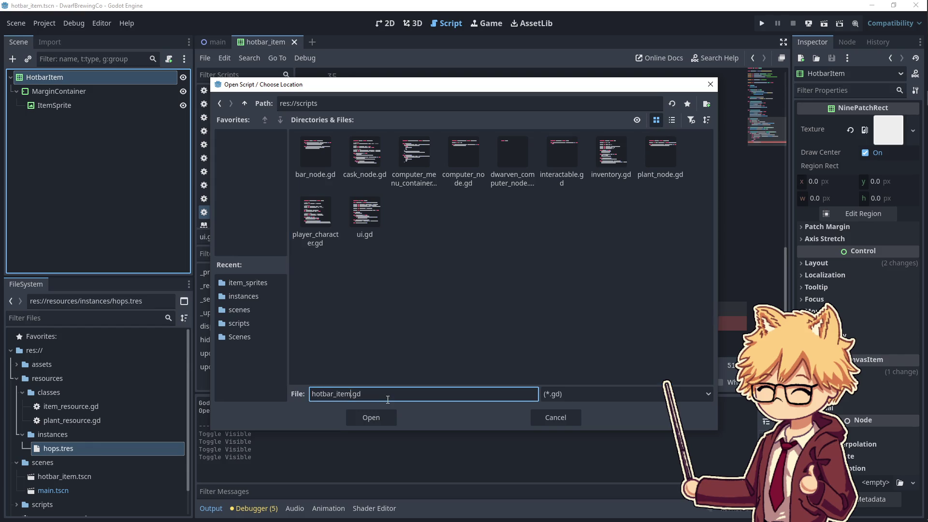
pyautogui.write('_node')
pyautogui.press('Return')
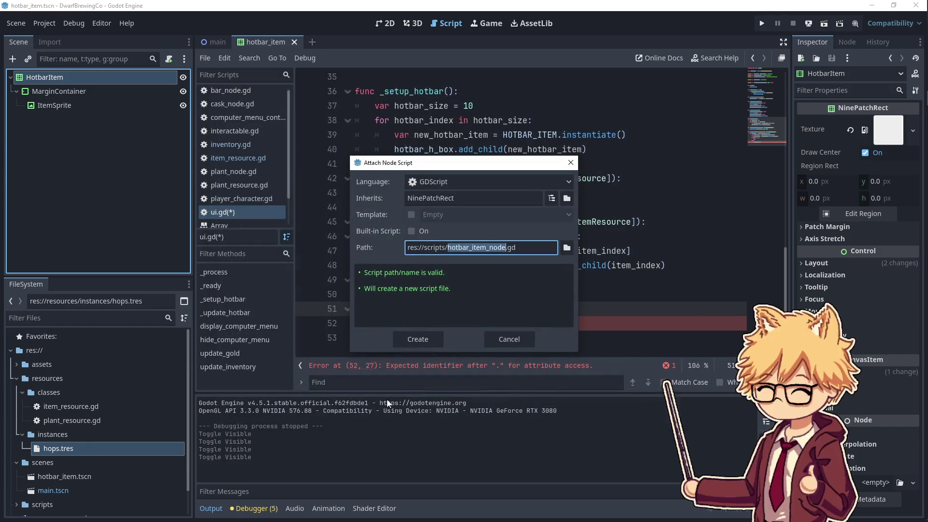
pyautogui.click(428, 344)
pyautogui.doubleClick(85, 76)
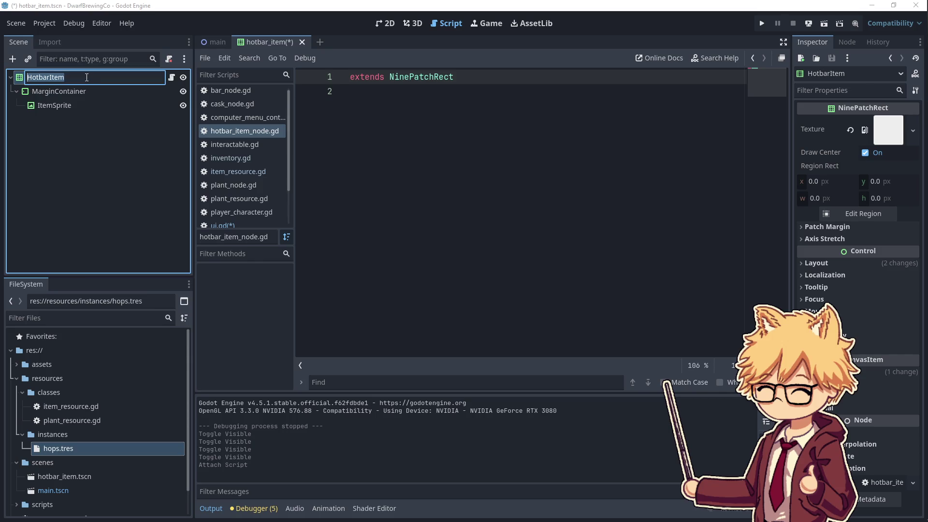
# Rename the root node HotbarItemNode and declare class_name HotbarItemNode on line 1
pyautogui.write('de')
pyautogui.click(454, 102)
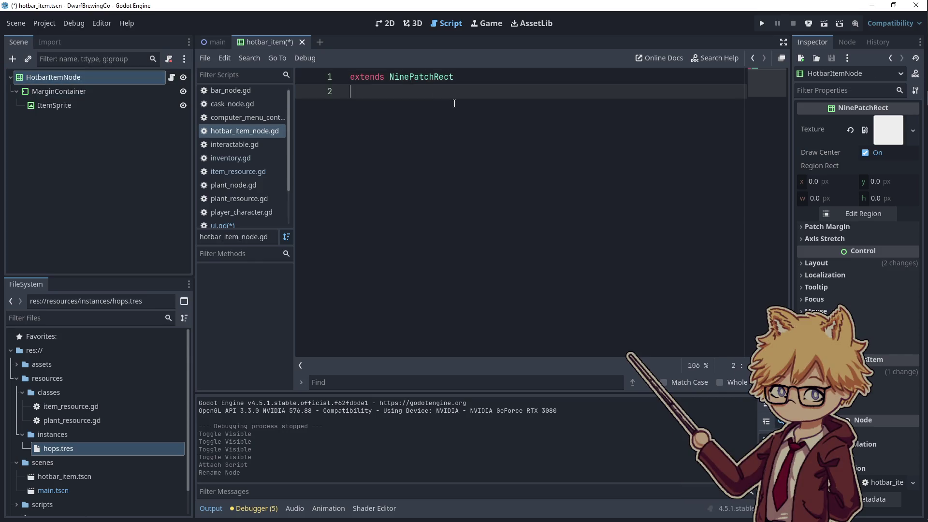
pyautogui.click(349, 78)
pyautogui.write('class_')
pyautogui.write('name HotbarItem N')
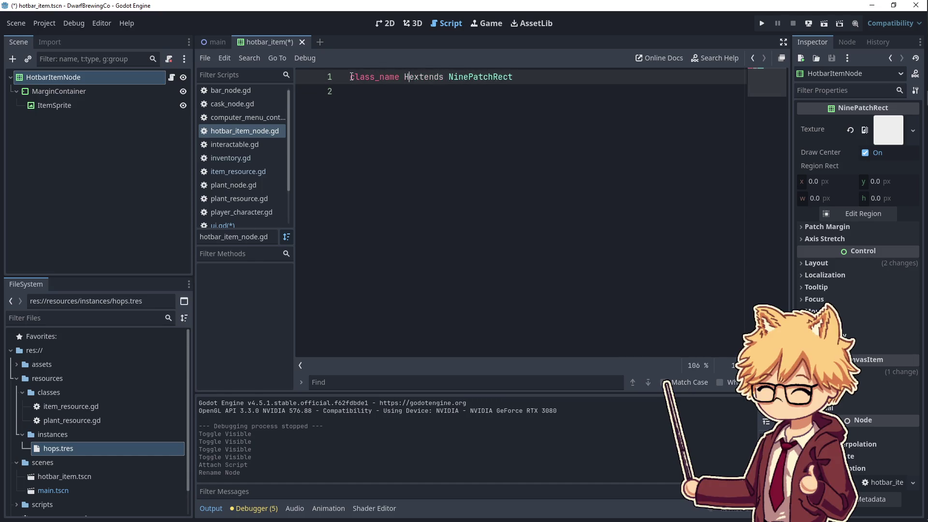
pyautogui.press('BackSpace')
pyautogui.press('BackSpace')
pyautogui.write('Node')
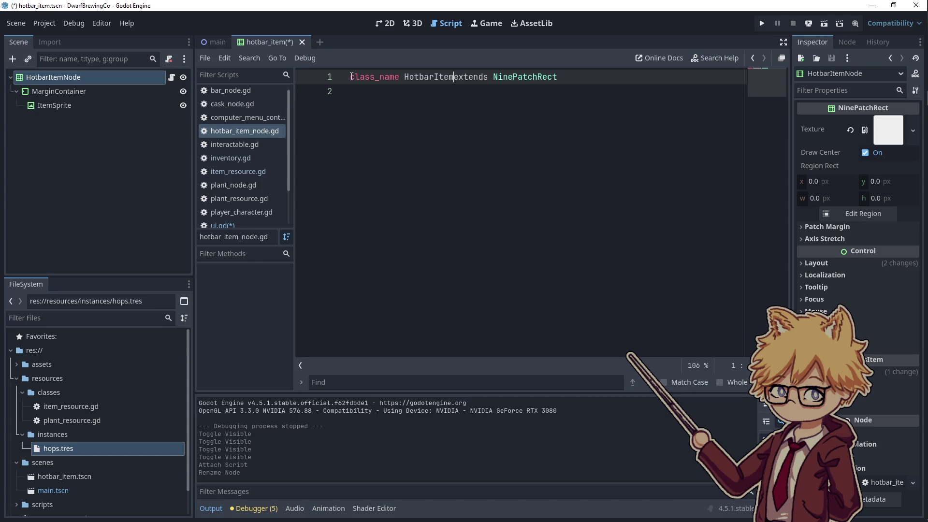
# Add an empty toggle_item_display() function below the class declaration
pyautogui.press('End')
pyautogui.press('Return')
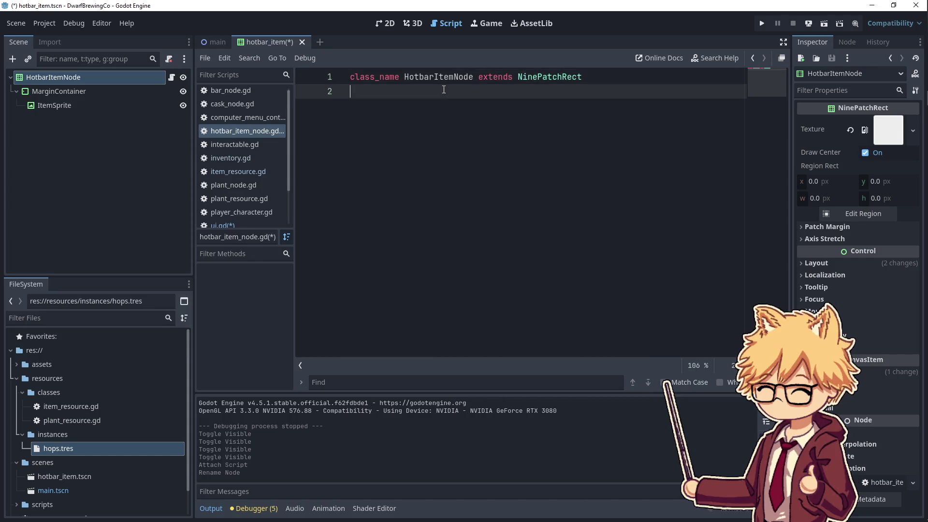
pyautogui.press('Down')
pyautogui.write('func toggle_item_')
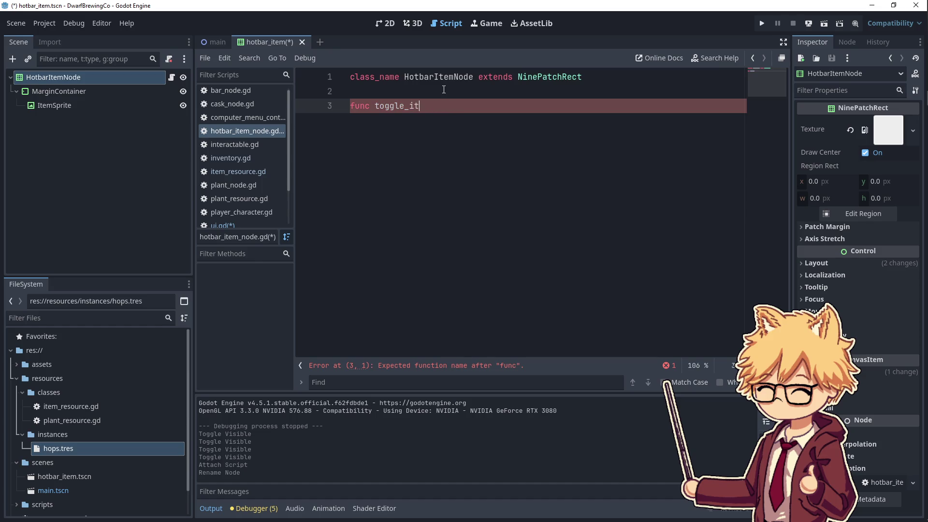
pyautogui.write('display():')
pyautogui.press('Return')
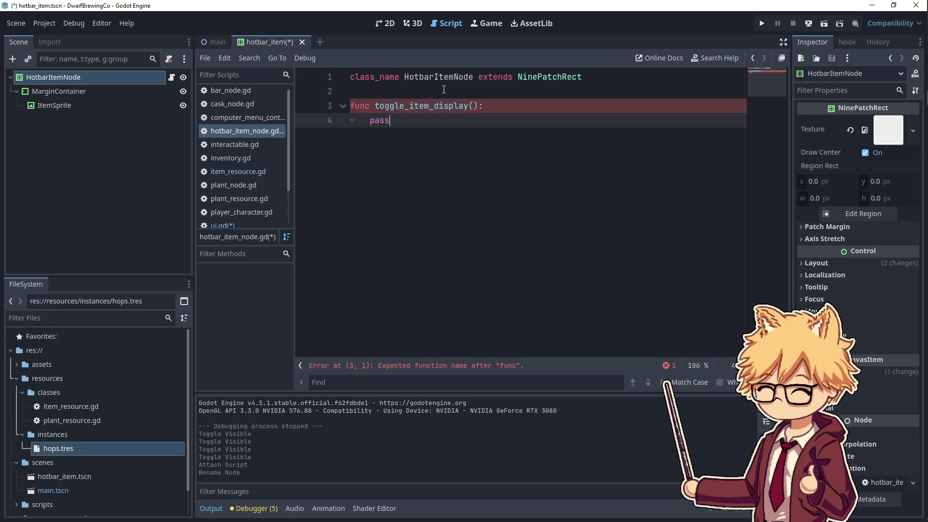
pyautogui.rightClick(53, 106)
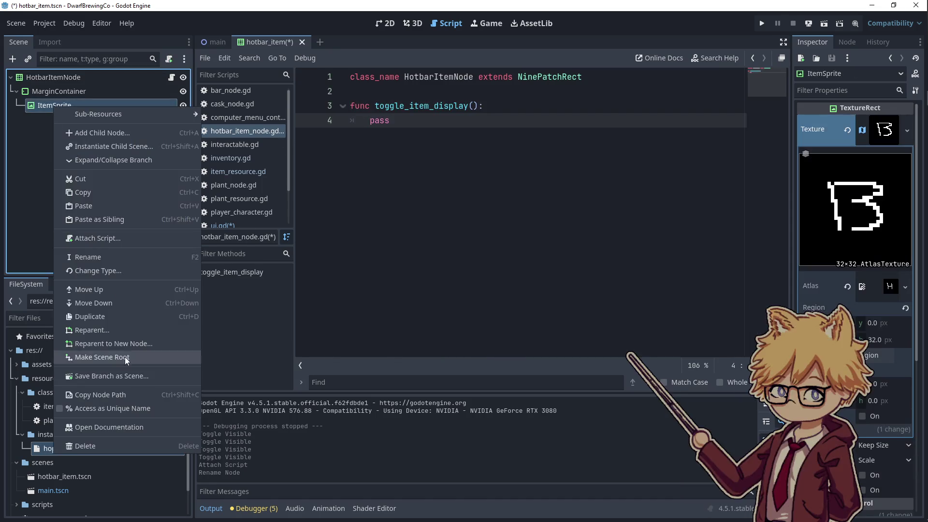
pyautogui.click(90, 410)
pyautogui.moveTo(68, 106)
pyautogui.mouseDown()
pyautogui.moveTo(387, 114)
pyautogui.moveTo(389, 100)
pyautogui.mouseUp()
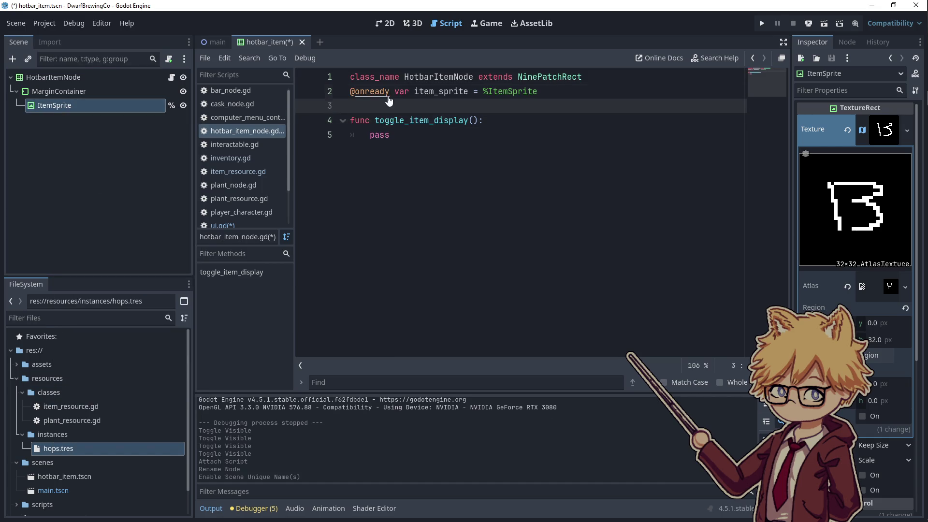
pyautogui.click(605, 77)
pyautogui.press('Return')
pyautogui.doubleClick(440, 106)
# Give toggle_item_display a has_item: bool parameter and set item_sprite.visible = has_item
pyautogui.click(473, 135)
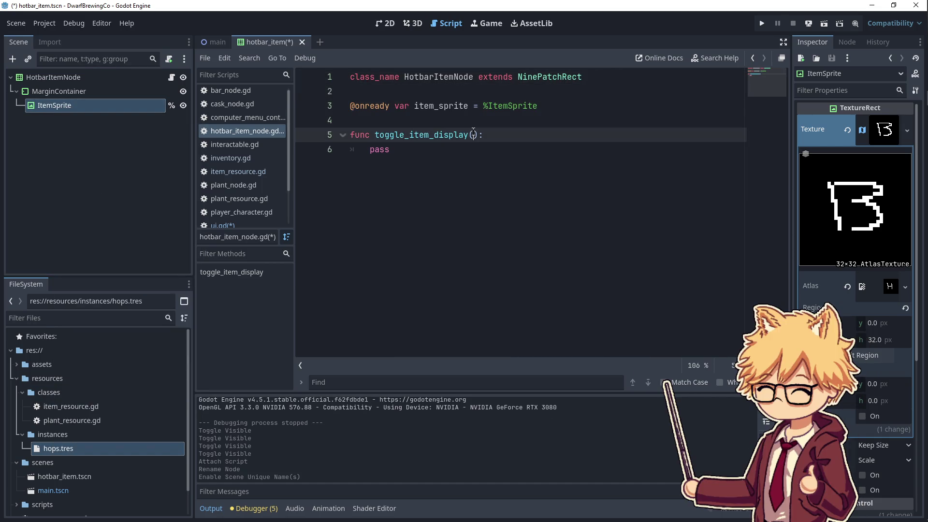
pyautogui.write('is')
pyautogui.write('tem:')
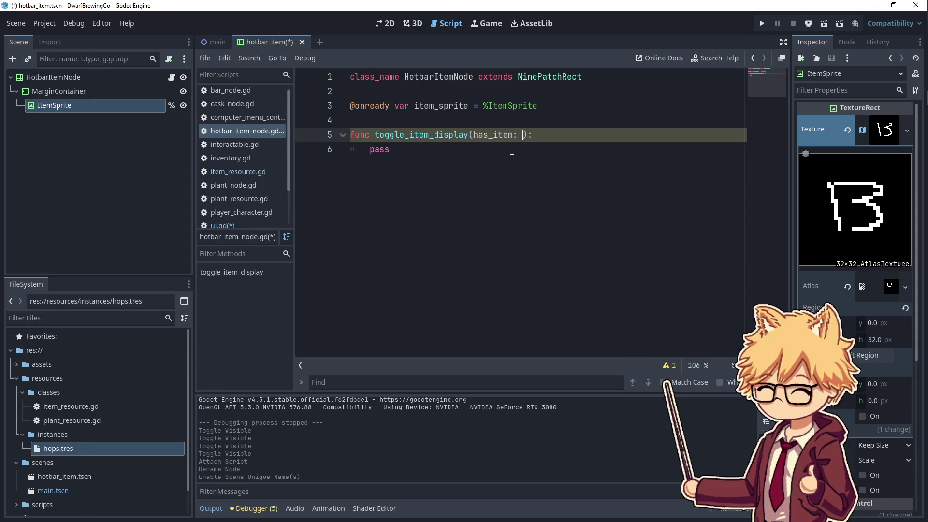
pyautogui.press('Escape')
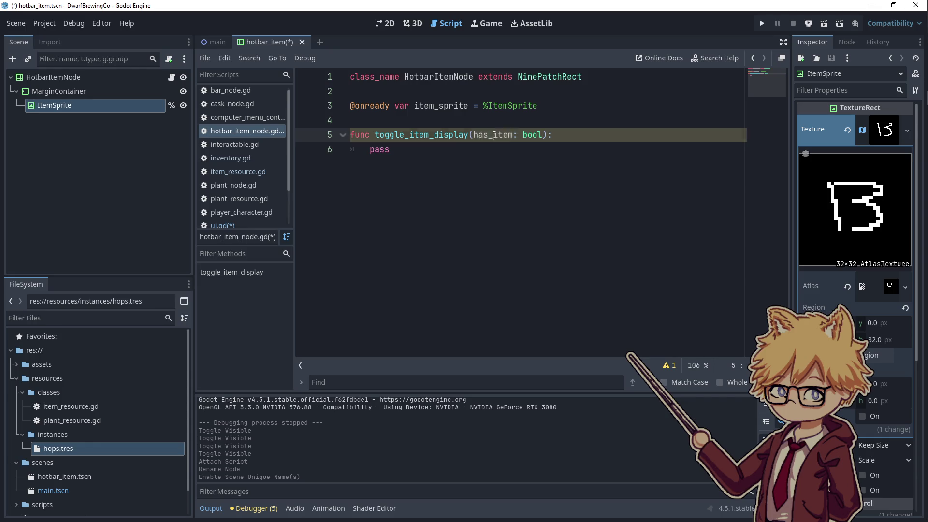
pyautogui.doubleClick(493, 135)
pyautogui.hotkey('ctrl', 'c')
pyautogui.doubleClick(380, 149)
pyautogui.hotkey('ctrl', 'v')
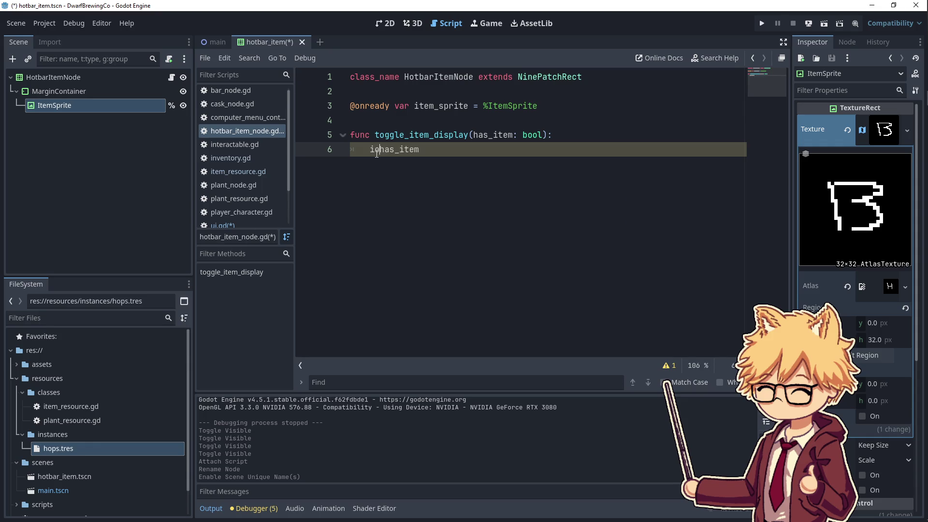
pyautogui.write('item_sprite.vis')
pyautogui.write('ible =')
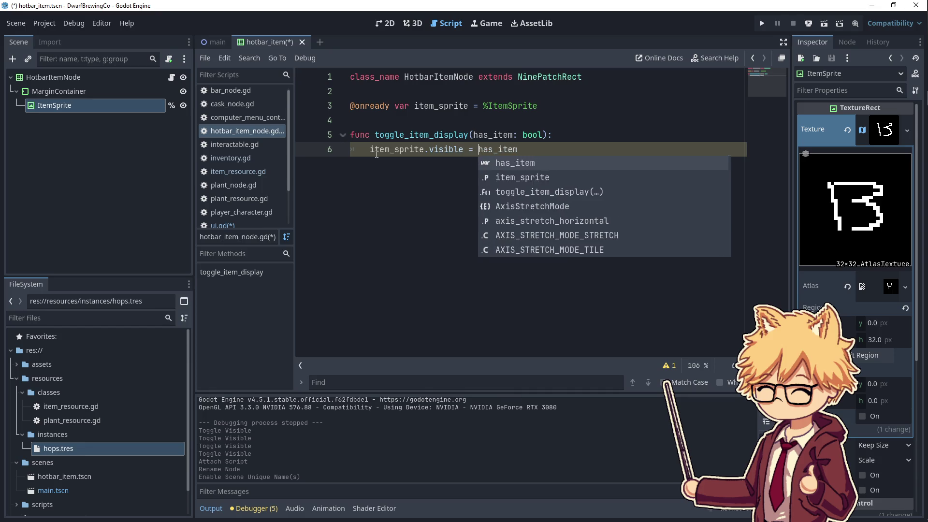
pyautogui.press('End')
# Save hotbar_item_node.gd and return to the main scene's ui.gd
pyautogui.hotkey('ctrl', 's')
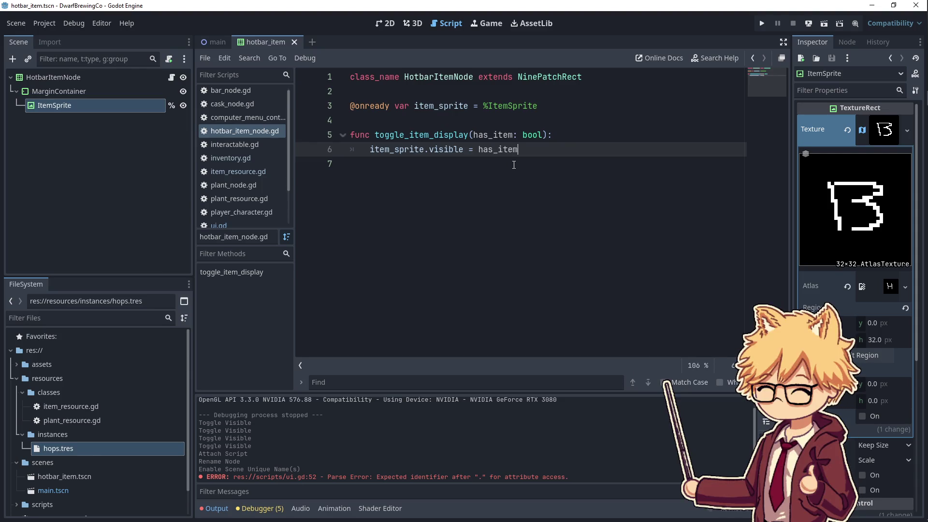
pyautogui.moveTo(446, 148)
pyautogui.click(212, 42)
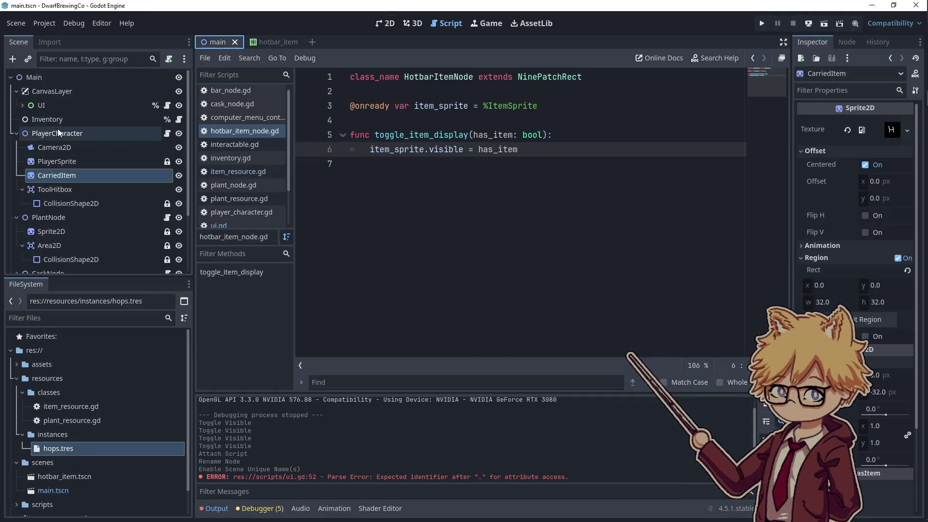
pyautogui.click(267, 42)
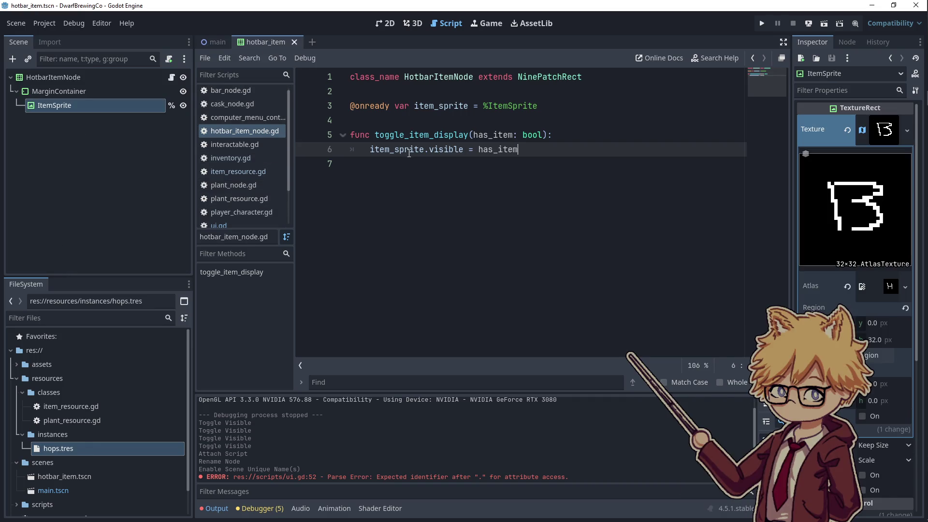
pyautogui.click(421, 188)
pyautogui.click(208, 42)
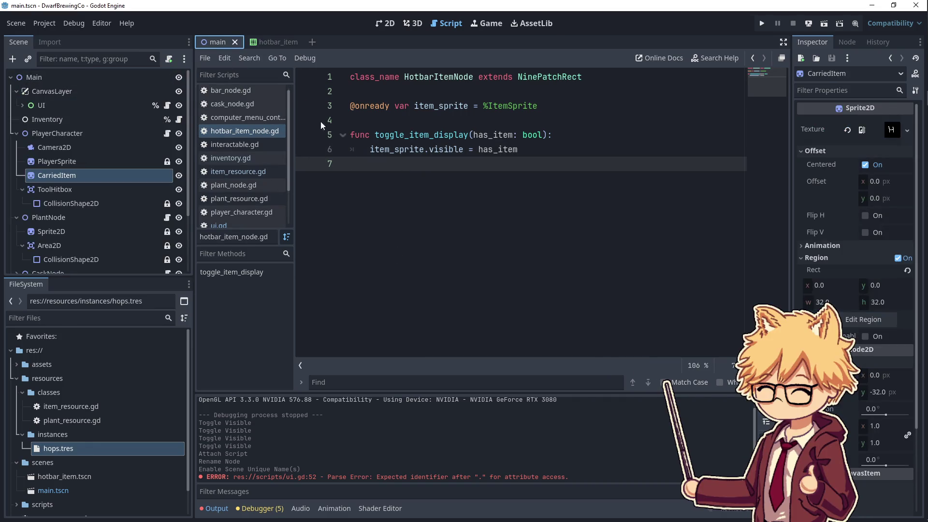
pyautogui.click(263, 42)
pyautogui.click(208, 42)
# Remove the stray line after line 48 and append toggle_item_display to the else-branch call
pyautogui.click(165, 105)
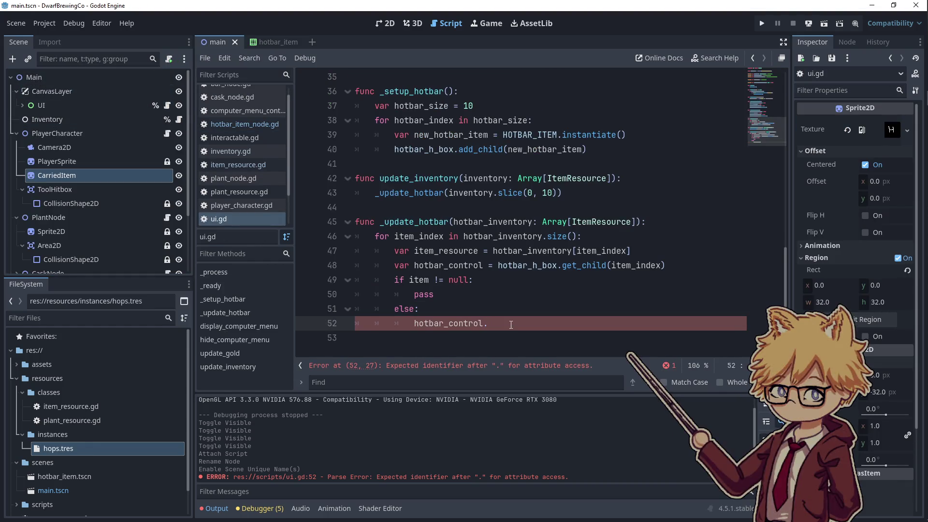
pyautogui.click(688, 265)
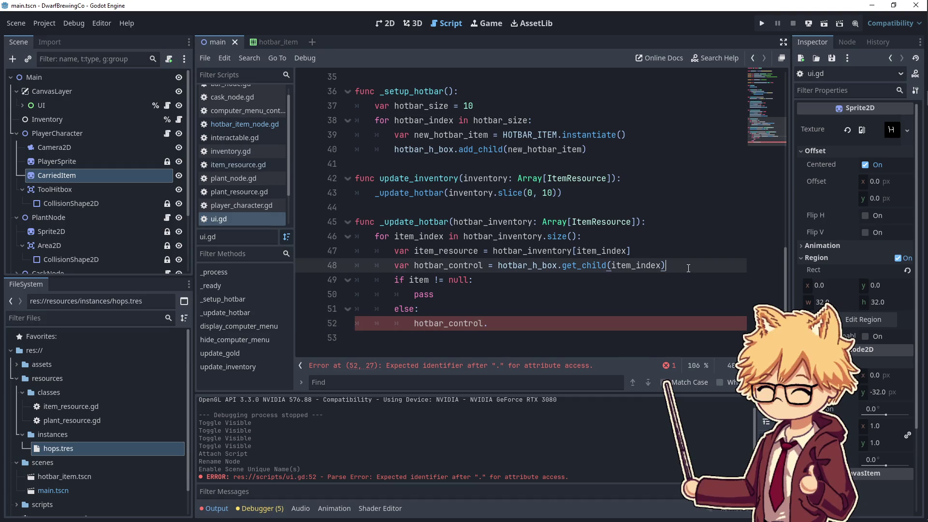
pyautogui.press('Return')
pyautogui.press('BackSpace')
pyautogui.press('BackSpace')
pyautogui.press('BackSpace')
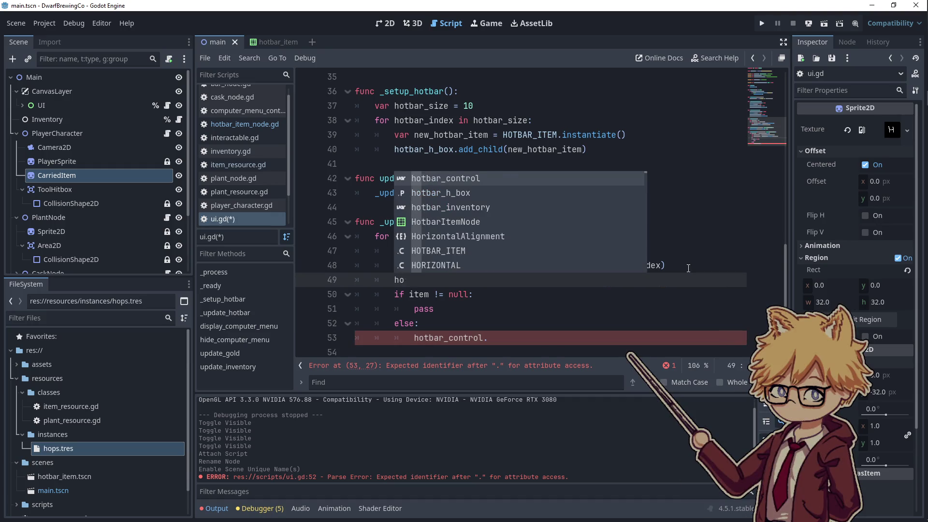
pyautogui.press('BackSpace')
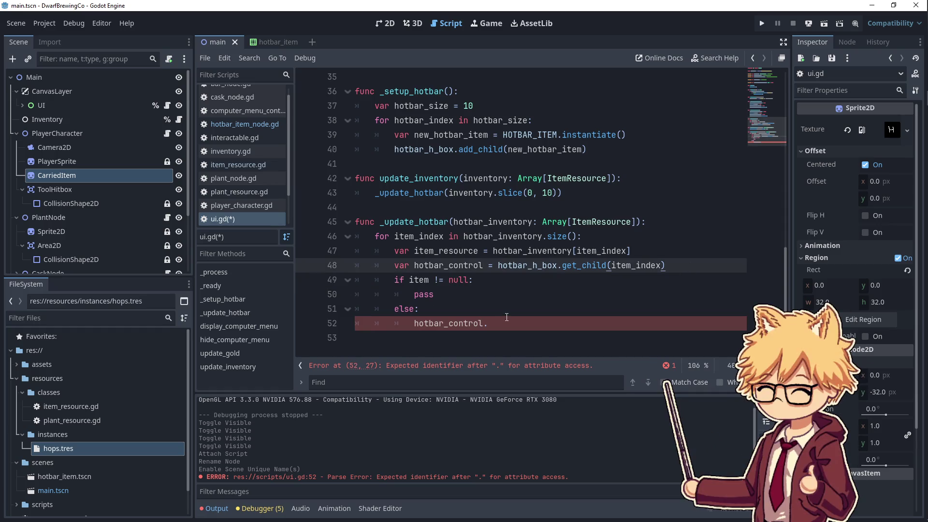
pyautogui.click(506, 317)
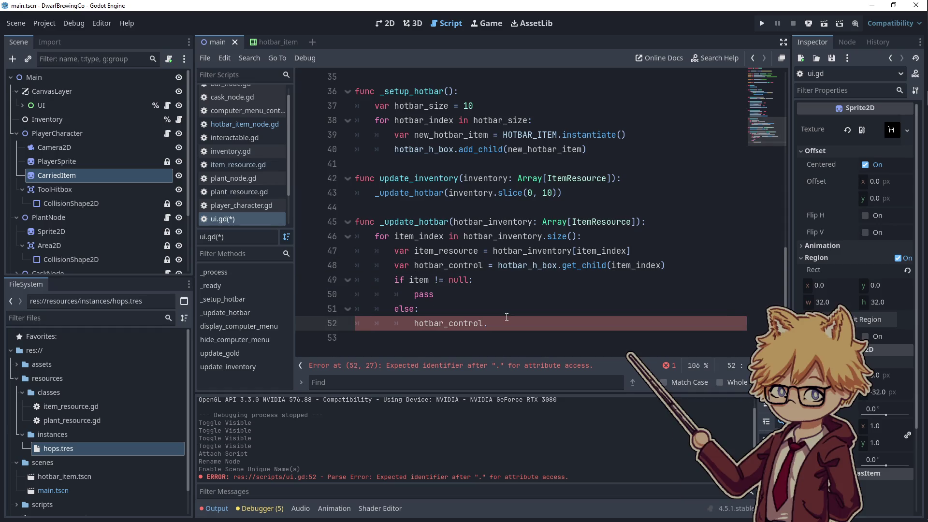
pyautogui.click(267, 42)
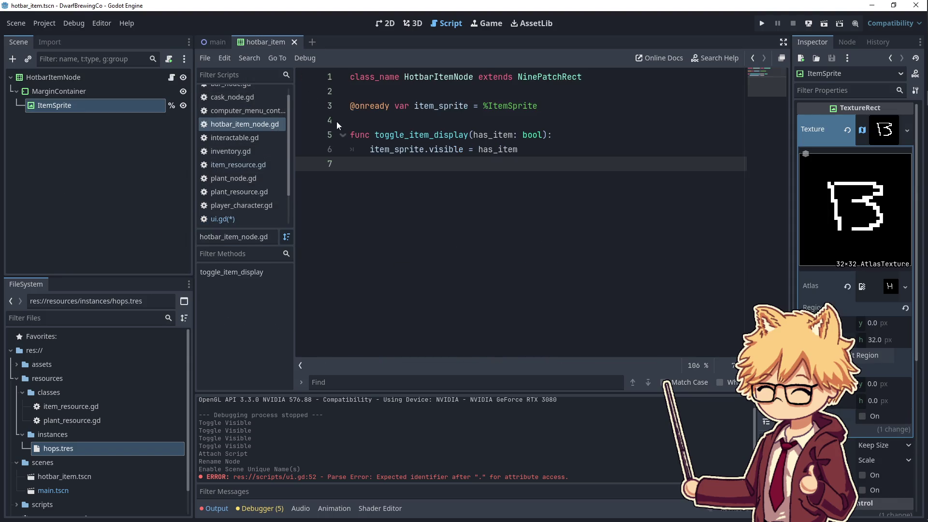
pyautogui.doubleClick(439, 133)
pyautogui.click(213, 42)
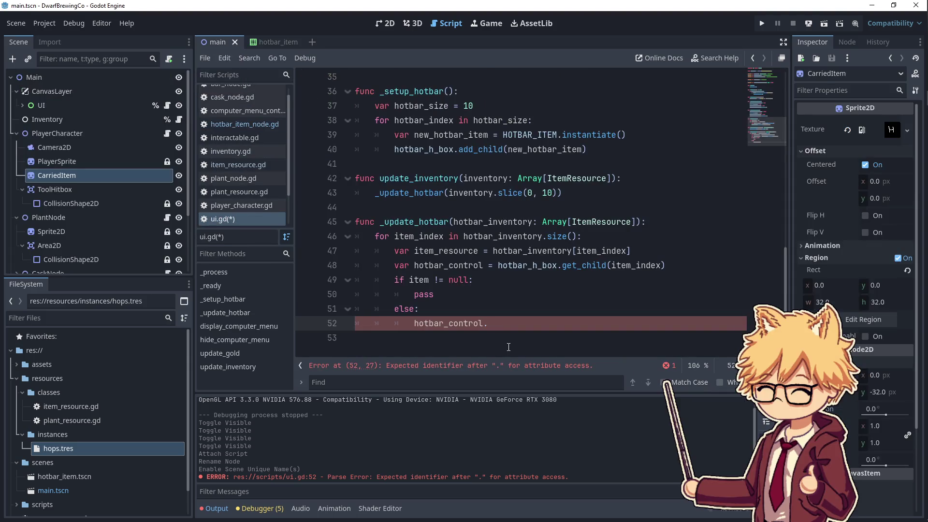
pyautogui.hotkey('ctrl', 'v')
# Rename the slot variable to hotbar_item_node: HotbarItemNode and call hotbar_item_node.toggle_item_display(false) in else
pyautogui.doubleClick(477, 265)
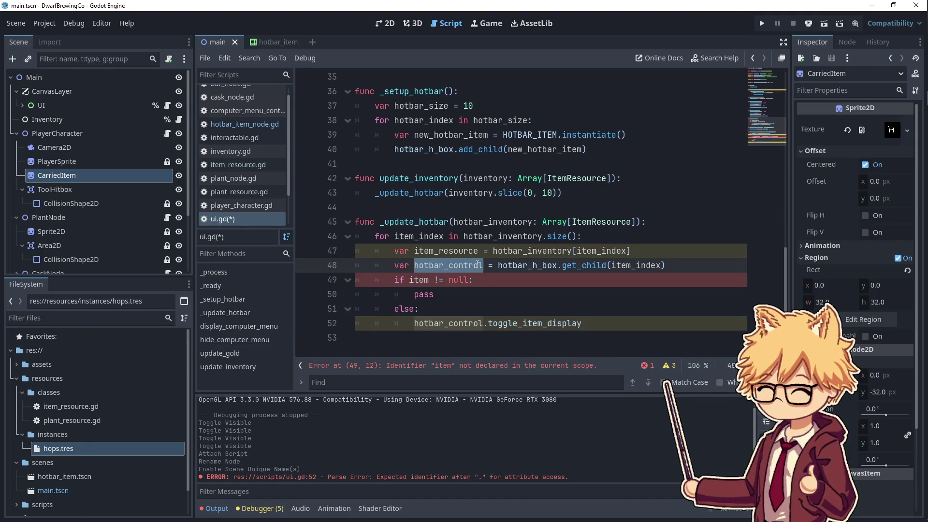
pyautogui.write('hotbar_item_node: Hotba')
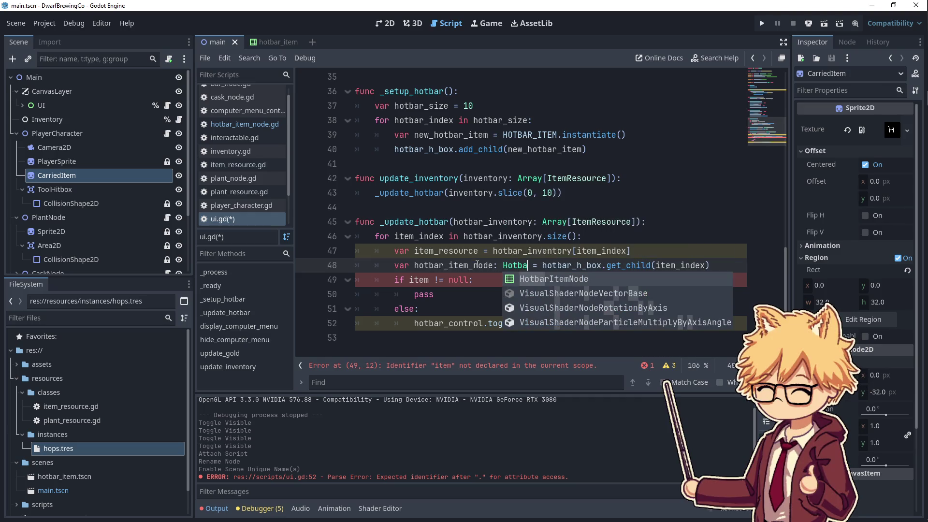
pyautogui.press('Return')
pyautogui.doubleClick(476, 265)
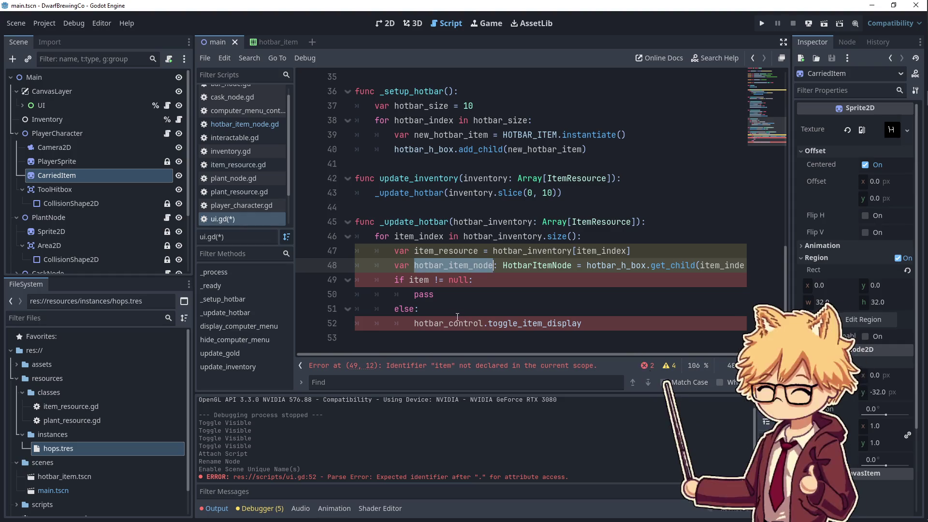
pyautogui.hotkey('ctrl', 'c')
pyautogui.moveTo(583, 324); pyautogui.dragTo(414, 323)
pyautogui.hotkey('ctrl', 'v')
pyautogui.write('.')
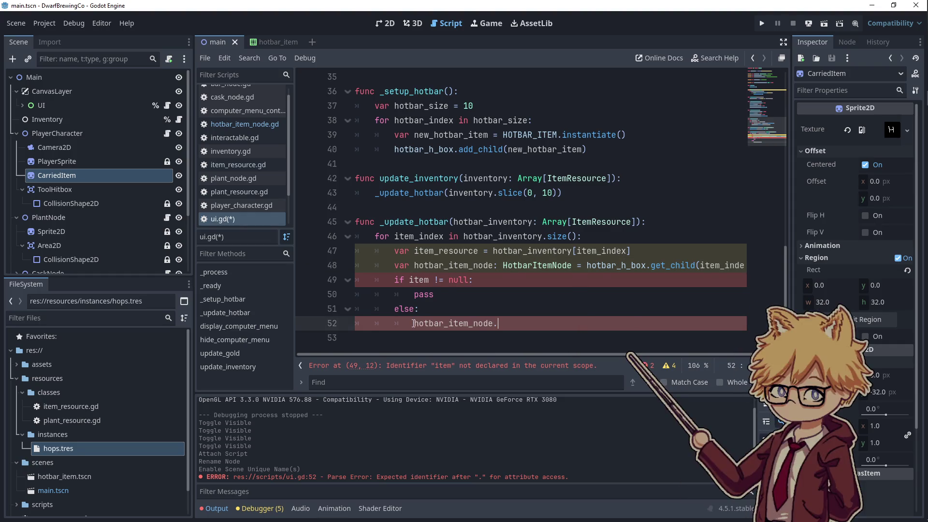
pyautogui.write('toggl')
pyautogui.press('Return')
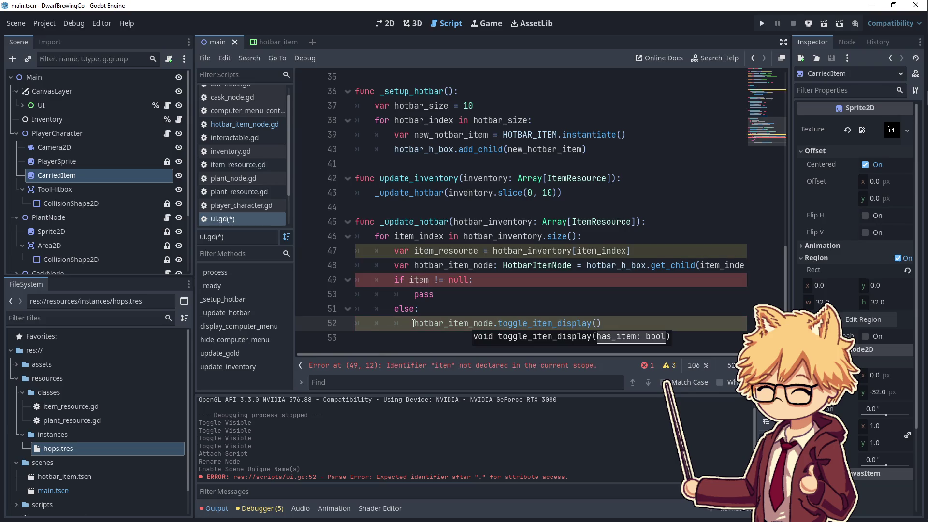
pyautogui.write('false')
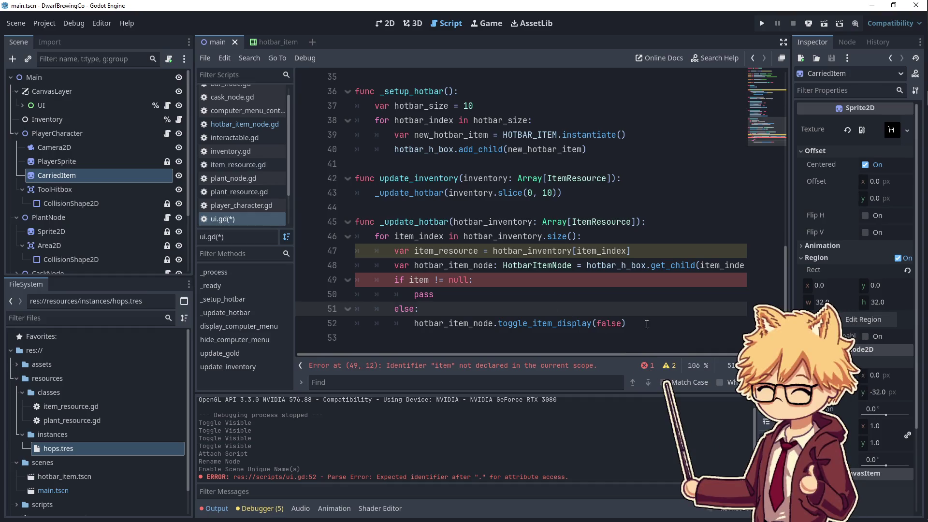
pyautogui.click(452, 242)
# Change the undeclared item in the null check to item_resource and save ui.gd
pyautogui.doubleClick(442, 252)
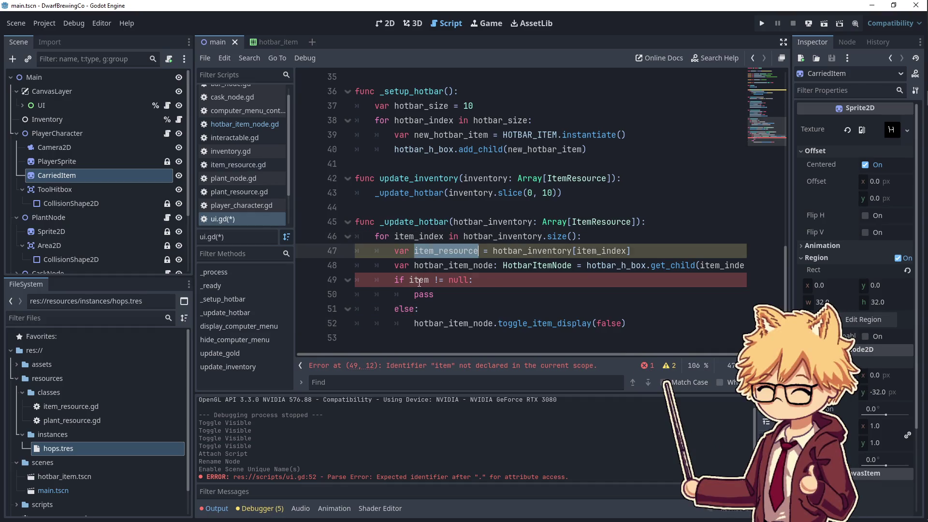
pyautogui.hotkey('ctrl', 'c')
pyautogui.doubleClick(419, 280)
pyautogui.hotkey('ctrl', 'v')
pyautogui.hotkey('ctrl', 's')
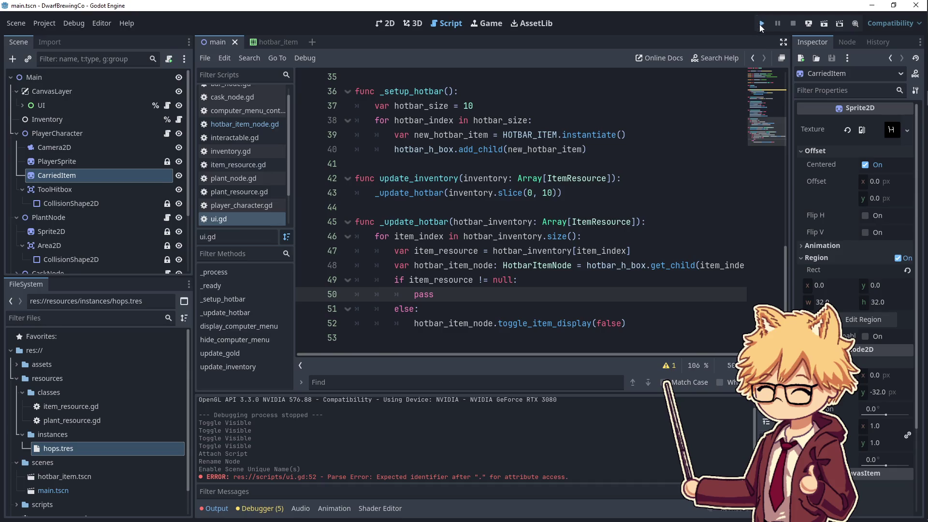
# Run the game and walk the player over the hops to test the hotbar slots
pyautogui.click(760, 25)
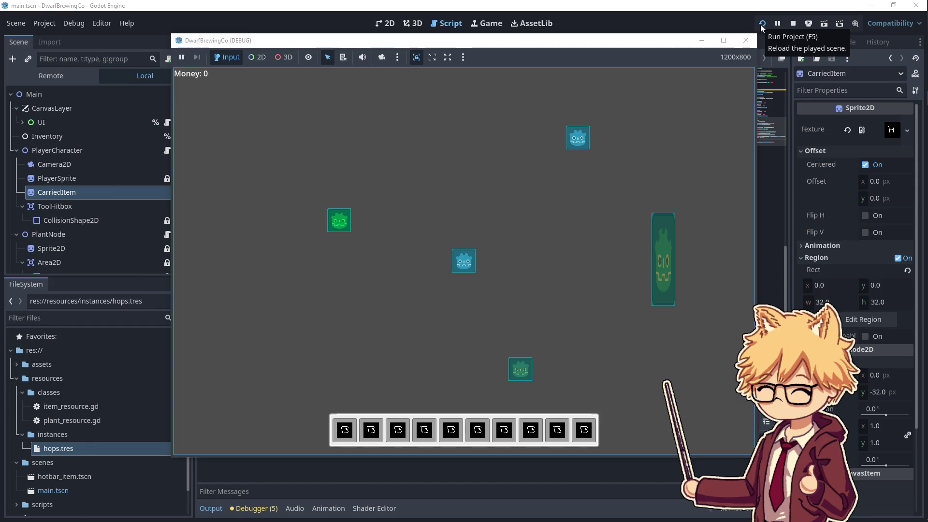
pyautogui.press('a')
pyautogui.press('1')
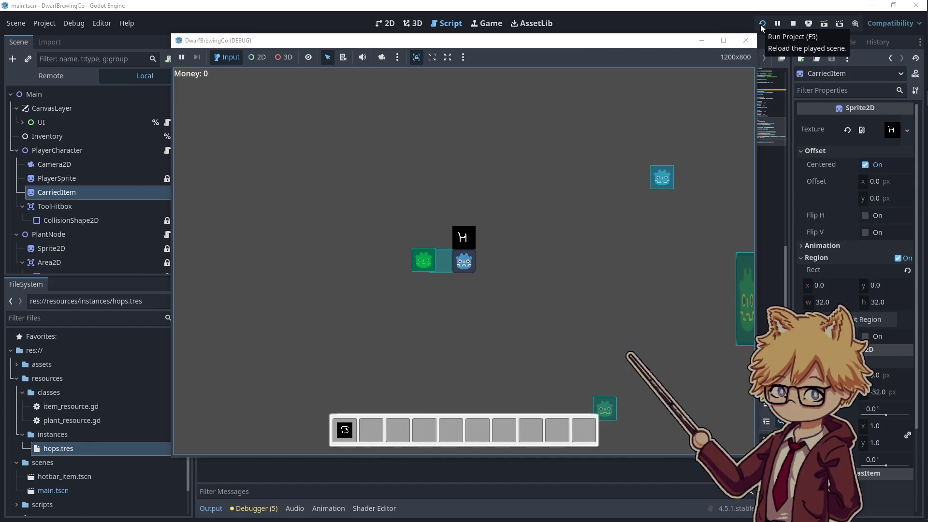
pyautogui.press('s')
pyautogui.press('s')
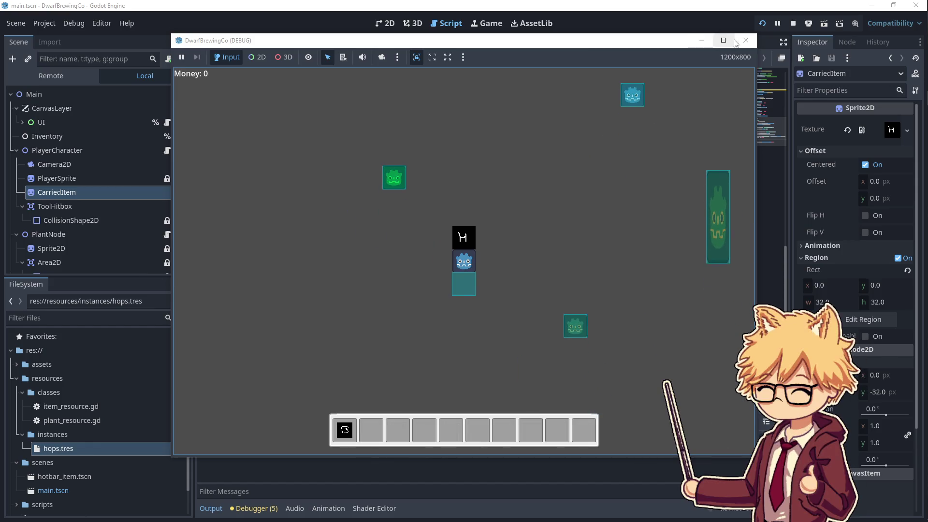
pyautogui.click(746, 40)
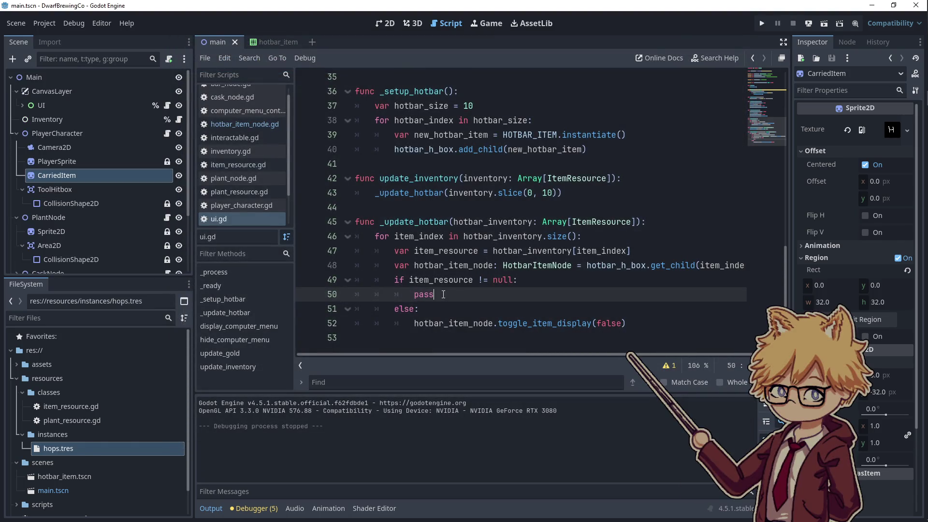
# Rerun the game from the hotbar_item scene, close it, and view that scene in 2D
pyautogui.click(273, 41)
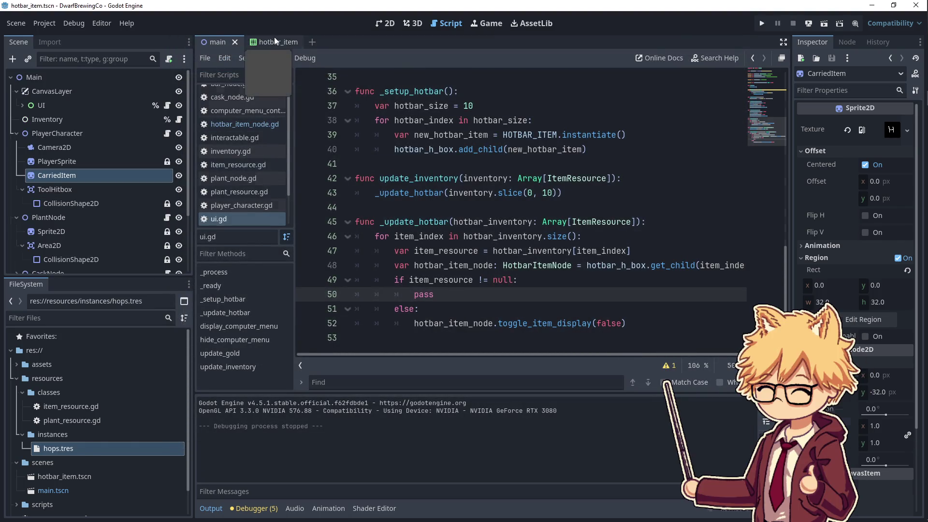
pyautogui.click(760, 24)
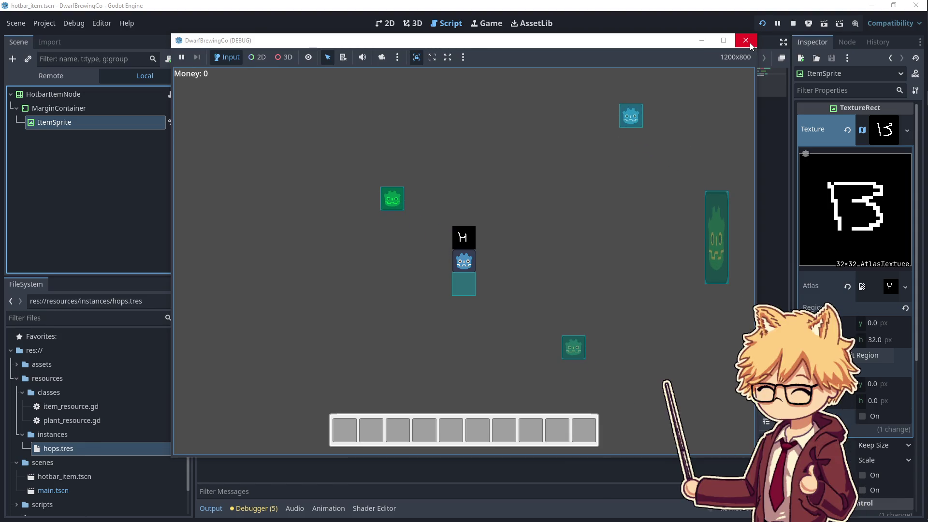
pyautogui.click(745, 40)
pyautogui.click(385, 24)
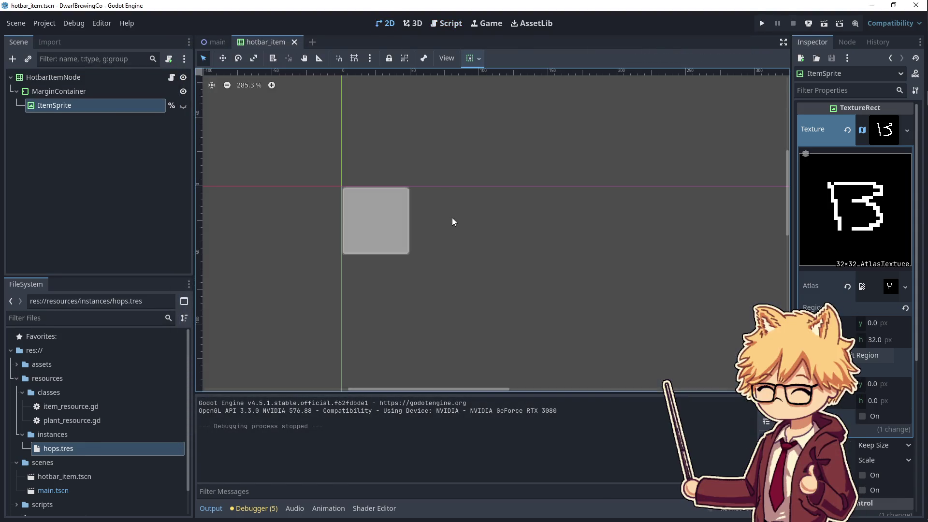
# Replace pass on line 50 of ui.gd with hotbar_item_node.set_item(item_resource)
pyautogui.click(449, 24)
pyautogui.click(213, 43)
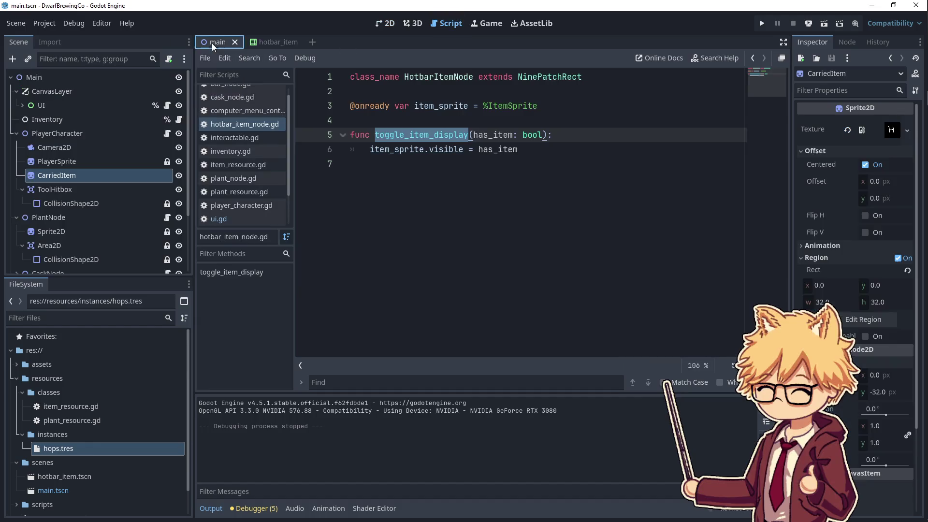
pyautogui.click(167, 106)
pyautogui.doubleClick(424, 293)
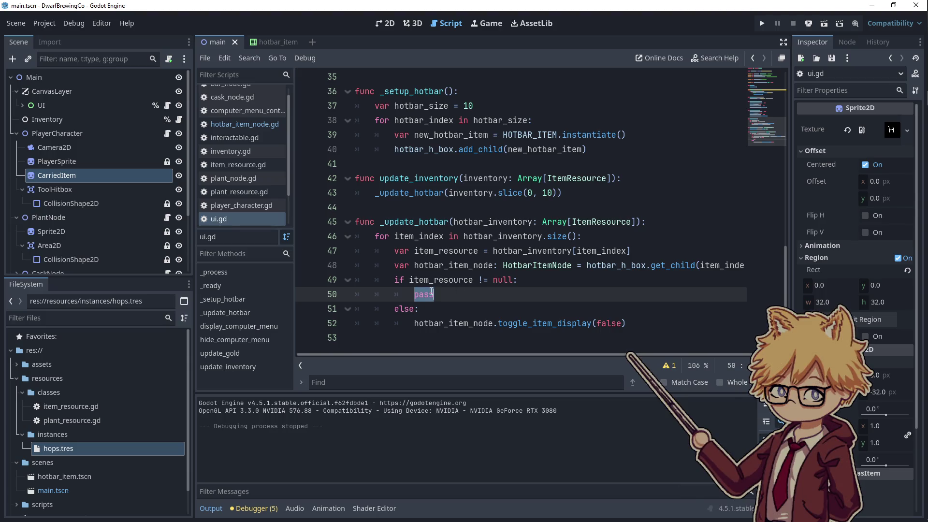
pyautogui.doubleClick(445, 265)
pyautogui.doubleClick(444, 250)
pyautogui.doubleClick(445, 265)
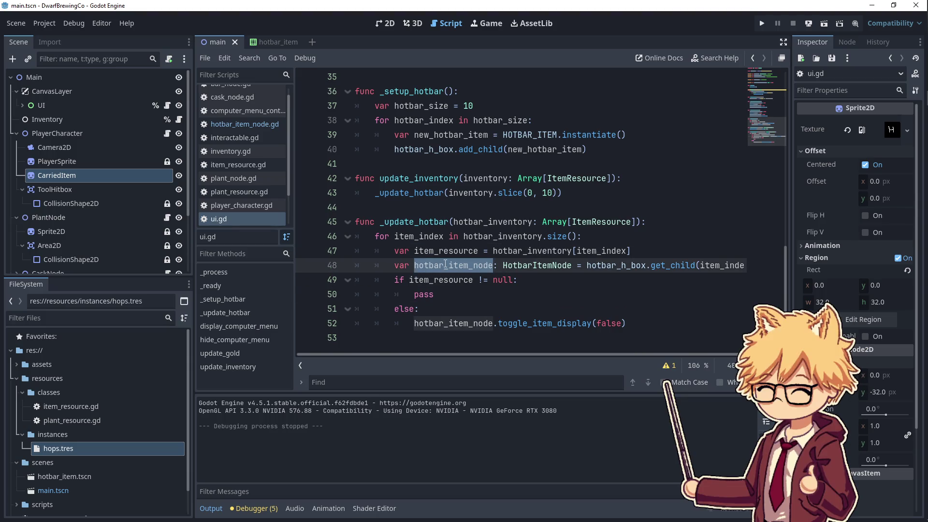
pyautogui.hotkey('ctrl', 'c')
pyautogui.doubleClick(430, 294)
pyautogui.hotkey('ctrl', 'v')
pyautogui.write('.set_i')
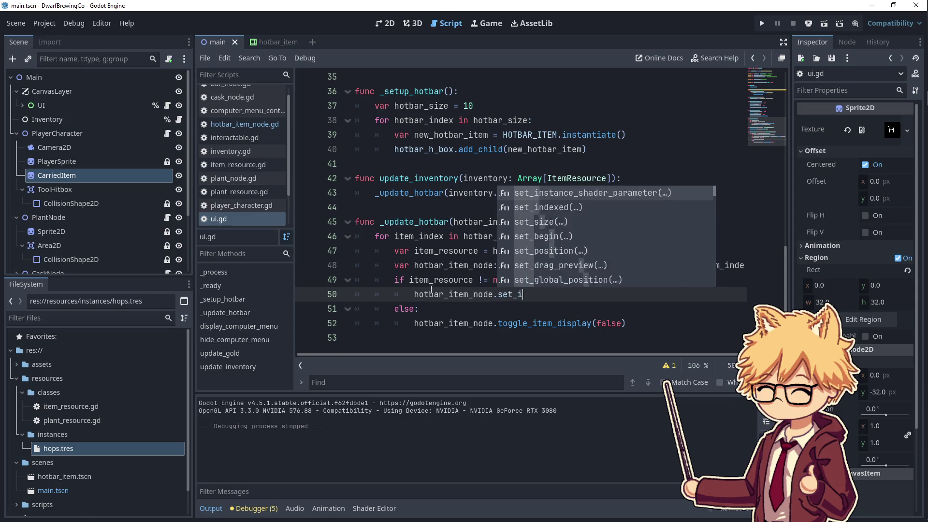
pyautogui.write('tem(')
pyautogui.press('Return')
pyautogui.write('item_')
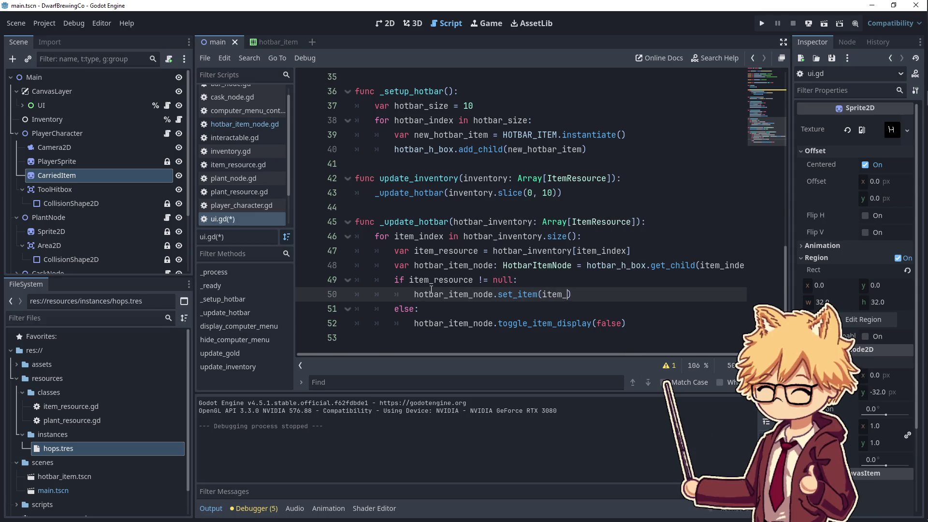
pyautogui.press('Return')
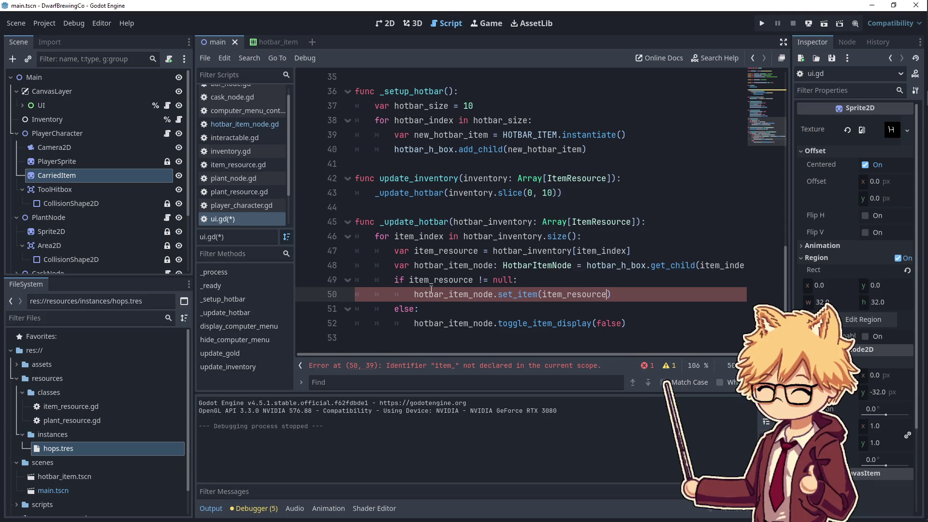
# Delete the null check, else branch and toggle_item_display(false) call, and outdent set_item
pyautogui.press('Up')
pyautogui.hotkey('shift', 'Home')
pyautogui.hotkey('shift', 'Home')
pyautogui.press('BackSpace')
pyautogui.press('Delete')
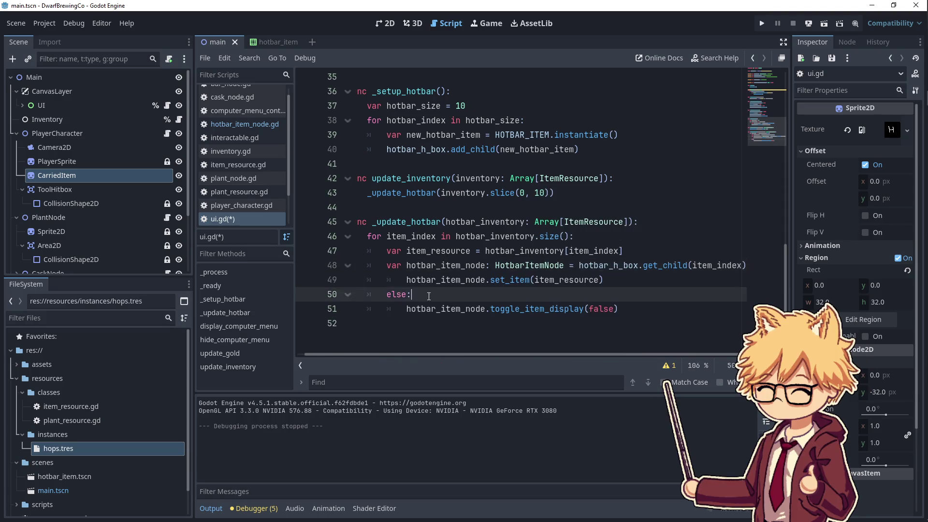
pyautogui.click(324, 304)
pyautogui.hotkey('shift', 'End')
pyautogui.press('BackSpace')
pyautogui.hotkey('shift', 'Down')
pyautogui.hotkey('shift', 'Down')
pyautogui.press('Delete')
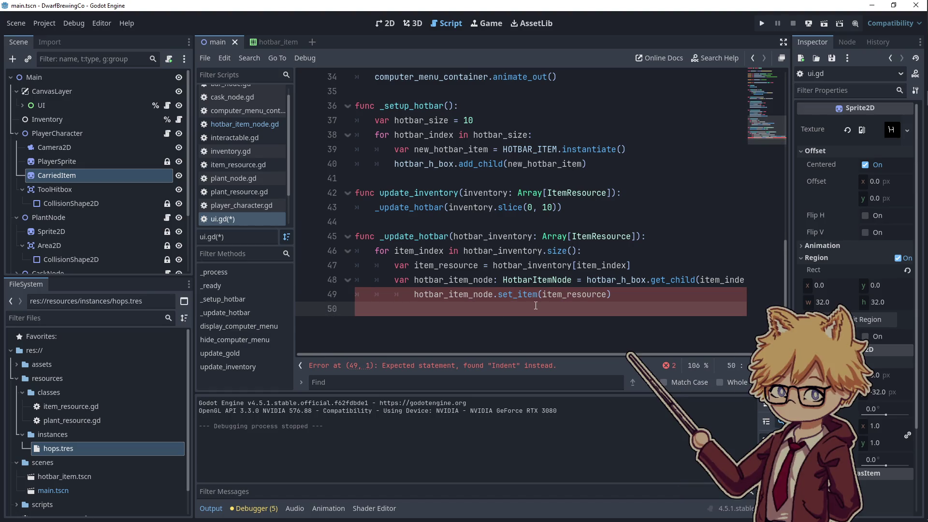
pyautogui.press('BackSpace')
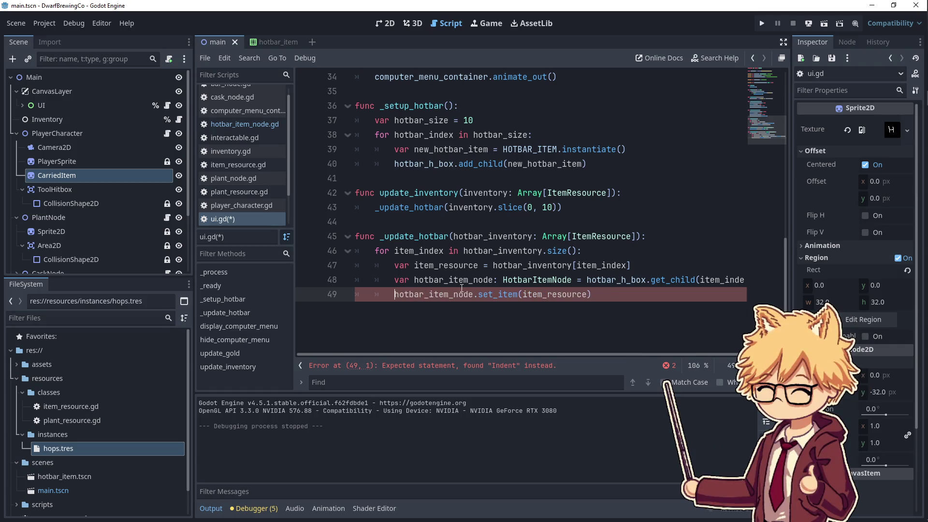
pyautogui.hotkey('shift', 'Tab')
# Make room above toggle_item_display in hotbar_item_node.gd for a new set_item function
pyautogui.doubleClick(497, 294)
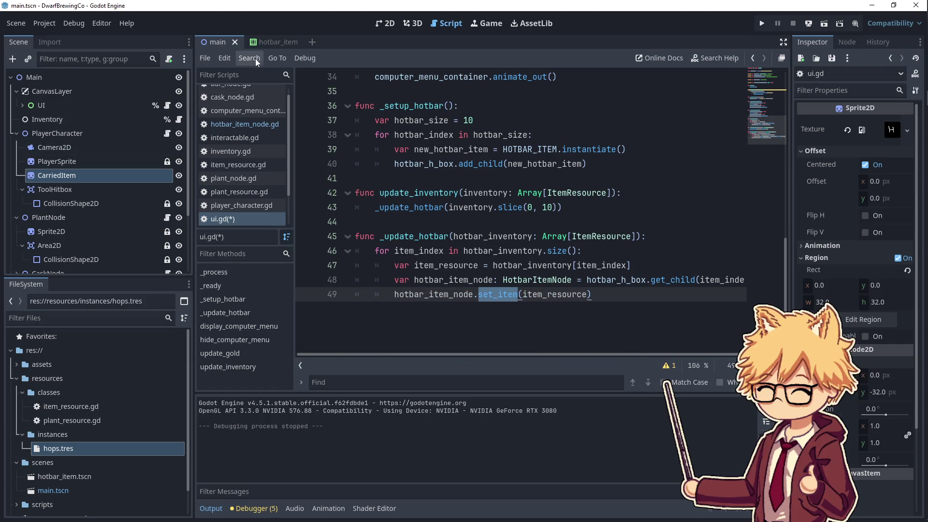
pyautogui.click(273, 42)
pyautogui.click(416, 123)
pyautogui.press('Return')
pyautogui.press('Return')
pyautogui.press('Up')
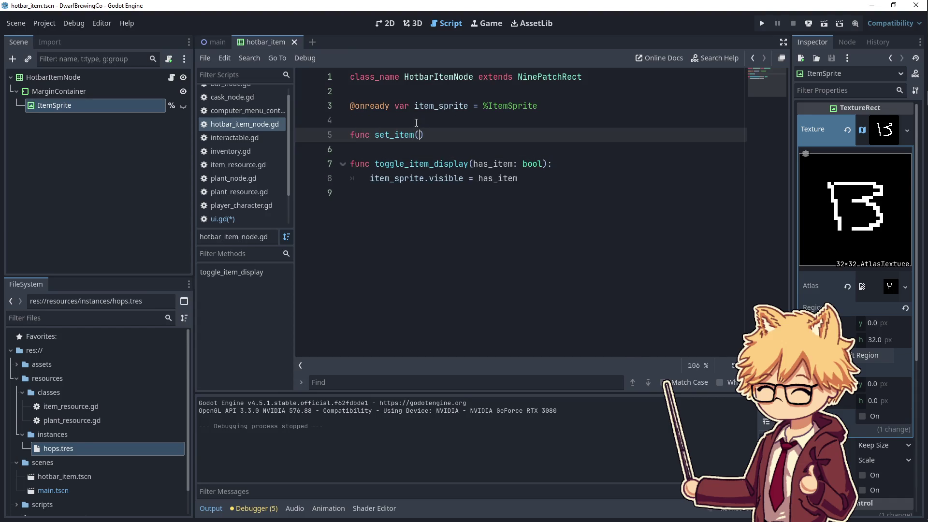
# Declare set_item(item_resource: ItemResource) with an 'if item_resource:' block
pyautogui.write('it')
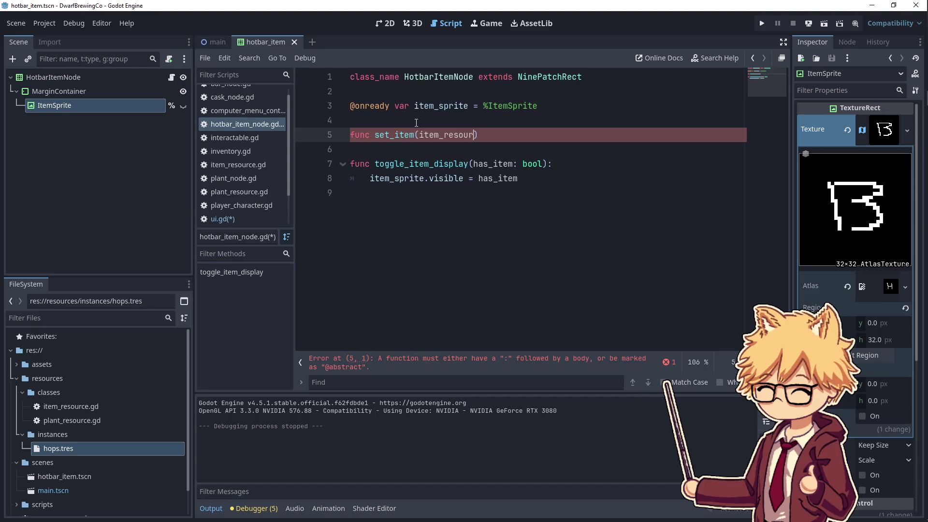
pyautogui.write('em')
pyautogui.press('Return')
pyautogui.write('):')
pyautogui.press('Return')
pyautogui.write('if')
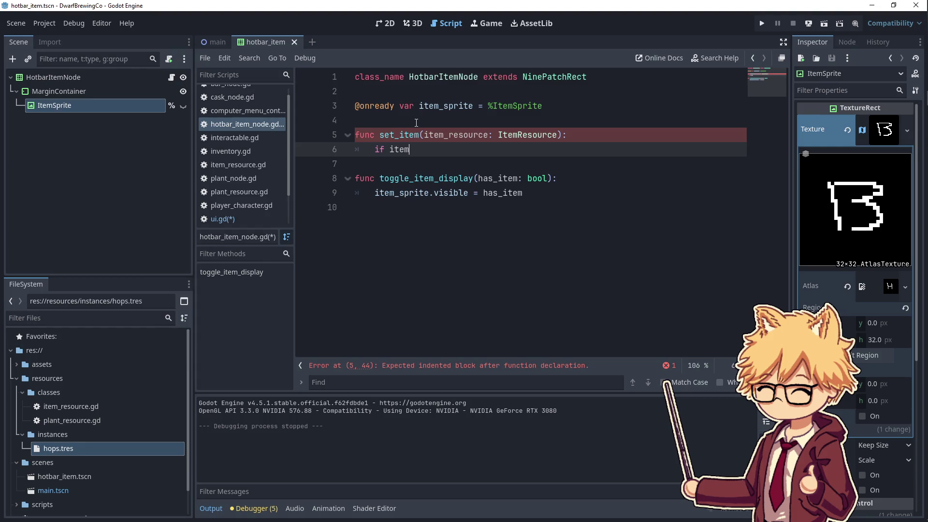
pyautogui.press('Return')
pyautogui.write(':')
pyautogui.press('Return')
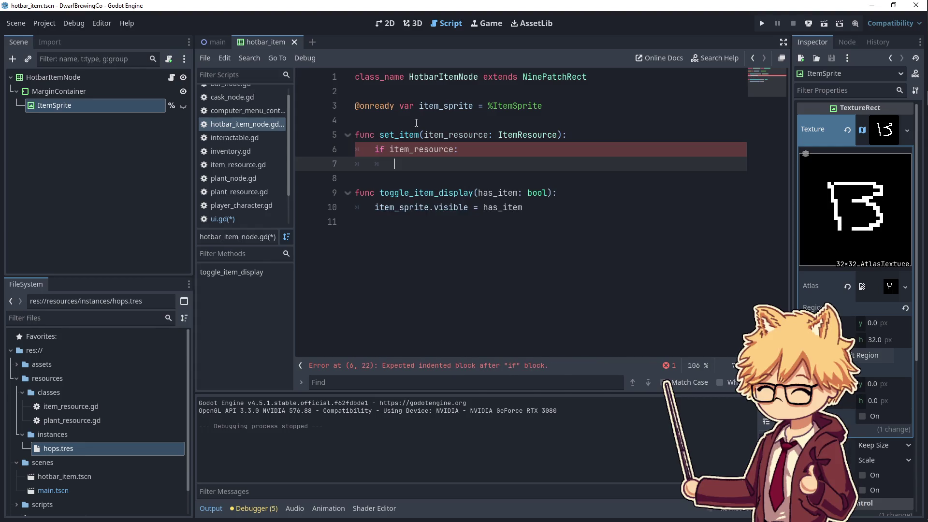
# Add a placeholder pass and an else branch beginning with item_sprite
pyautogui.write('ass')
pyautogui.press('Return')
pyautogui.write(':')
pyautogui.press('Return')
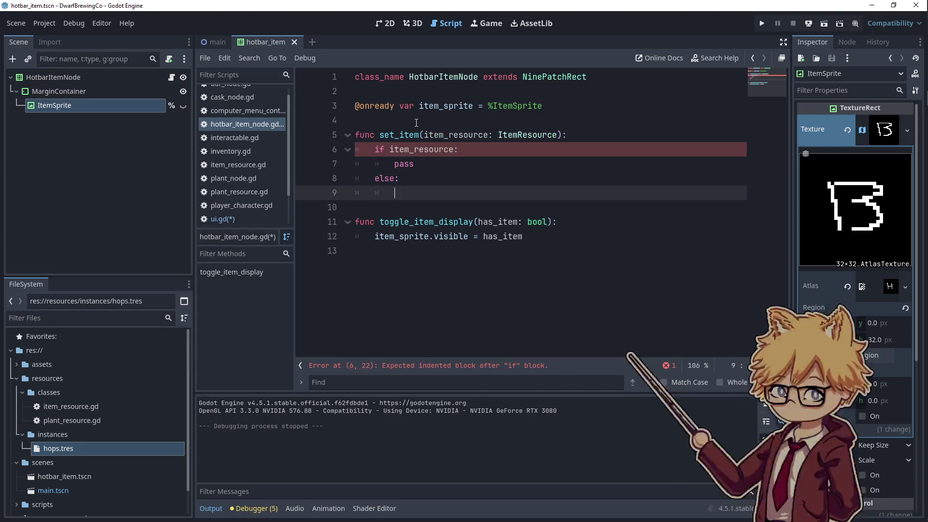
pyautogui.write('item')
pyautogui.press('Return')
pyautogui.write('.visible = false')
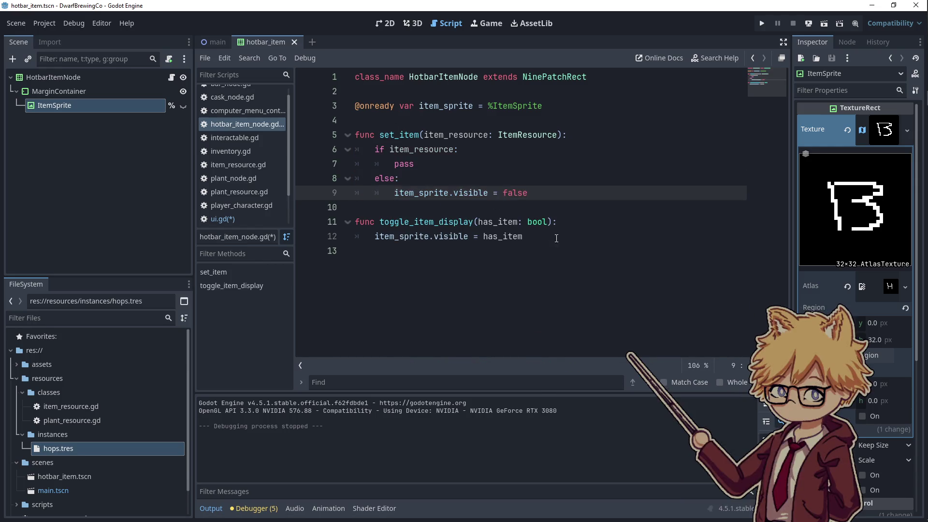
# Delete the old toggle_item_display function and replace the pass placeholder with item_sprite
pyautogui.moveTo(553, 240); pyautogui.dragTo(333, 219)
pyautogui.press('BackSpace')
pyautogui.press('BackSpace')
pyautogui.press('BackSpace')
pyautogui.doubleClick(412, 165)
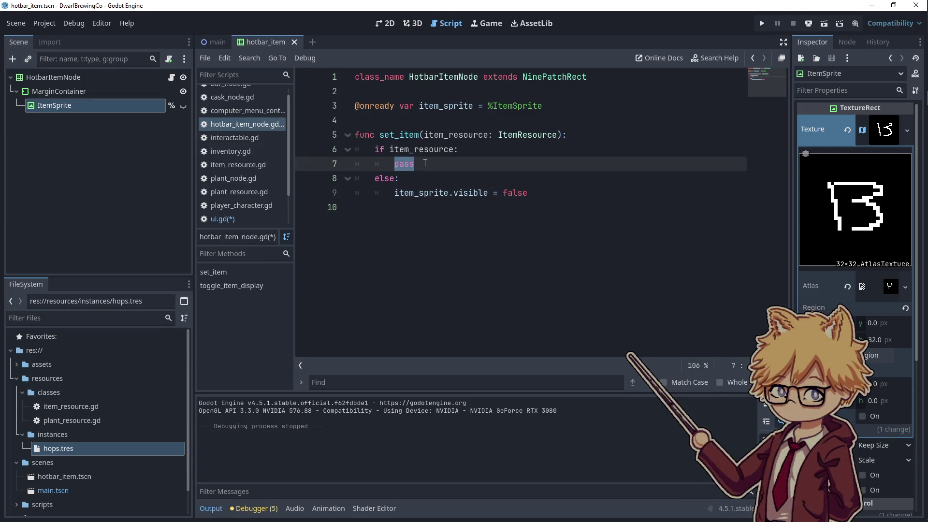
pyautogui.doubleClick(445, 106)
pyautogui.hotkey('ctrl', 'c')
pyautogui.doubleClick(405, 164)
pyautogui.hotkey('ctrl', 'v')
# Make the if branch read item_sprite.texture = item_resource.atlas_texture, save, and run the game
pyautogui.write('.')
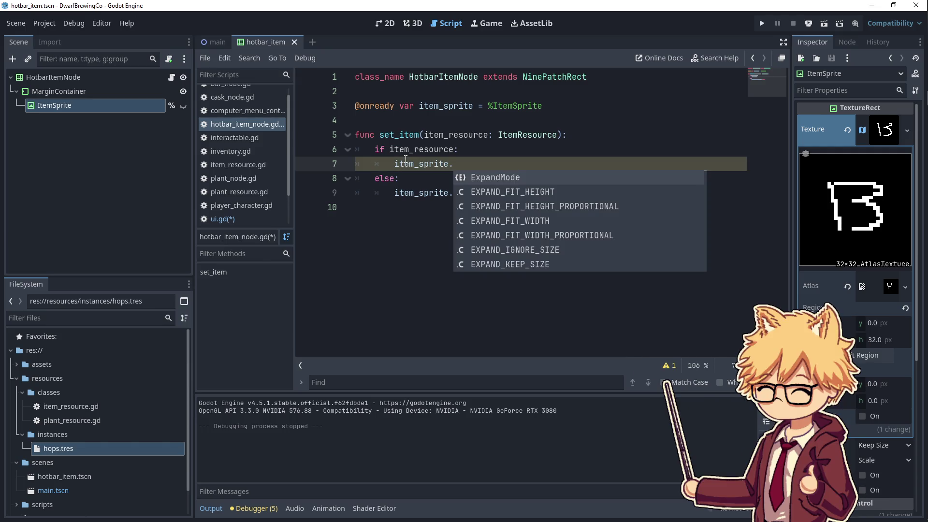
pyautogui.write('region ')
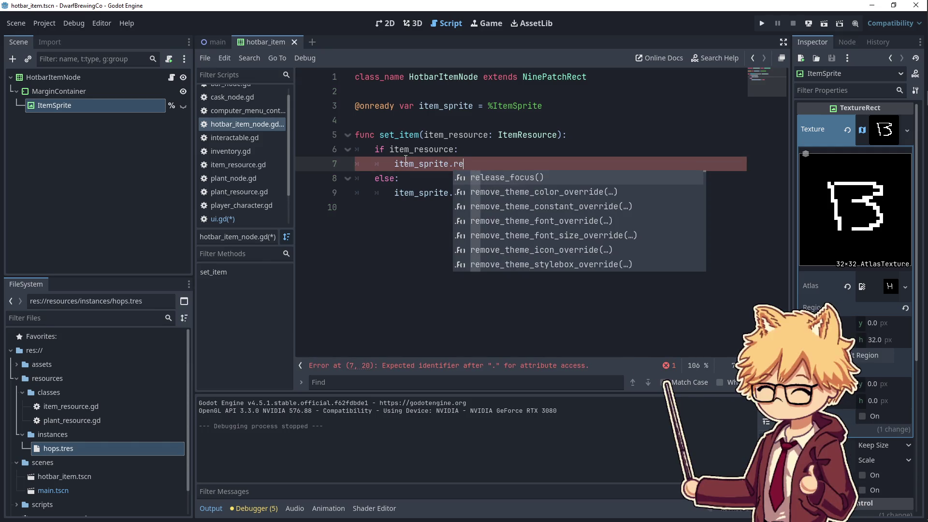
pyautogui.write('= item')
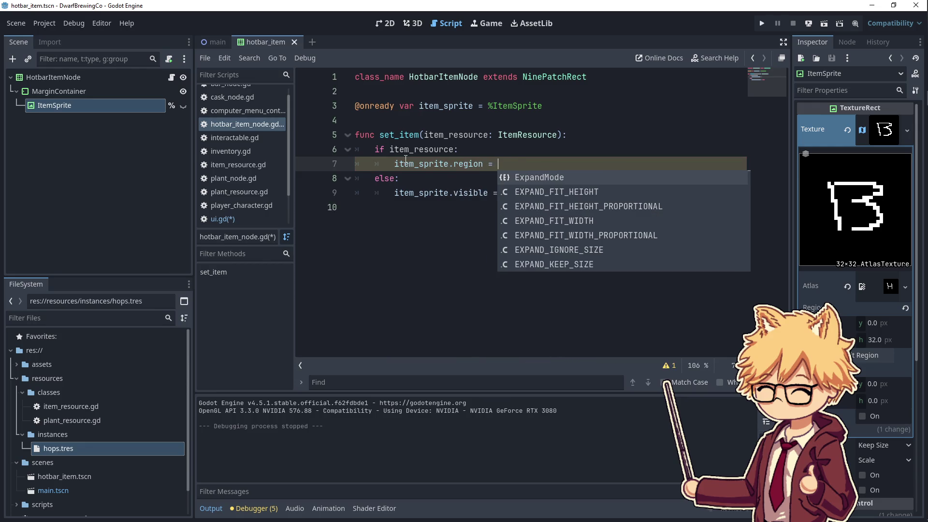
pyautogui.press('Down')
pyautogui.press('Return')
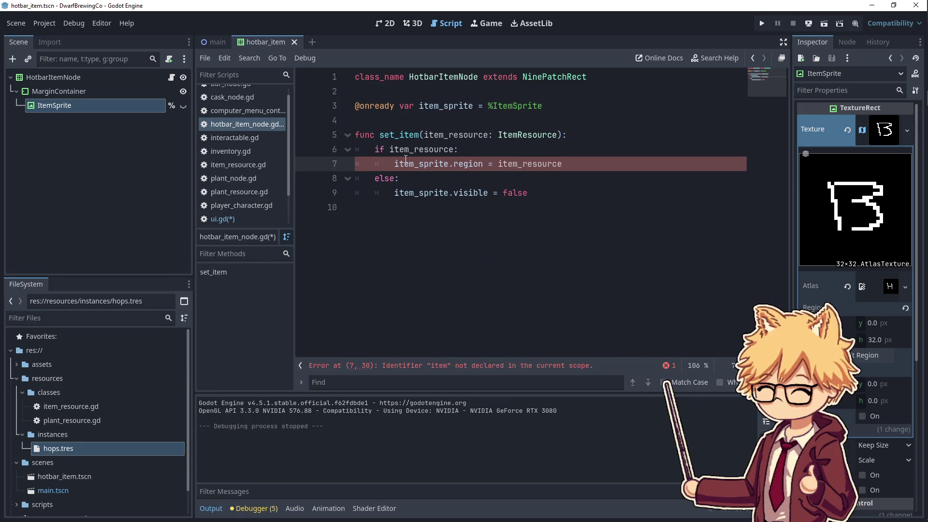
pyautogui.write('atlas')
pyautogui.press('Return')
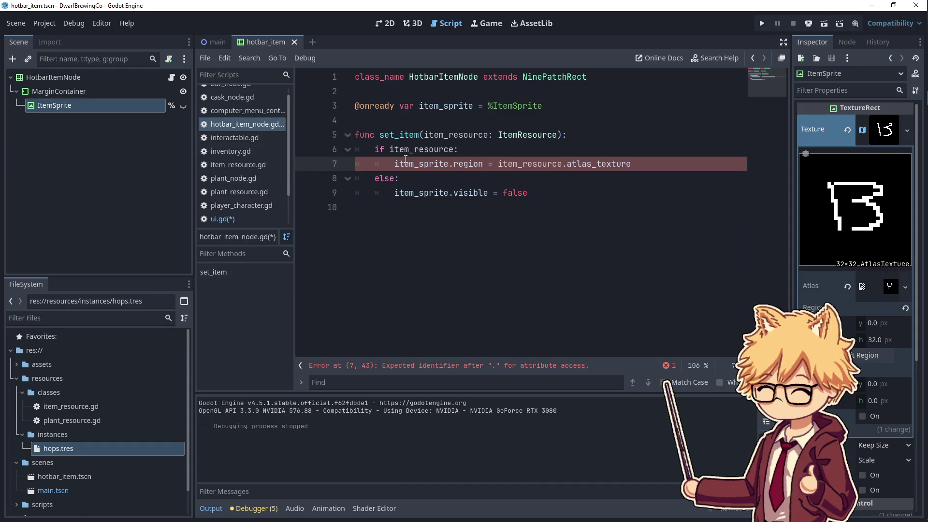
pyautogui.doubleClick(467, 163)
pyautogui.write('texture')
pyautogui.click(611, 146)
pyautogui.hotkey('ctrl', 's')
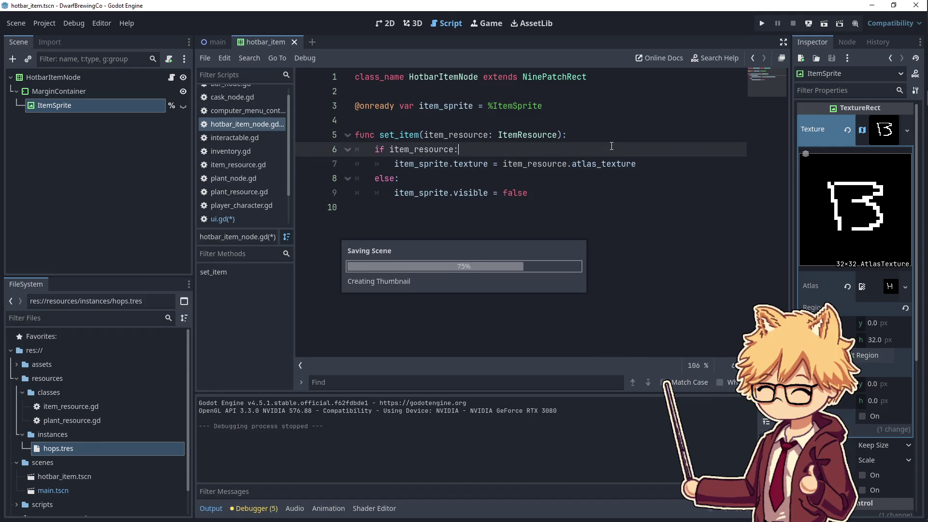
pyautogui.click(760, 29)
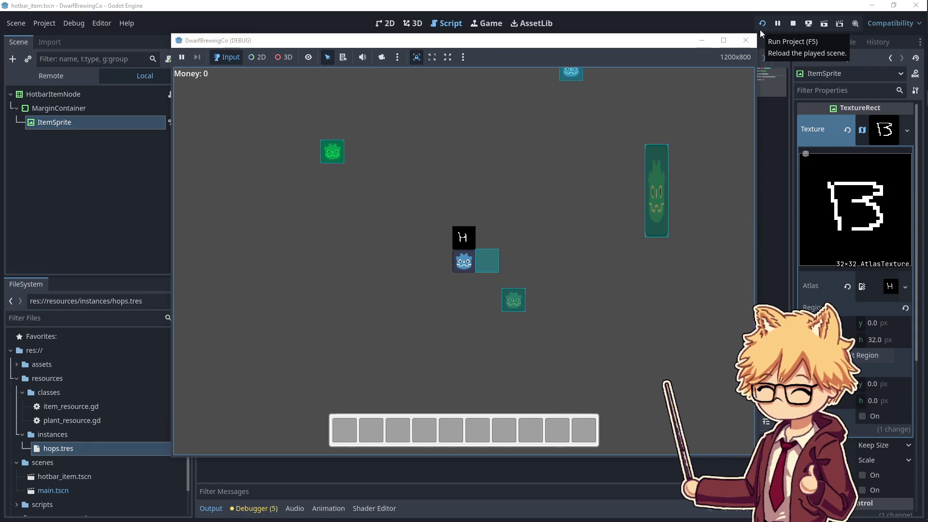
# Restart the game and inspect the item_resource value at the breakpoint
pyautogui.click(745, 41)
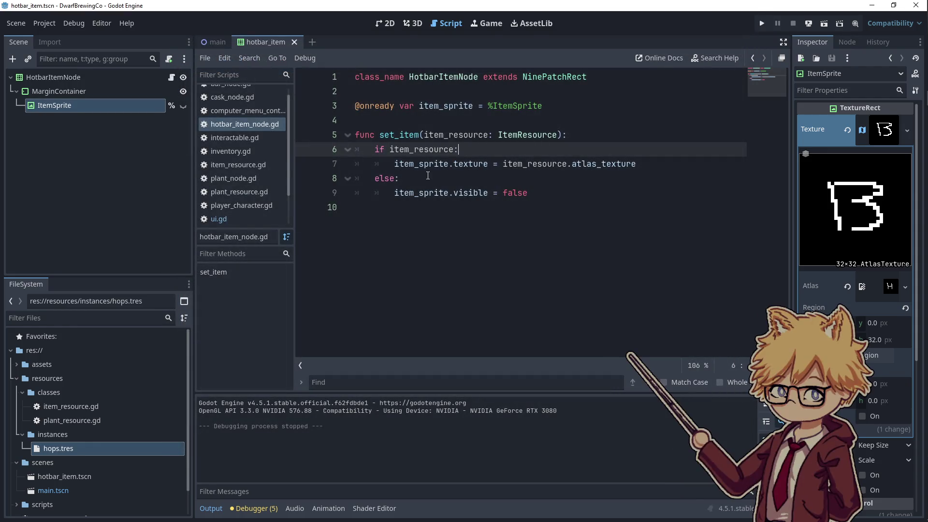
pyautogui.click(767, 24)
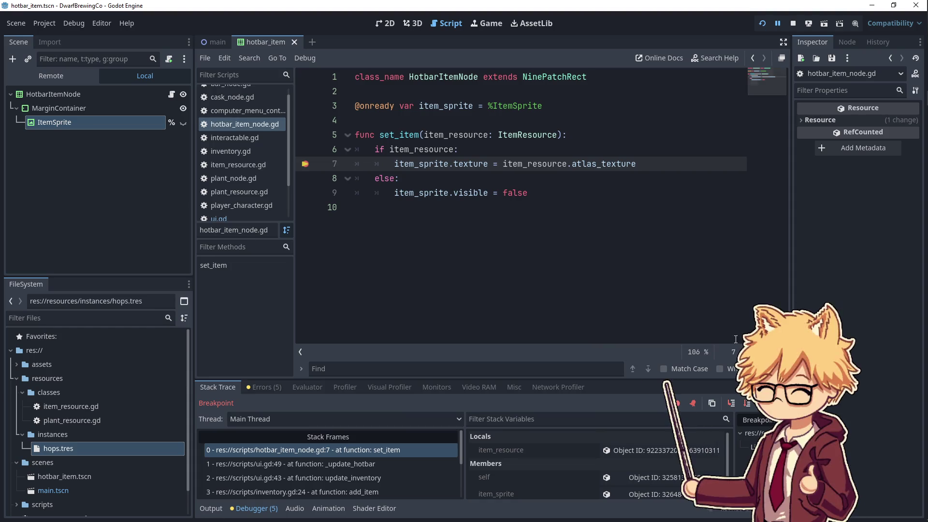
pyautogui.click(624, 451)
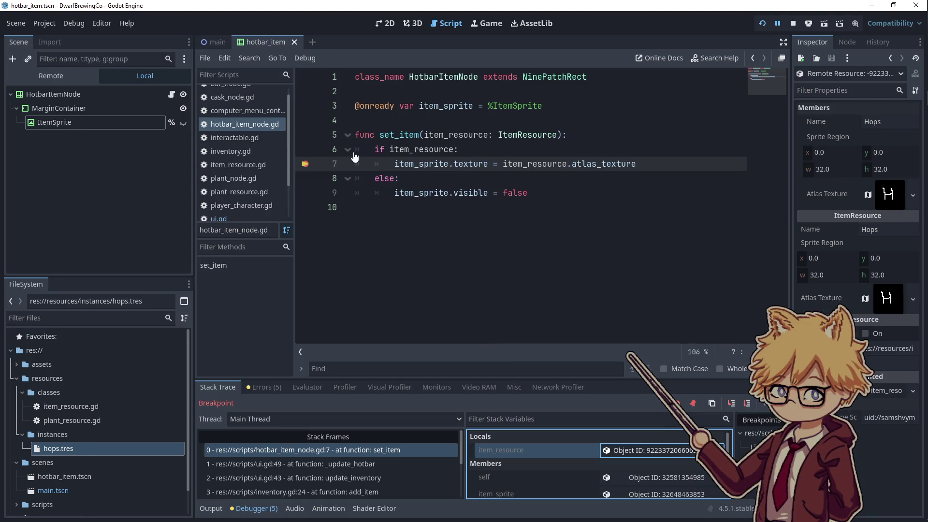
# Add item_sprite.visible = true after the texture assignment
pyautogui.click(648, 177)
pyautogui.click(653, 165)
pyautogui.press('Return')
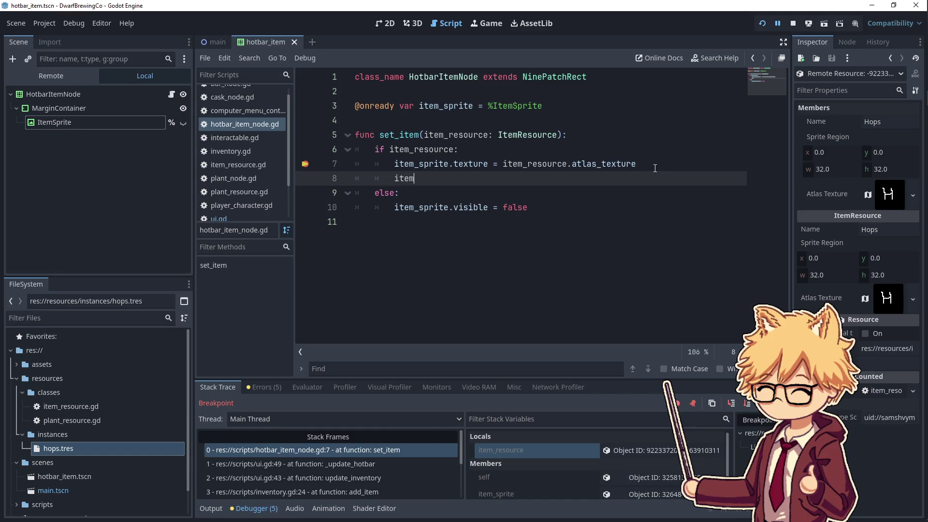
pyautogui.write('te.visible = true')
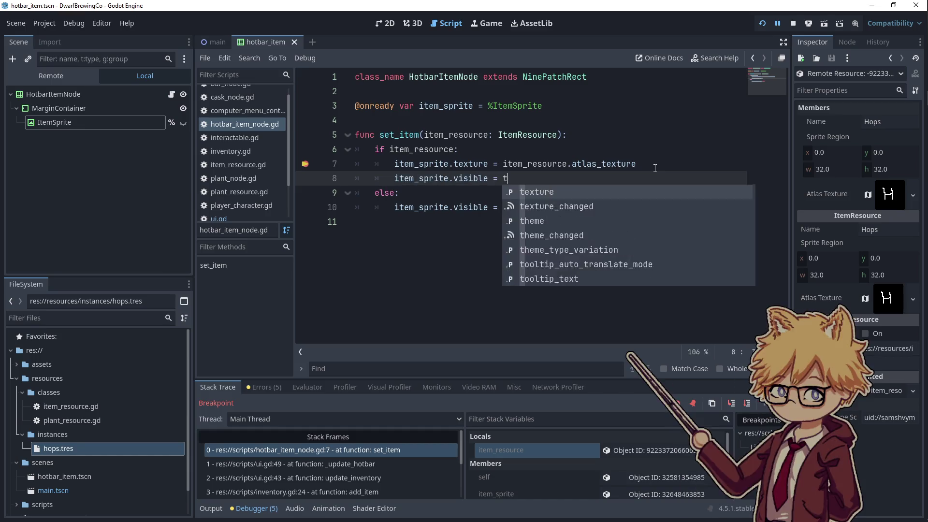
pyautogui.click(648, 151)
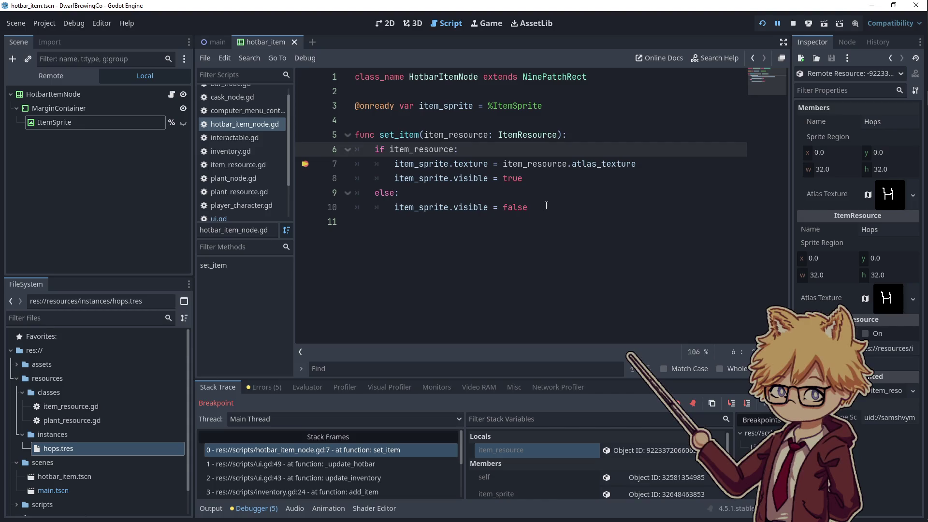
# Make ItemSprite visible, inspect the Hops resource's Atlas Texture options, then clear it
pyautogui.click(183, 123)
pyautogui.click(863, 195)
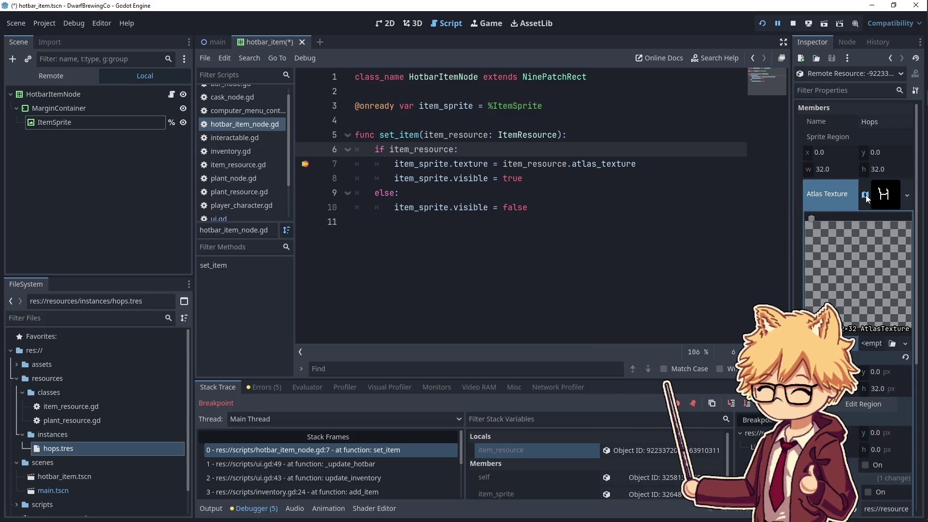
pyautogui.click(866, 199)
pyautogui.scroll(-10, 850, 386)
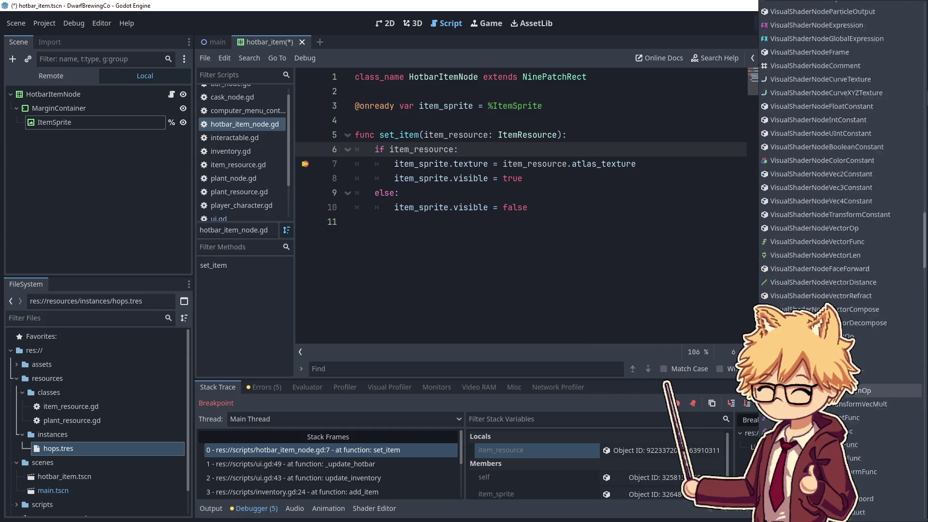
pyautogui.press('Escape')
pyautogui.click(909, 193)
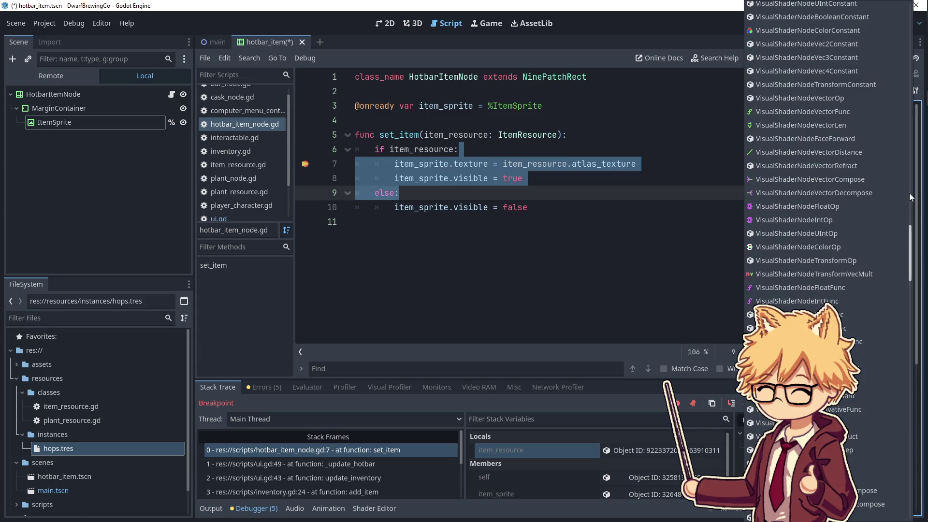
pyautogui.scroll(-10, 909, 192)
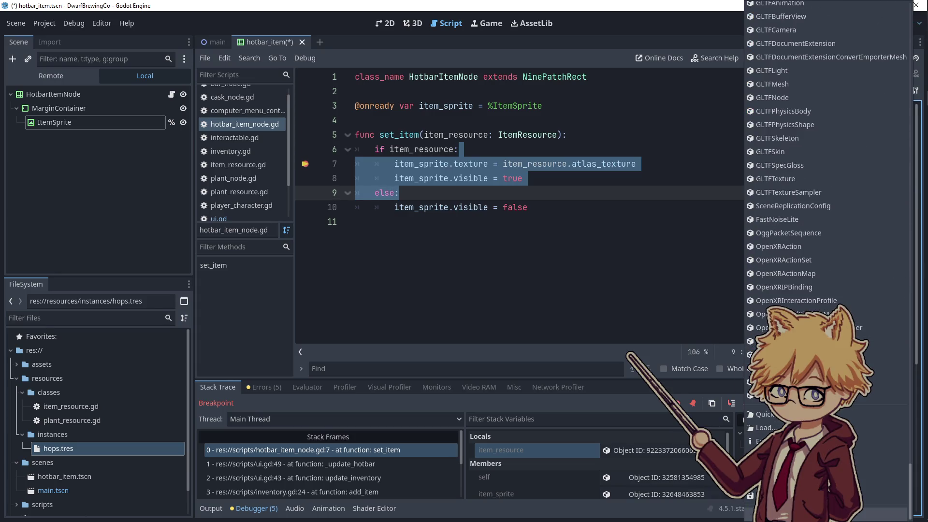
pyautogui.press('Escape')
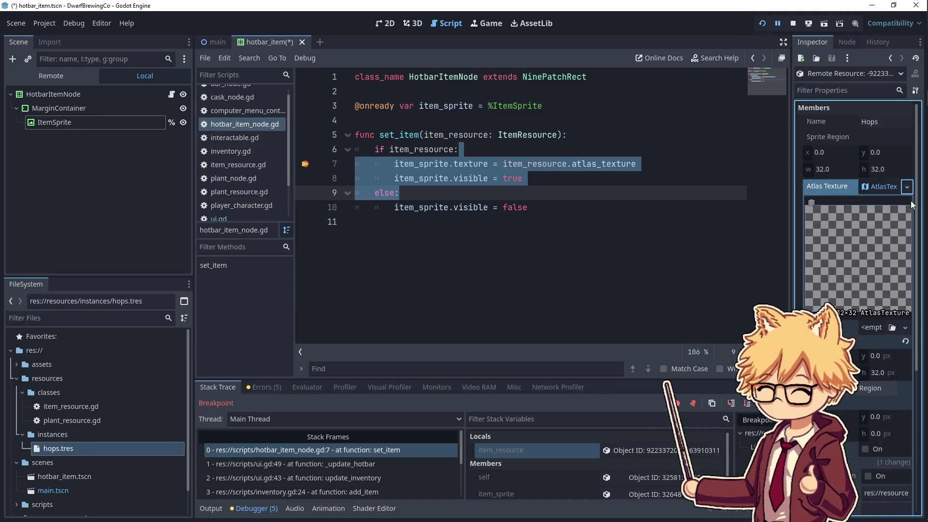
pyautogui.click(907, 187)
pyautogui.click(874, 447)
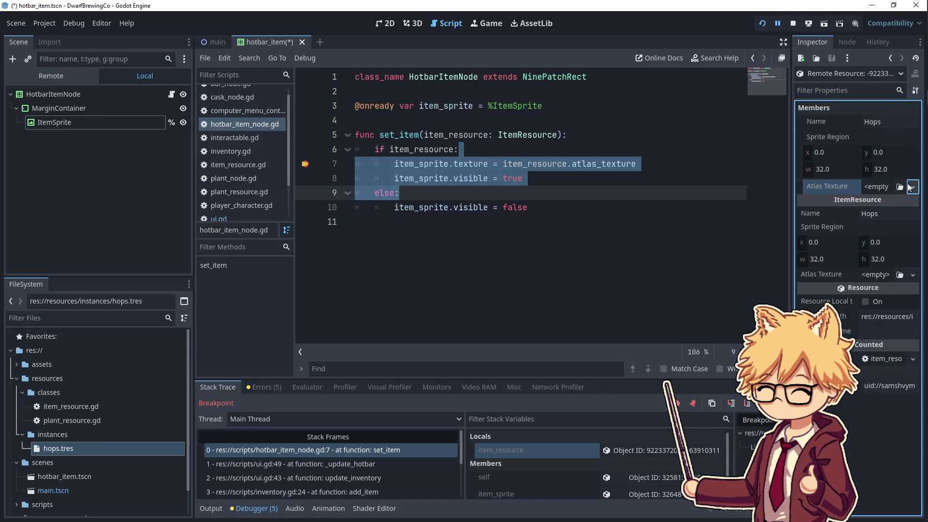
# Undo the visible = true line, delete the else branch (lines 8–10), save, and relaunch
pyautogui.hotkey('ctrl', 'z')
pyautogui.hotkey('ctrl', 'z')
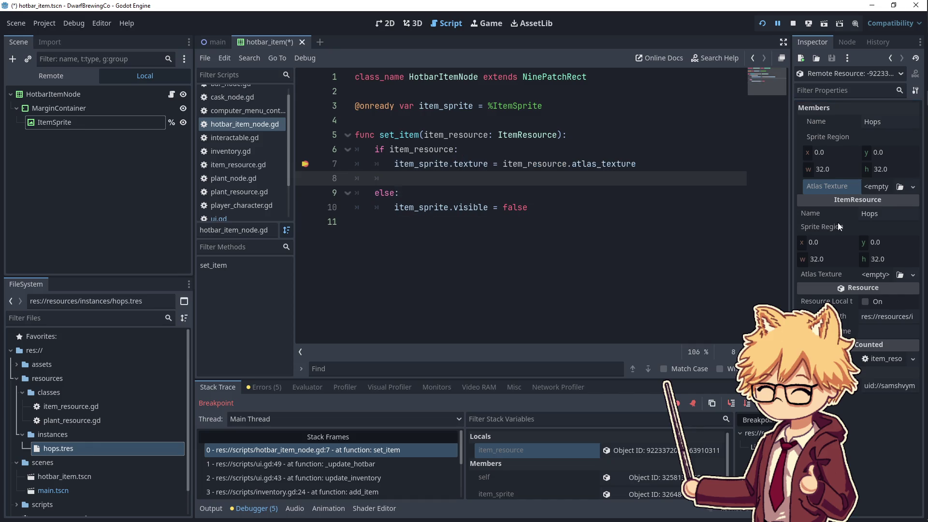
pyautogui.click(876, 187)
pyautogui.moveTo(643, 164)
pyautogui.mouseDown()
pyautogui.moveTo(680, 201)
pyautogui.moveTo(358, 177)
pyautogui.mouseUp()
pyautogui.hotkey('ctrl', 's')
pyautogui.keyDown('shift'); pyautogui.click(583, 202); pyautogui.keyUp('shift')
pyautogui.press('Delete')
pyautogui.click(764, 28)
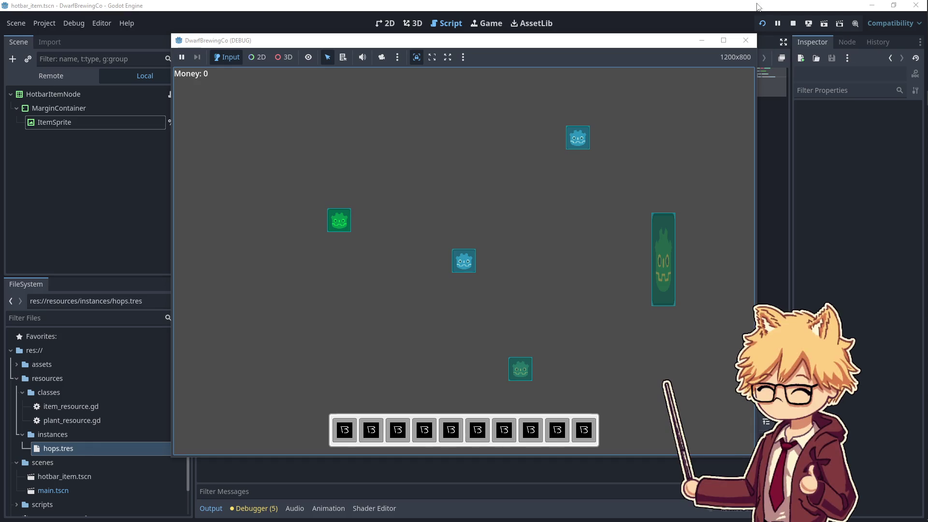
# Set ItemSprite's Texture to empty, save the hotbar_item scene, and test-run to see blank slots
pyautogui.click(746, 40)
pyautogui.click(123, 101)
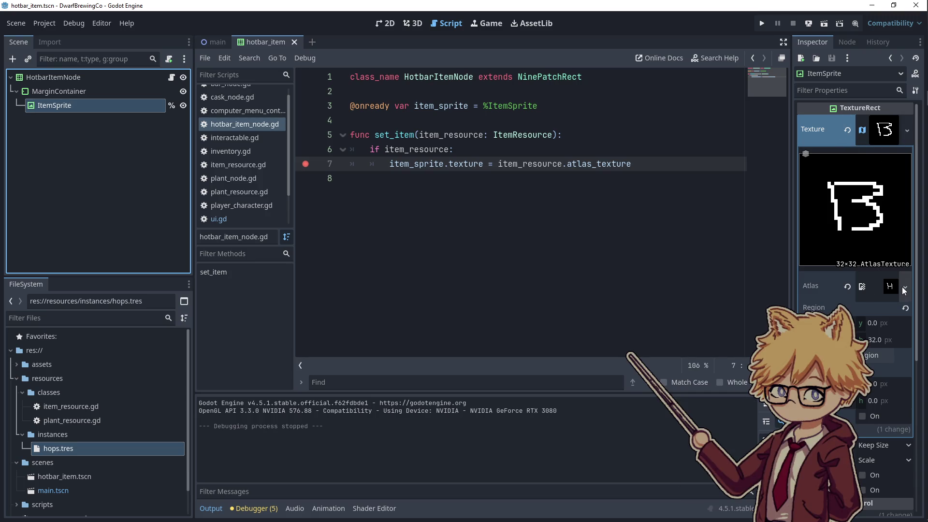
pyautogui.click(306, 164)
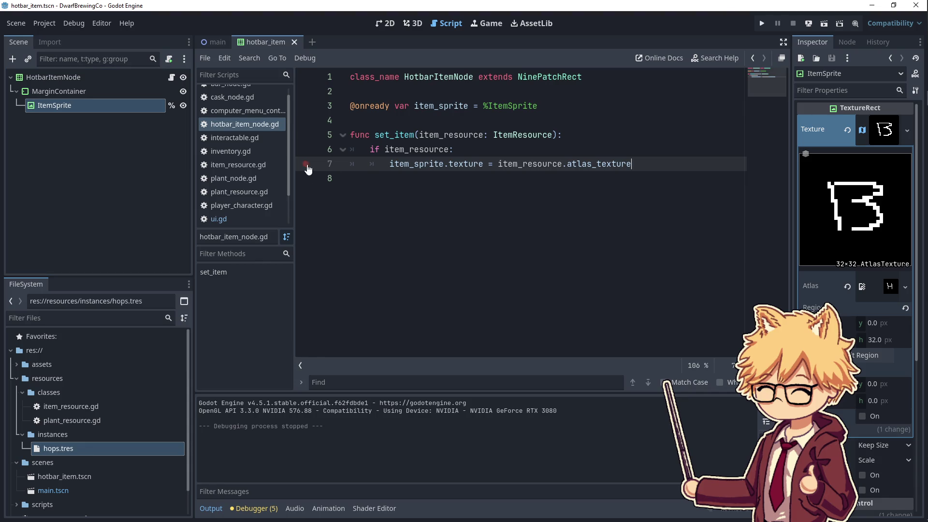
pyautogui.click(846, 130)
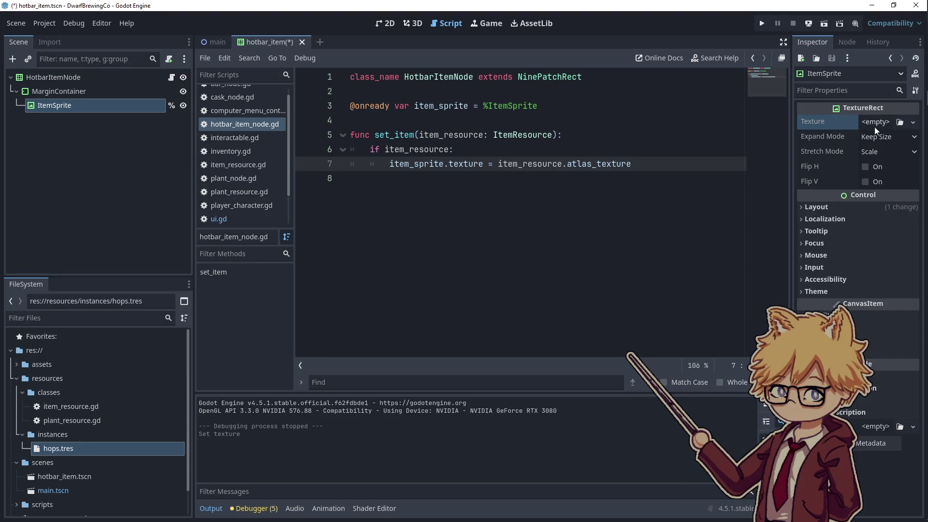
pyautogui.click(614, 180)
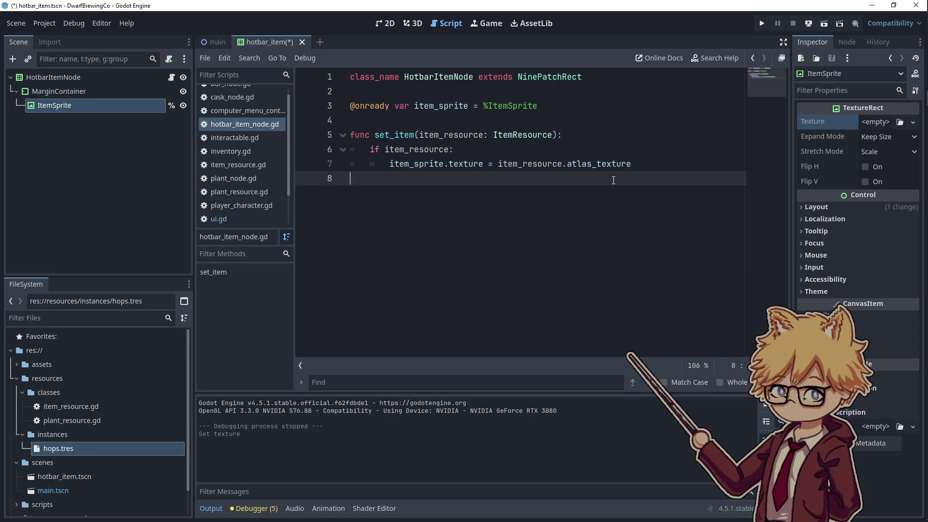
pyautogui.hotkey('ctrl', 's')
pyautogui.click(760, 25)
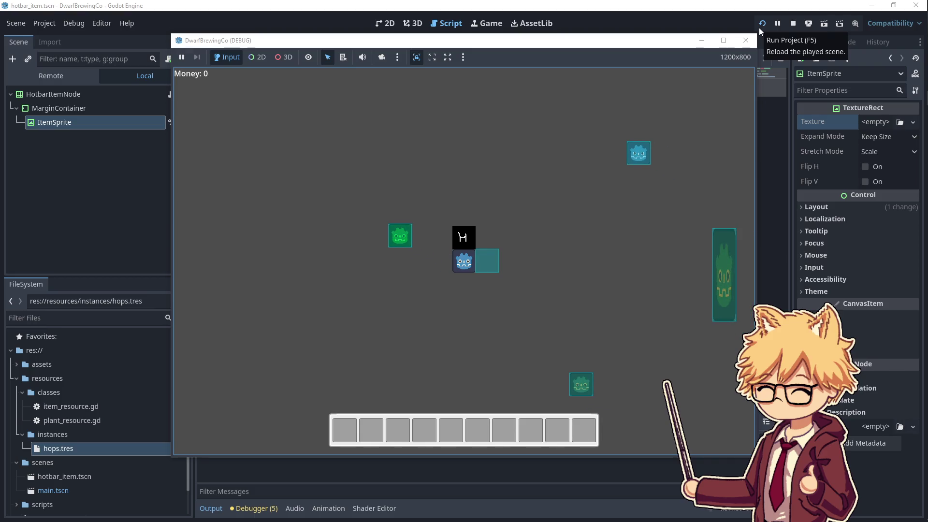
pyautogui.click(745, 40)
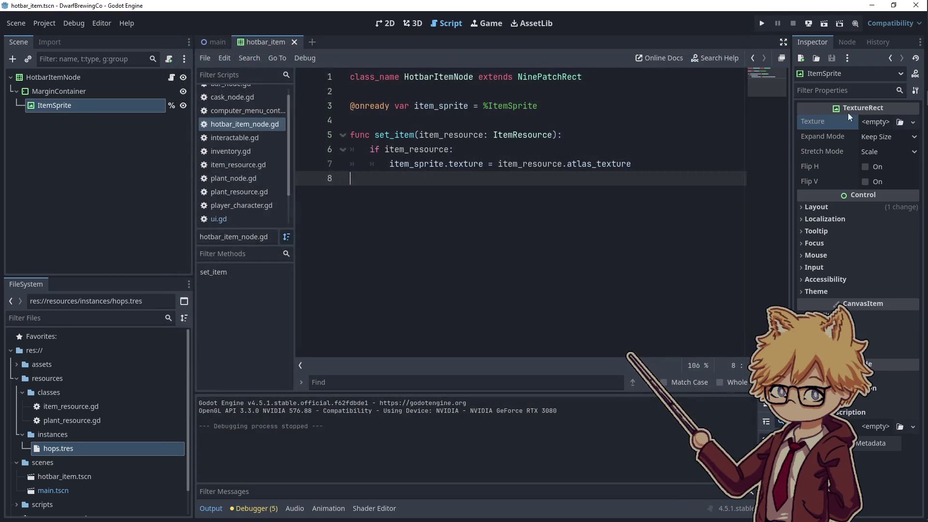
# Insert a pass line below line 7, set a breakpoint on it, and run to the breakpoint
pyautogui.click(462, 153)
pyautogui.doubleClick(458, 163)
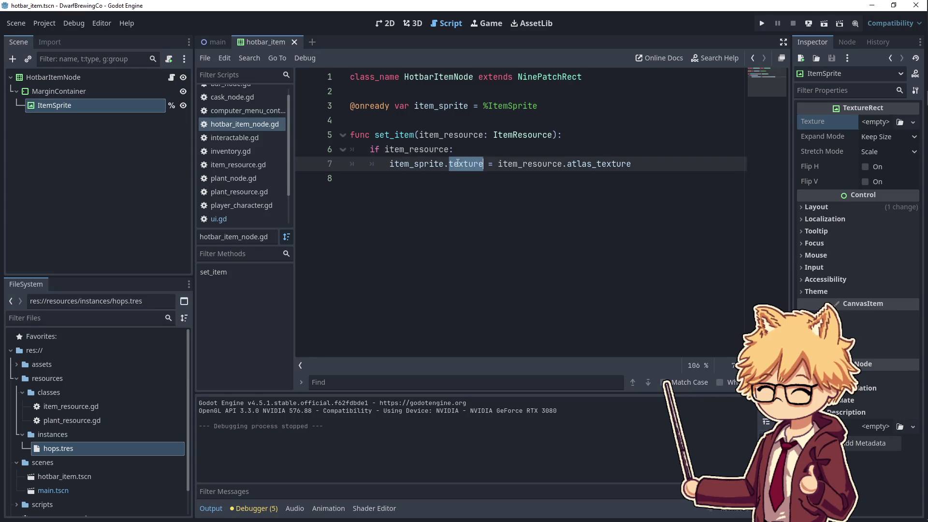
pyautogui.moveTo(469, 161)
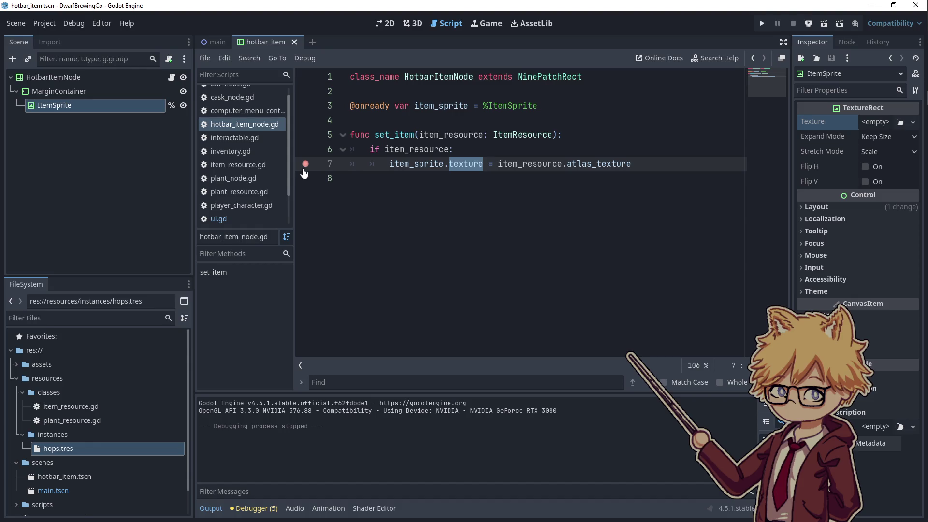
pyautogui.click(630, 173)
pyautogui.click(640, 163)
pyautogui.press('Return')
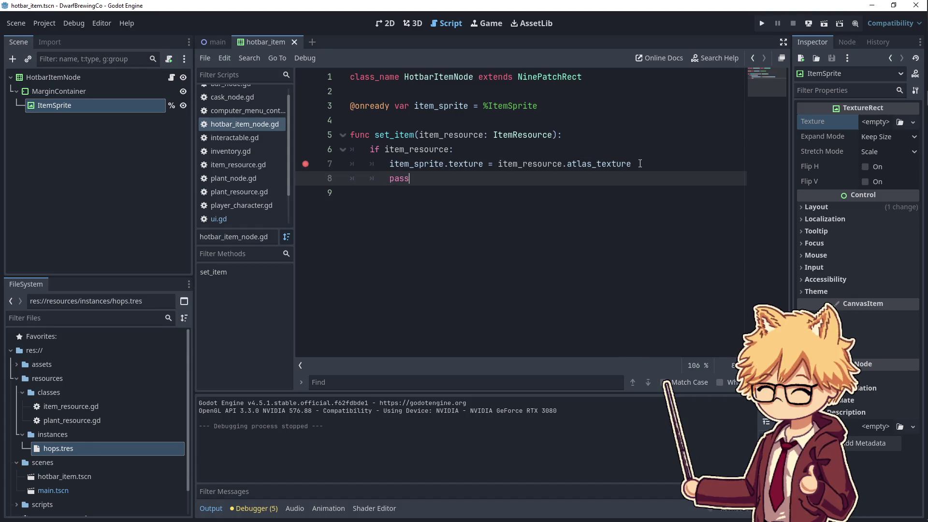
pyautogui.click(565, 150)
pyautogui.keyDown('shift'); pyautogui.click(306, 180); pyautogui.keyUp('shift')
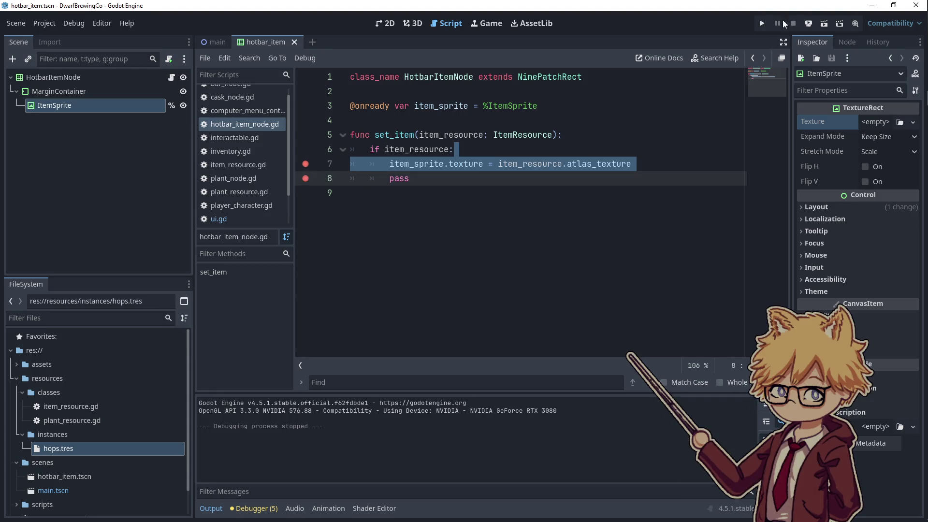
pyautogui.click(761, 24)
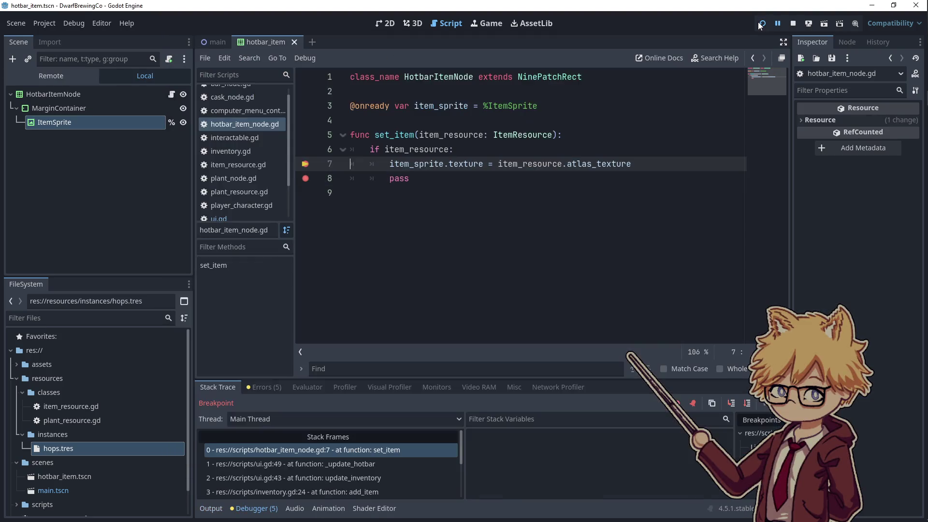
# Load res://assets/item_sprites/spritesheet.png as hops.tres's atlas image, relaunch, and remove the breakpoint
pyautogui.click(669, 449)
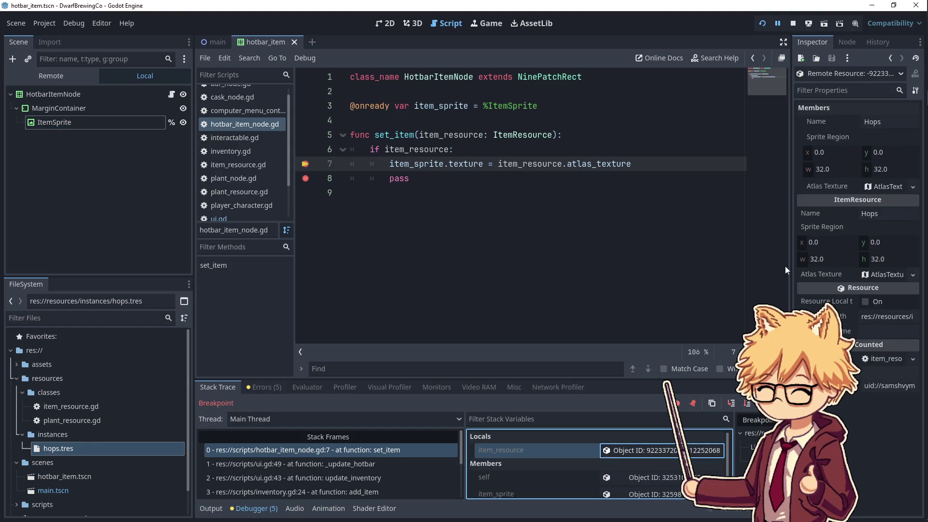
pyautogui.click(876, 186)
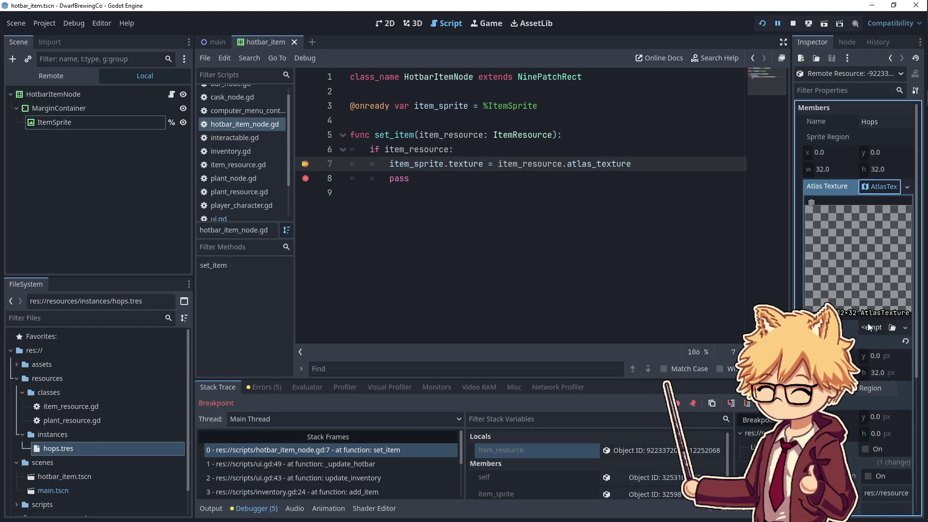
pyautogui.click(74, 448)
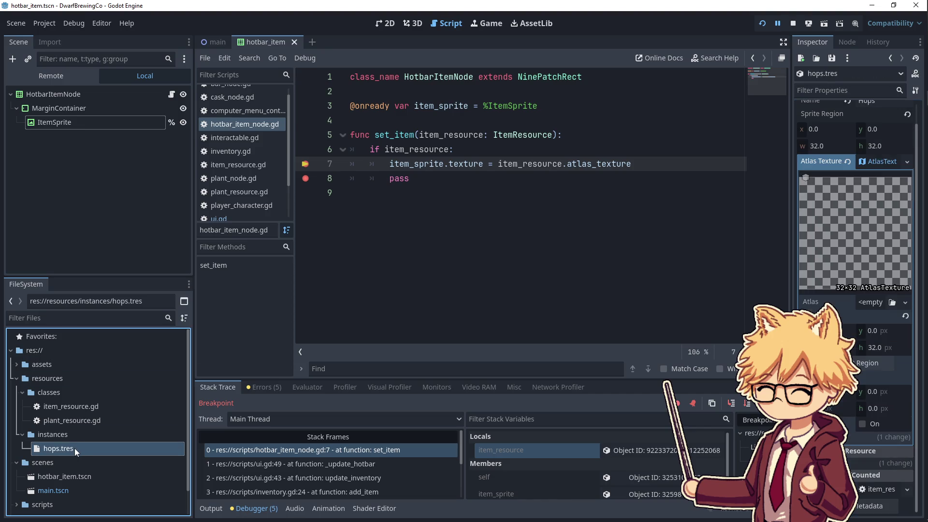
pyautogui.click(885, 301)
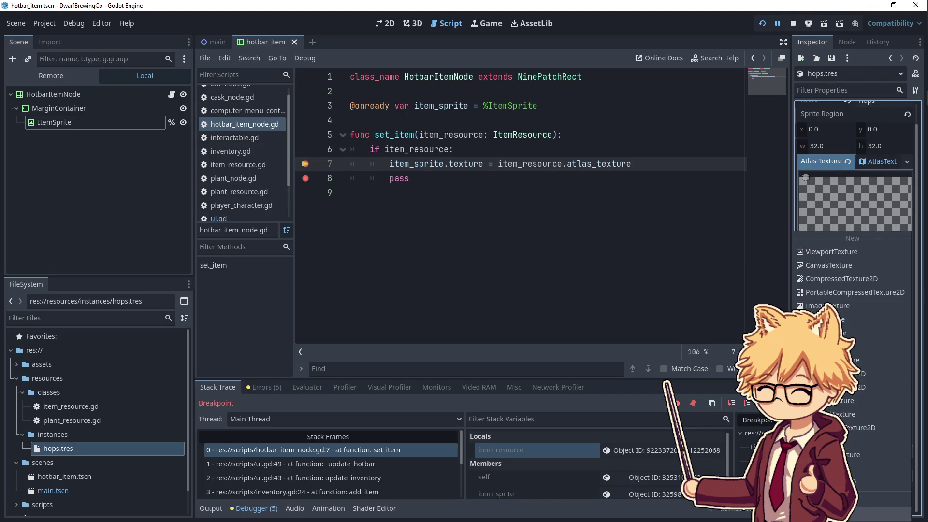
pyautogui.click(877, 377)
pyautogui.doubleClick(319, 153)
pyautogui.doubleClick(315, 152)
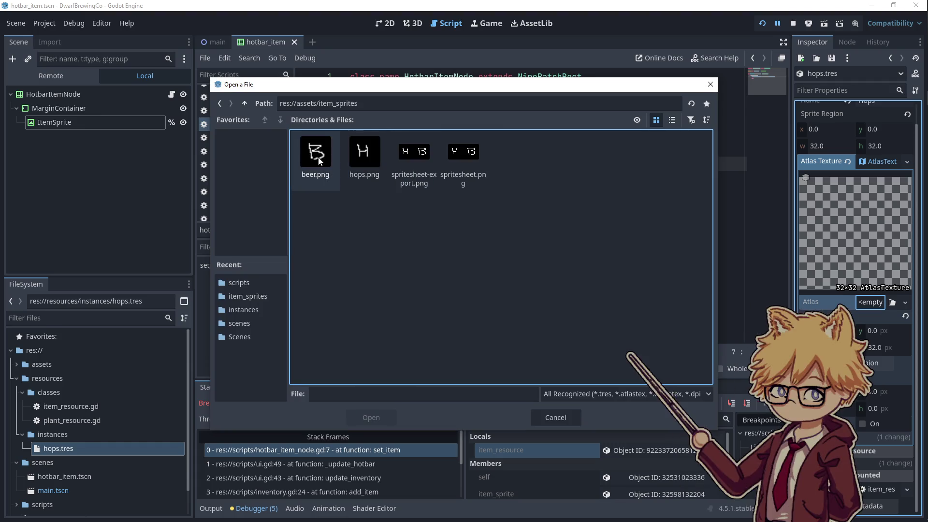
pyautogui.doubleClick(463, 153)
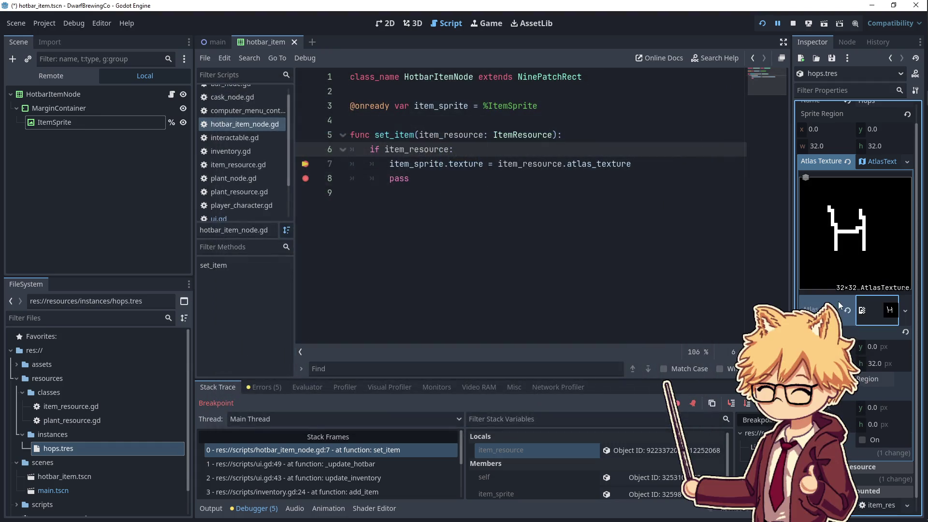
pyautogui.click(759, 30)
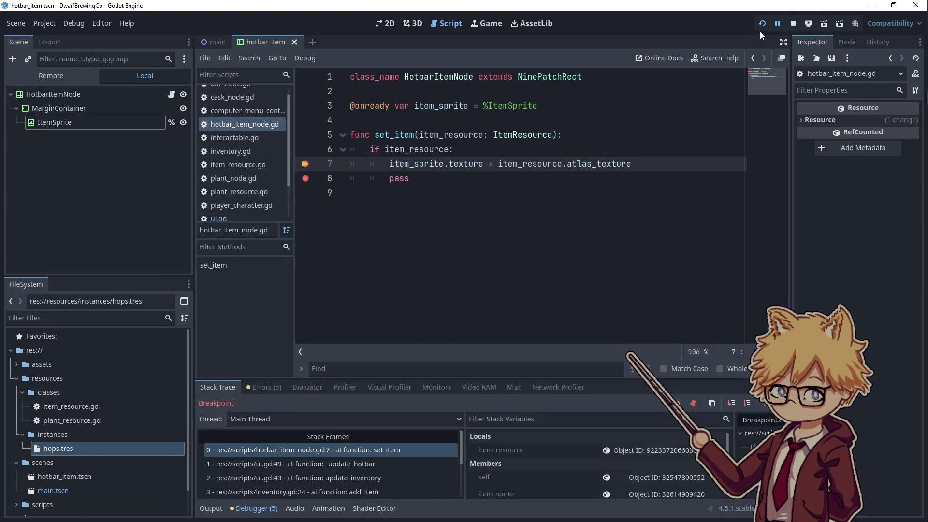
pyautogui.click(305, 180)
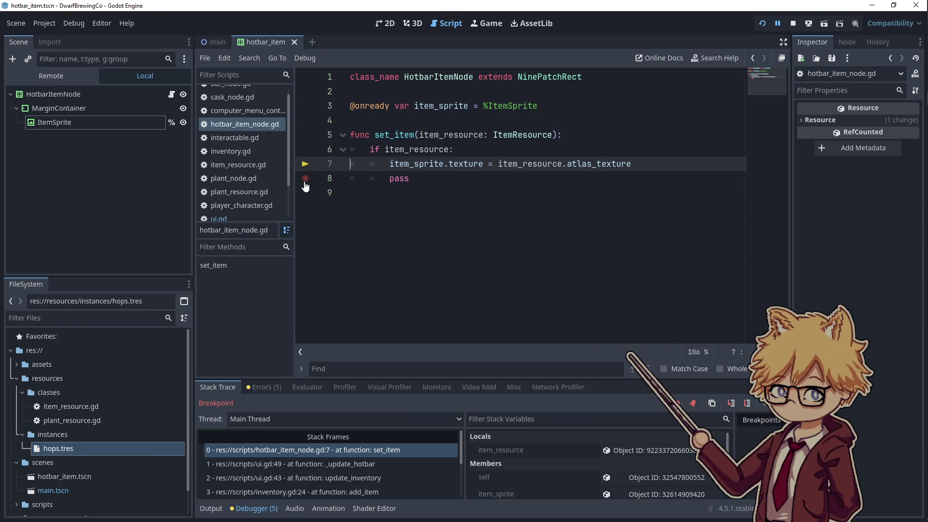
# Resume past the breakpoint and walk the player around the map
pyautogui.press('F12')
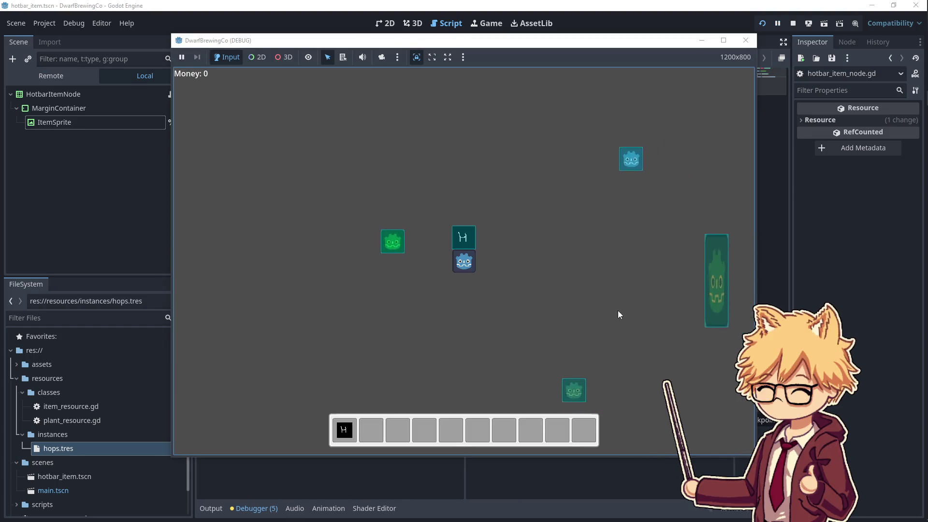
pyautogui.press('d')
pyautogui.press('s')
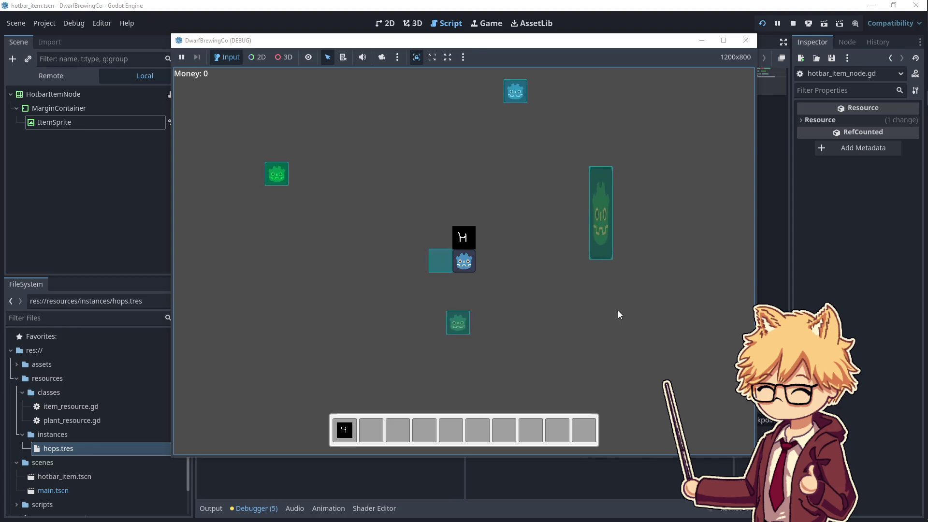
pyautogui.press('a')
pyautogui.press('w')
pyautogui.press('d')
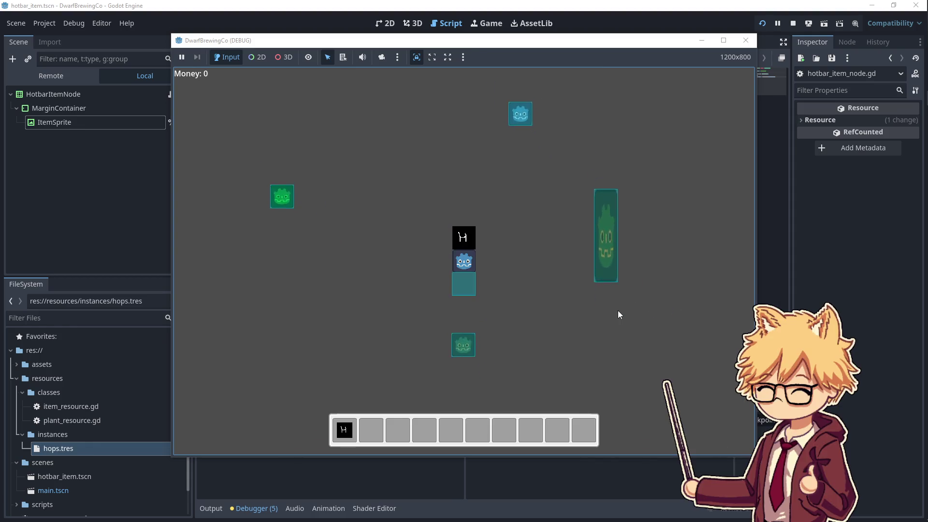
pyautogui.press('s')
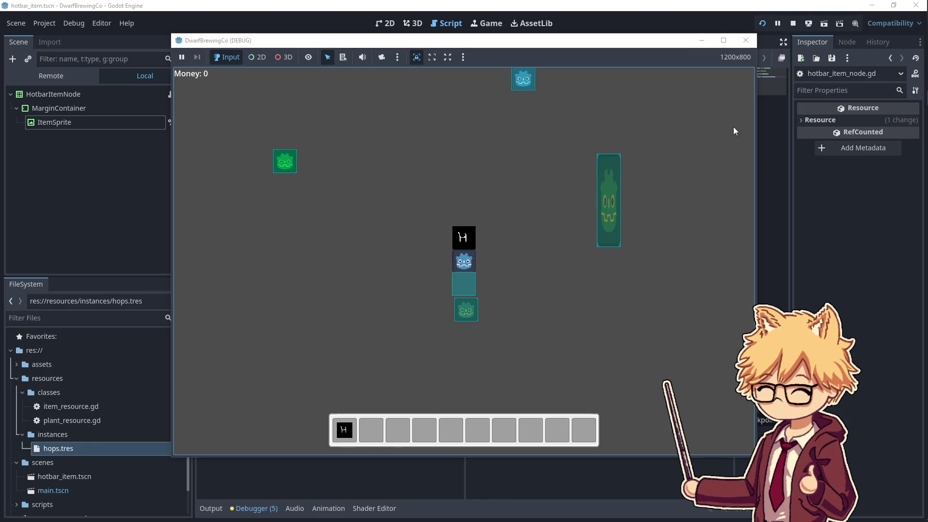
# Delete the temporary pass line, rerun the game, and collect hops into the hotbar
pyautogui.click(745, 40)
pyautogui.click(314, 184)
pyautogui.press('BackSpace')
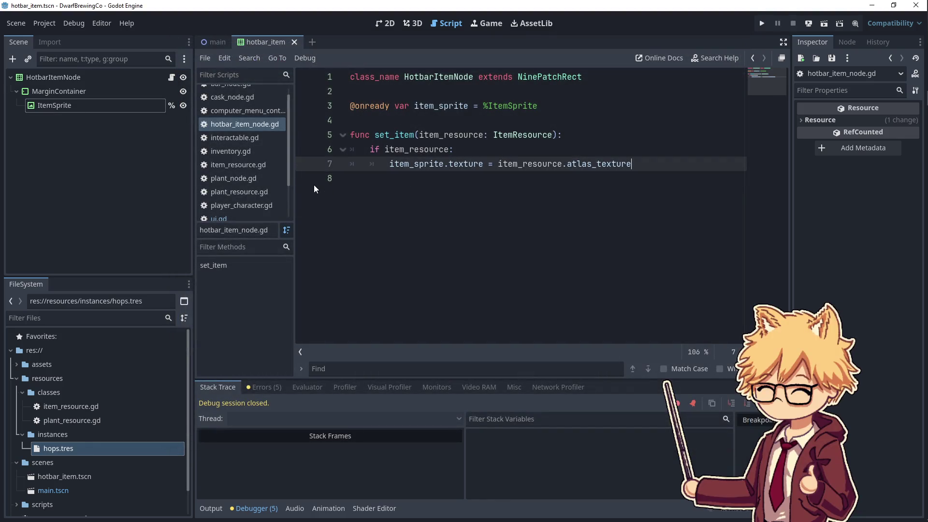
pyautogui.press('F5')
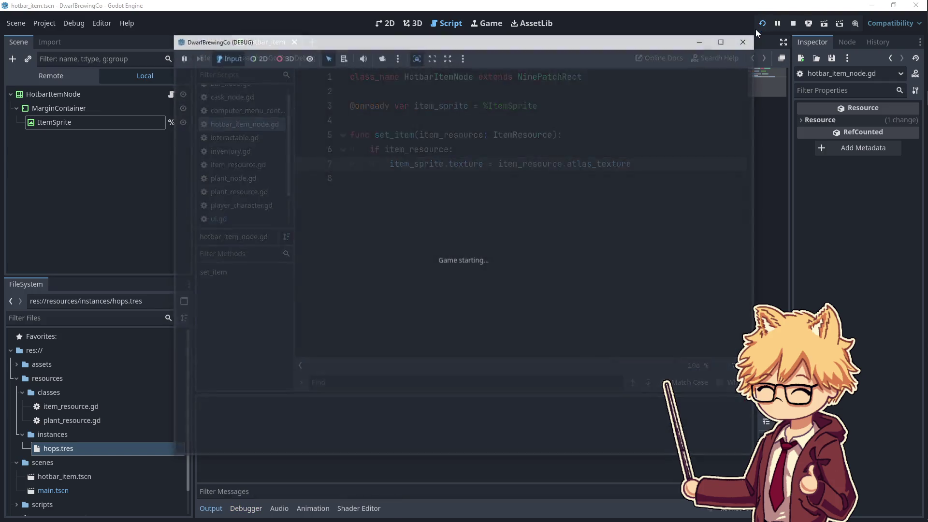
pyautogui.press('a')
pyautogui.press('w')
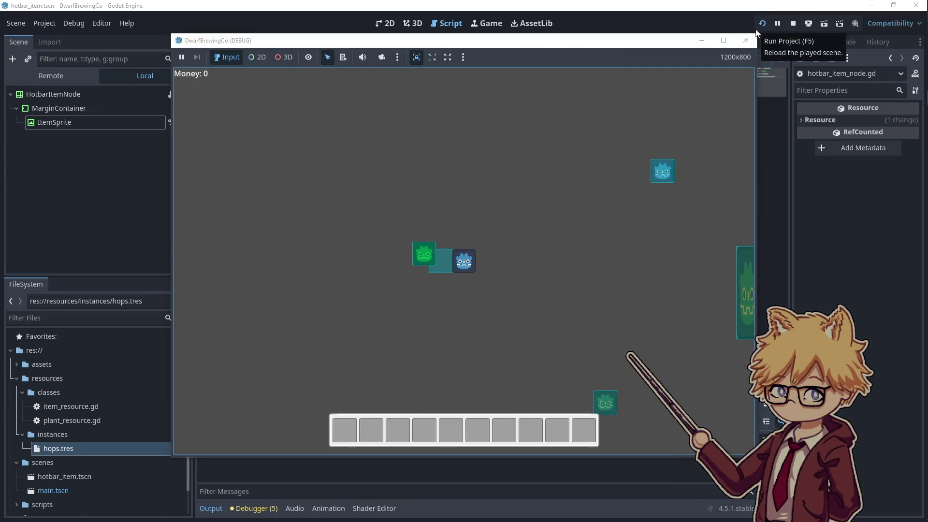
pyautogui.press('d')
pyautogui.press('s')
pyautogui.press('a')
pyautogui.press('w')
pyautogui.press('a')
pyautogui.press('w')
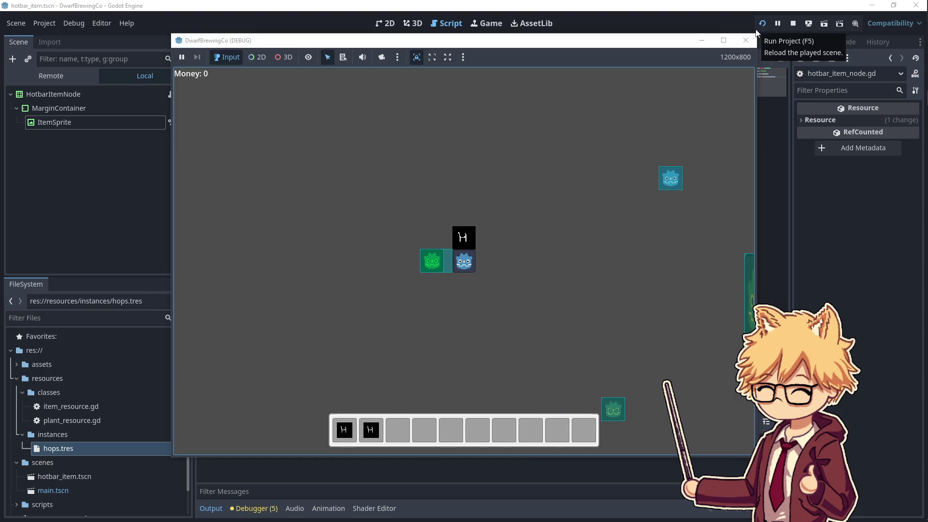
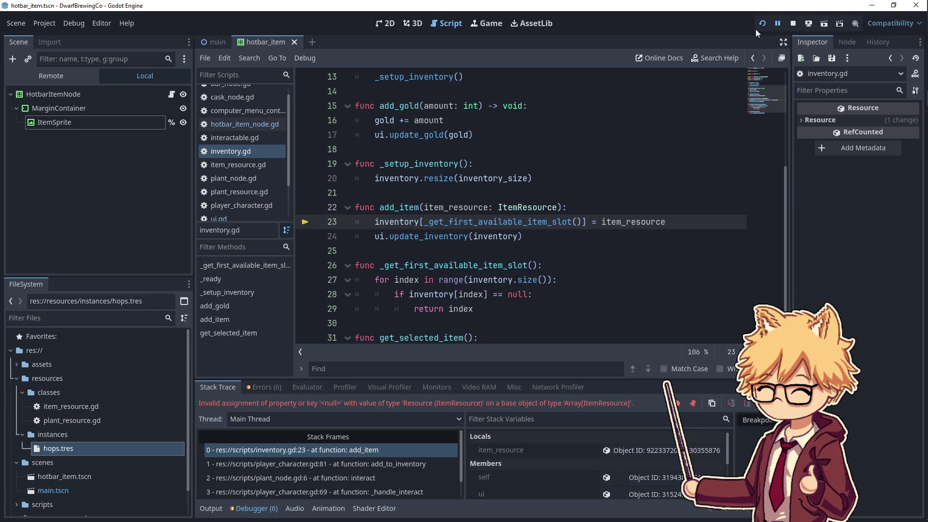
# Relaunch the game and walk the player back and forth to start collecting Hops
pyautogui.click(762, 25)
pyautogui.press('Left')
pyautogui.press('Up')
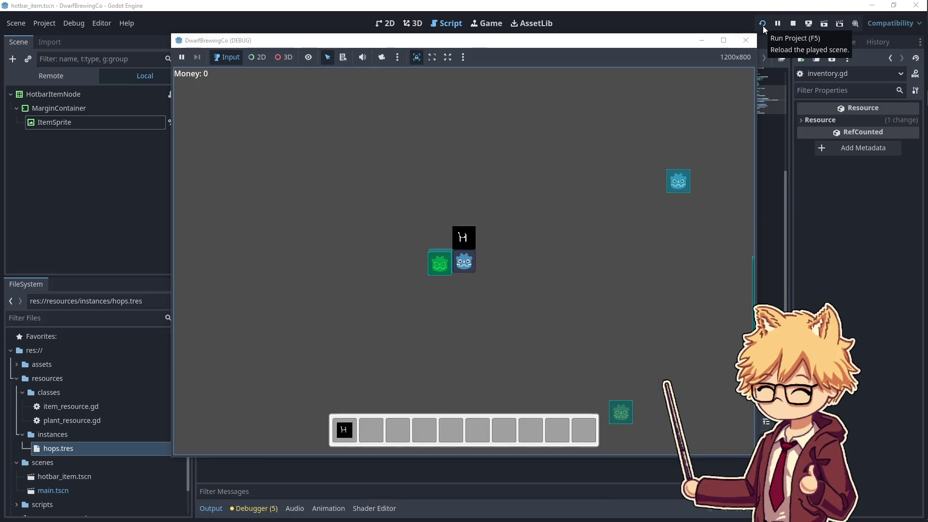
pyautogui.press('Right')
pyautogui.press('Down')
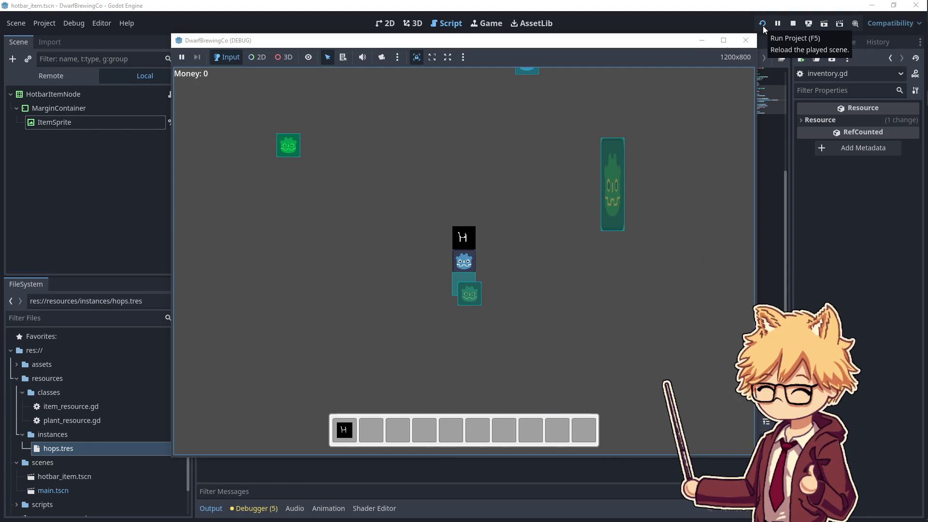
pyautogui.press('Right')
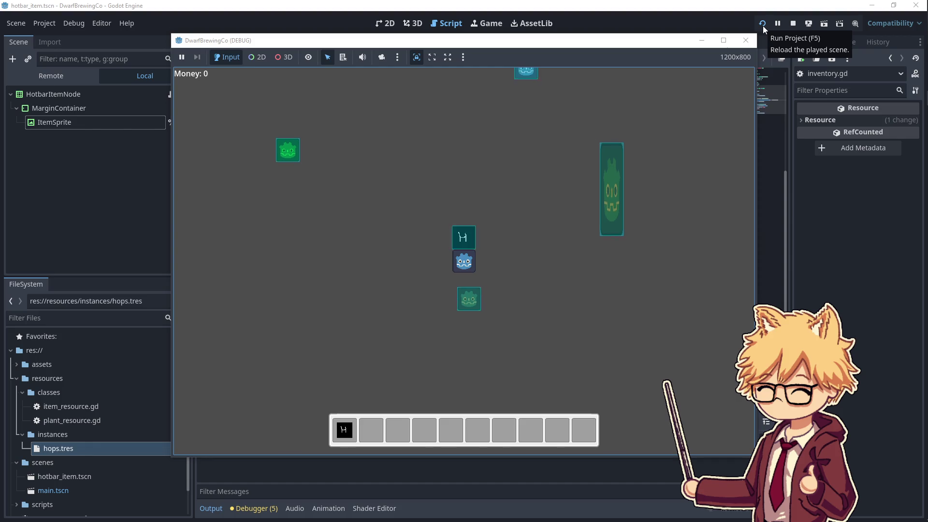
pyautogui.press('Left')
pyautogui.press('Up')
pyautogui.press('Right')
pyautogui.press('Down')
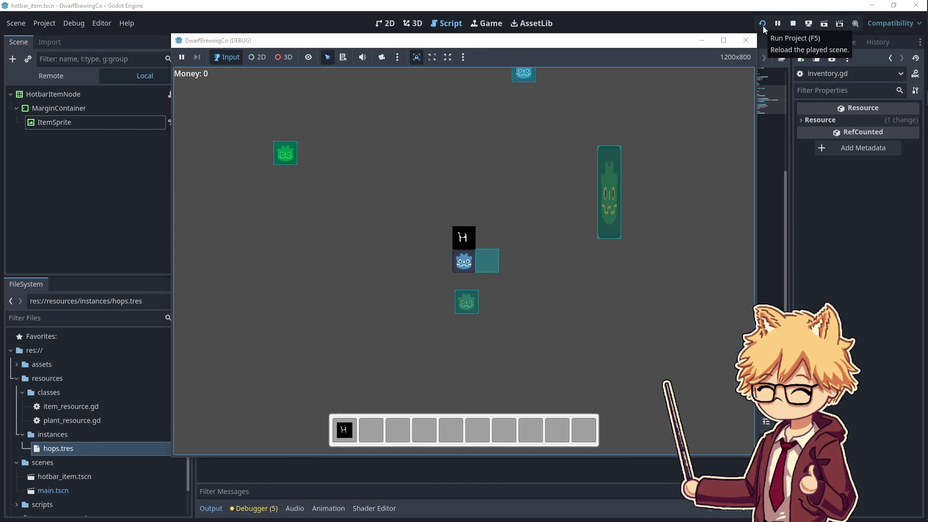
pyautogui.press('Up')
pyautogui.press('Left')
pyautogui.press('Right')
pyautogui.press('Down')
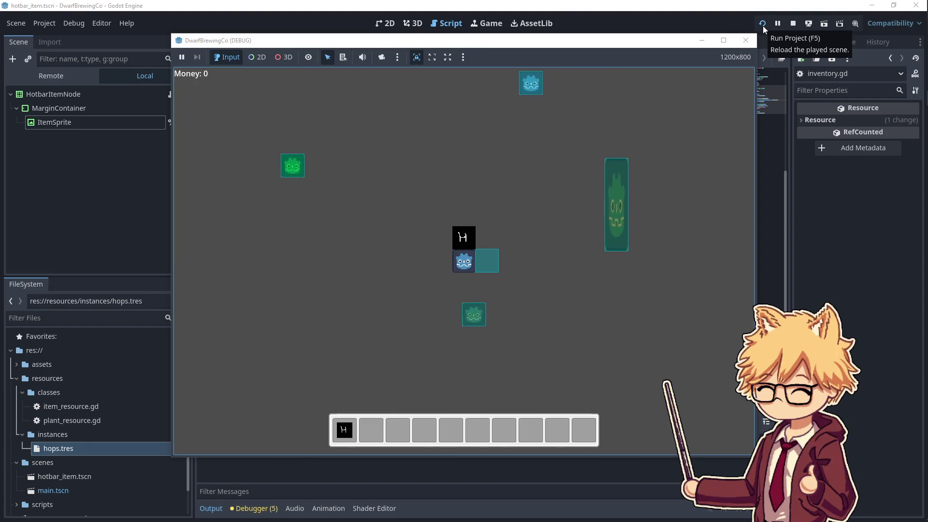
pyautogui.press('Right')
pyautogui.press('Down')
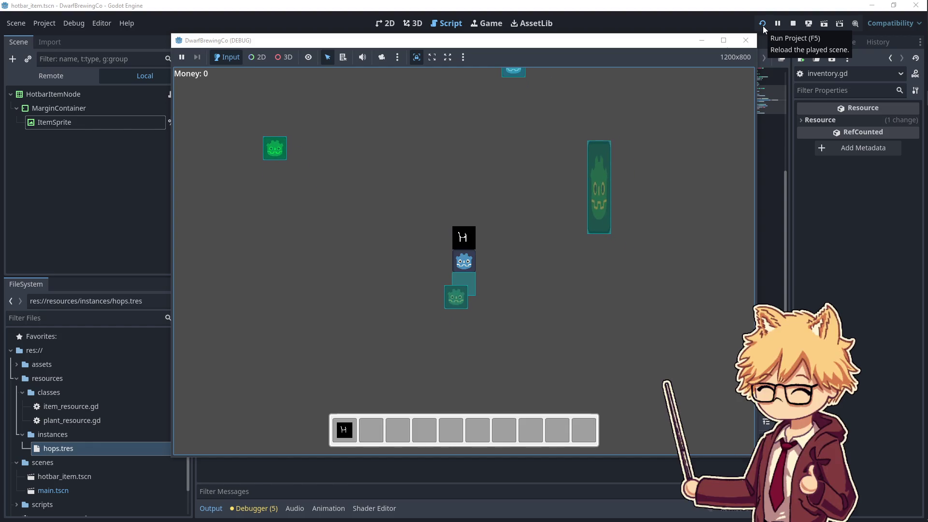
# Keep gathering Hops until all ten hotbar slots are filled, then stop the game
pyautogui.press('Left')
pyautogui.press('Right')
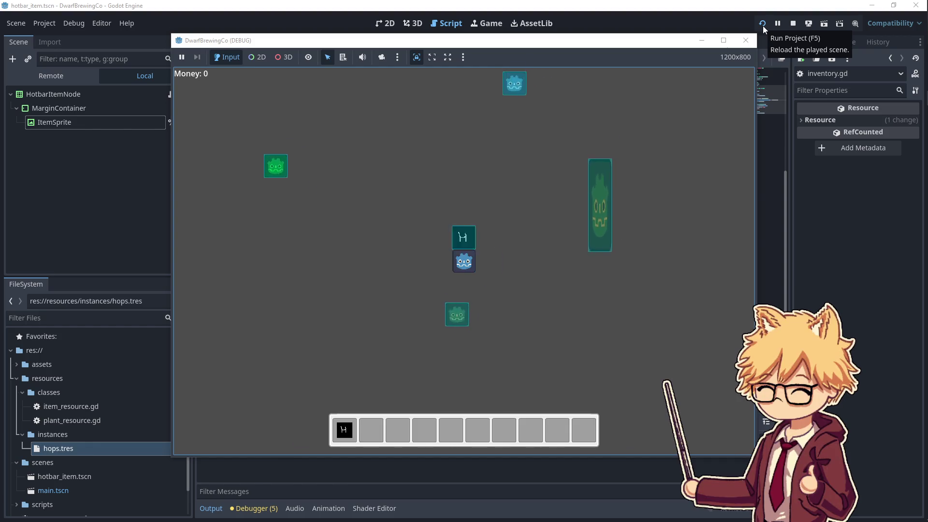
pyautogui.press('Down')
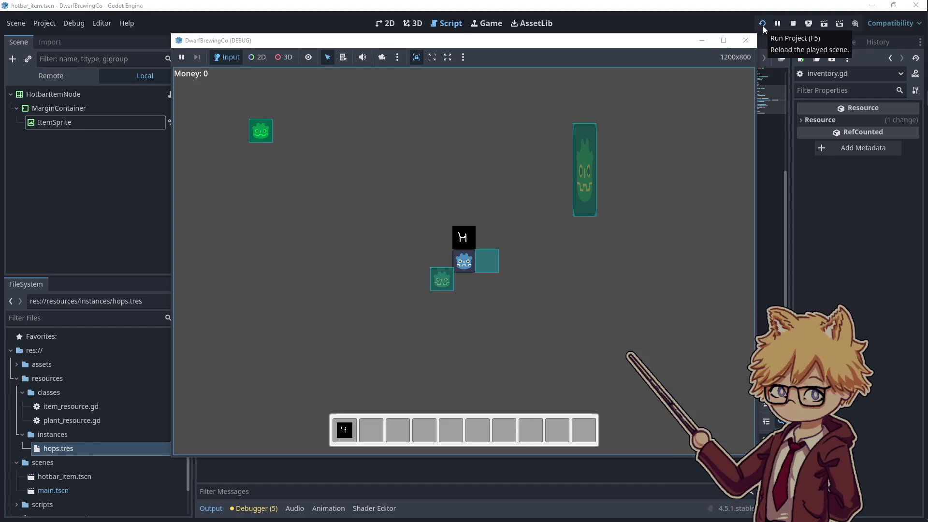
pyautogui.press('Right')
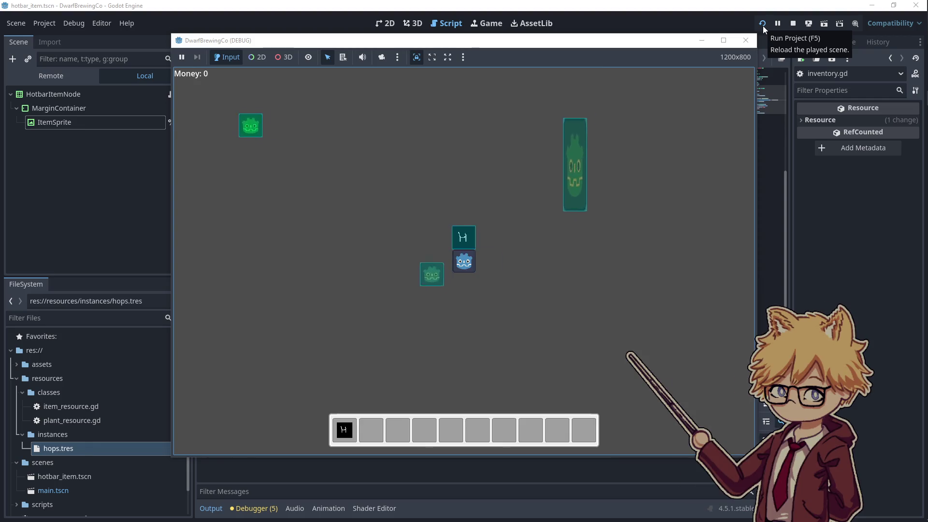
pyautogui.press('Up')
pyautogui.press('Right')
pyautogui.press('Up')
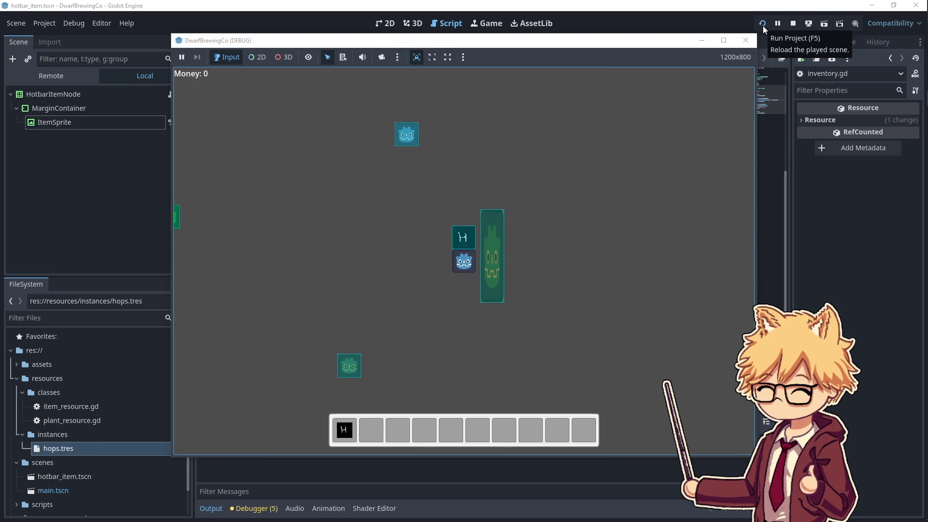
pyautogui.press('Down')
pyautogui.press('Left')
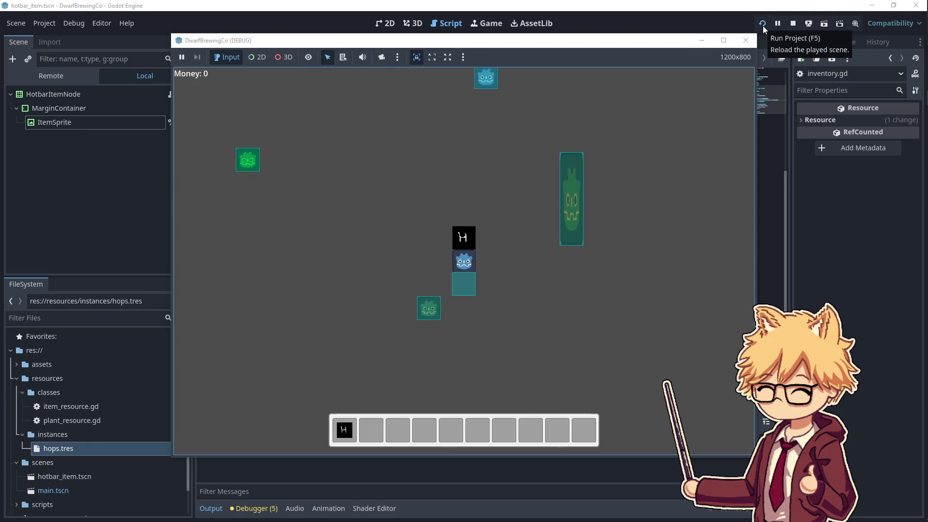
pyautogui.press('Left')
pyautogui.press('Up')
pyautogui.press('Right')
pyautogui.press('Down')
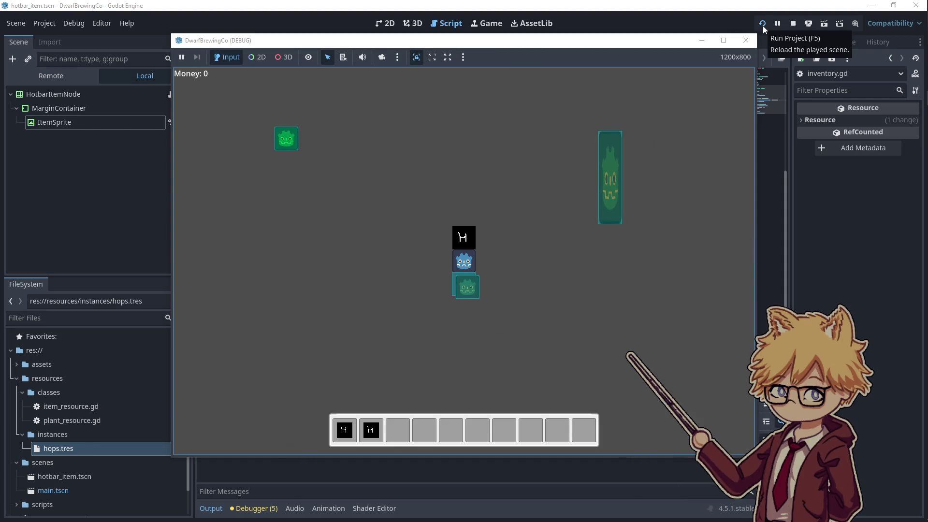
pyautogui.press('Left')
pyautogui.press('Up')
pyautogui.press('Left')
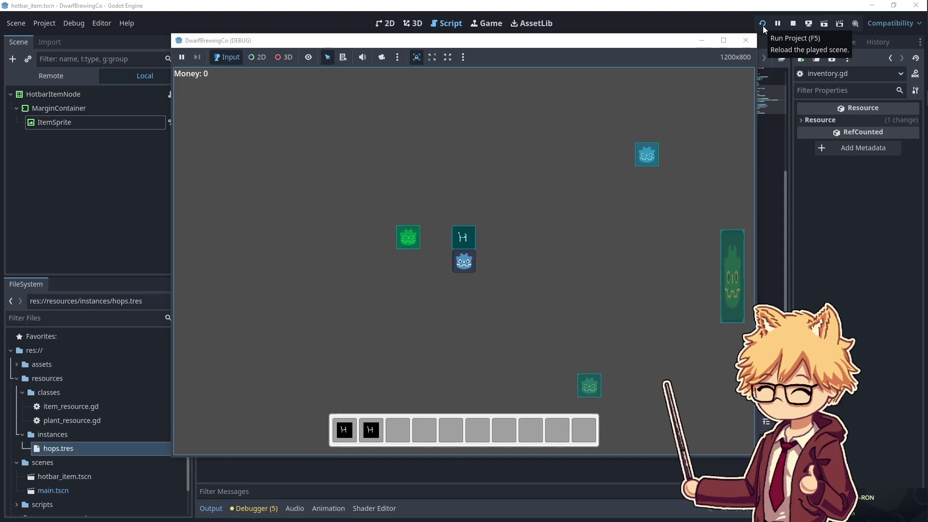
pyautogui.press('Right')
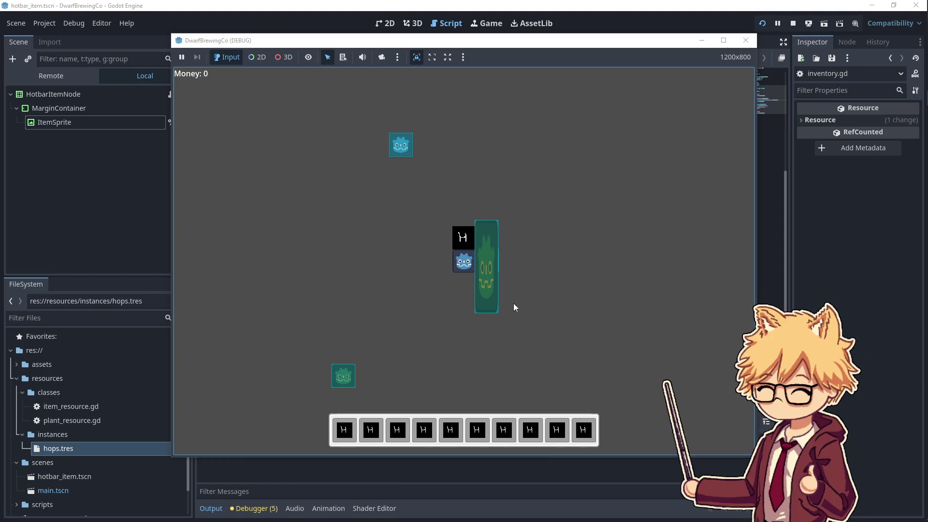
pyautogui.click(746, 40)
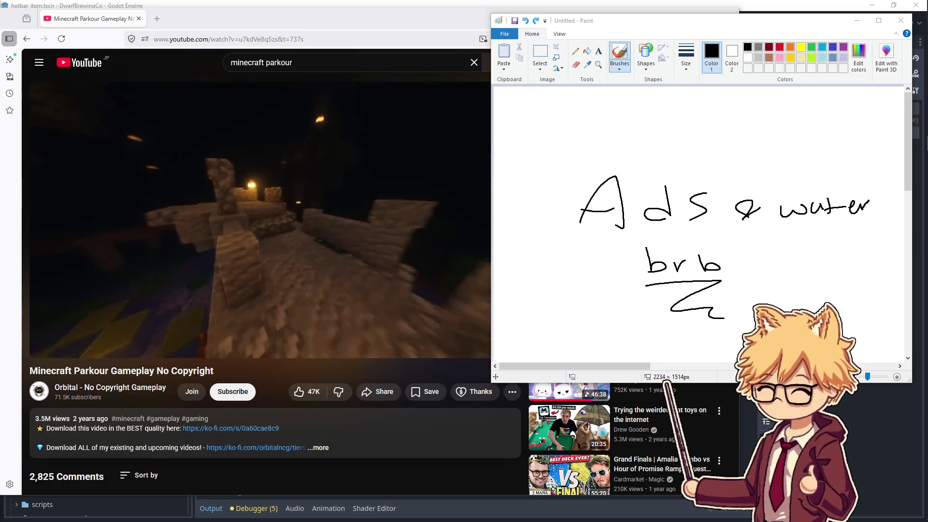
# Minimize the 'Ads & water brb' Paint note so the YouTube video page shows
pyautogui.moveTo(370, 236)
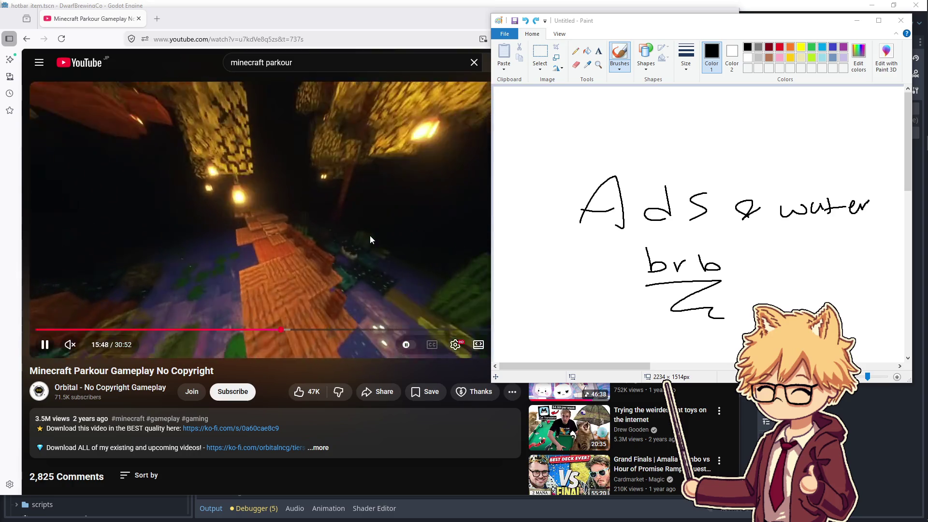
pyautogui.click(857, 21)
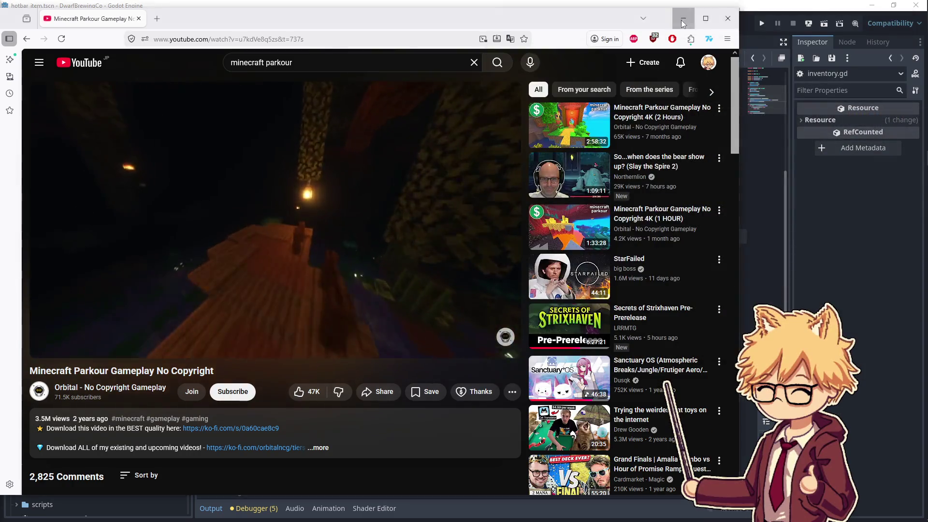
pyautogui.click(691, 24)
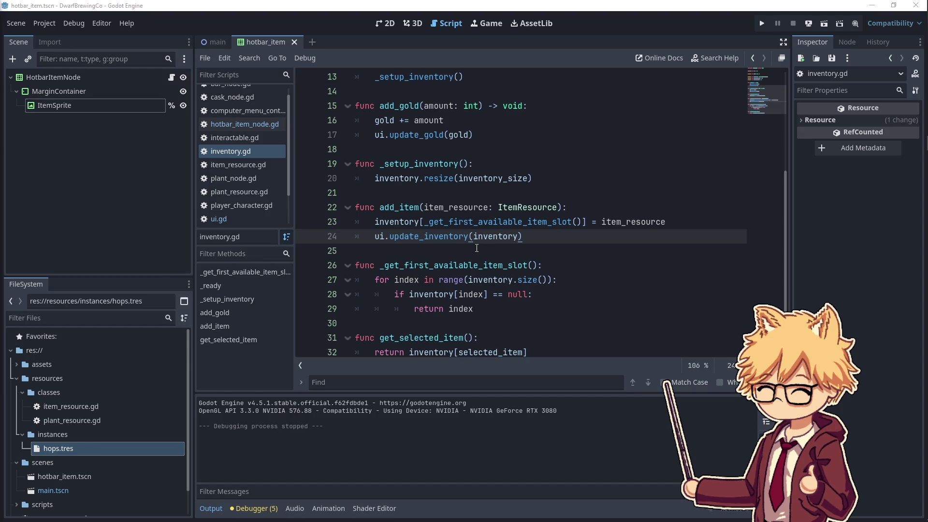
pyautogui.moveTo(912, 158)
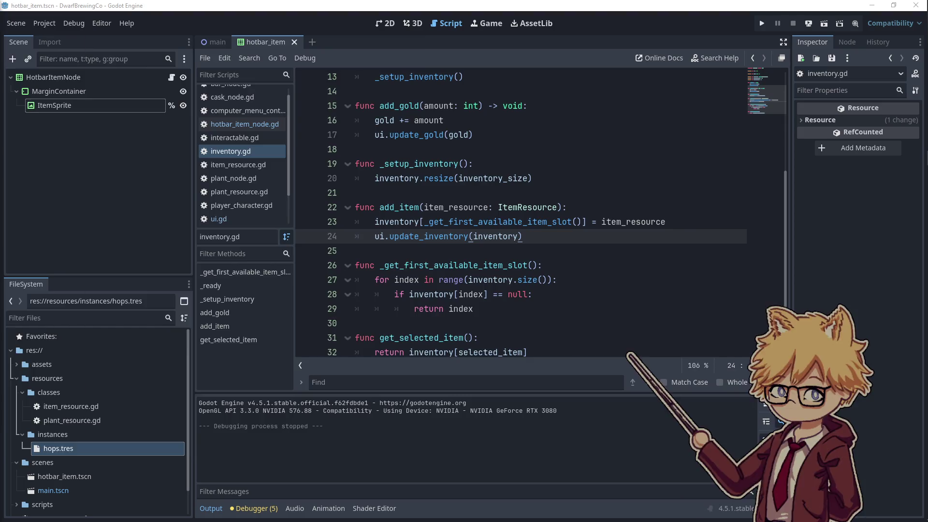
pyautogui.hotkey('alt', 'Tab')
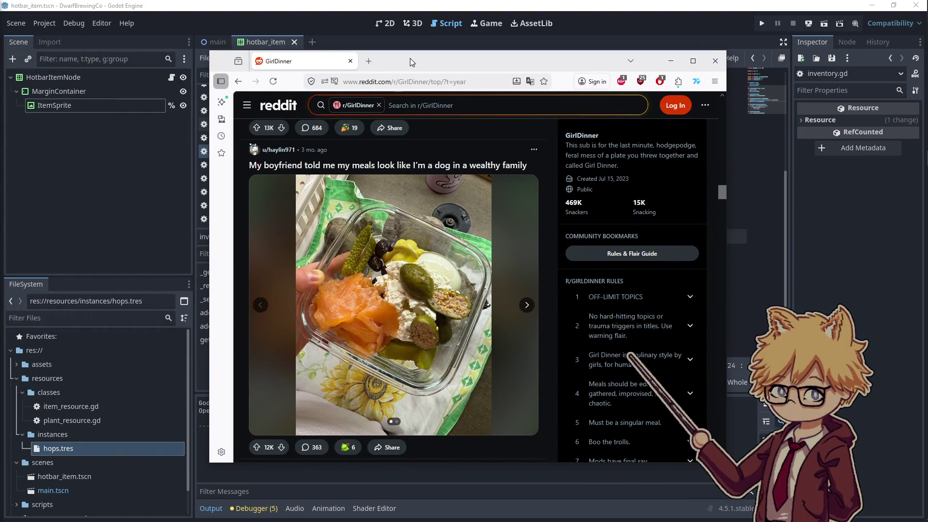
# Bring the Reddit window forward, move it up-left, and enlarge it to reveal the sidebar
pyautogui.hotkey('alt', 'Tab')
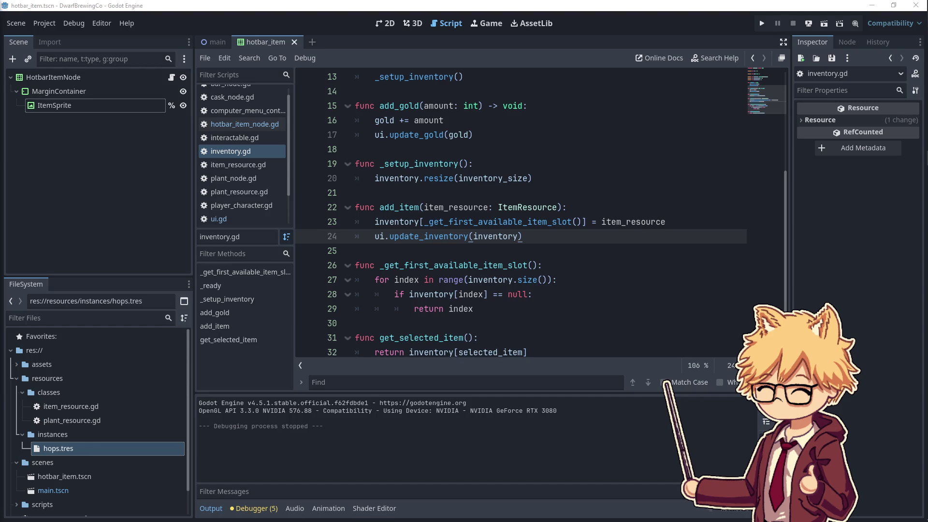
pyautogui.hotkey('alt', 'Tab')
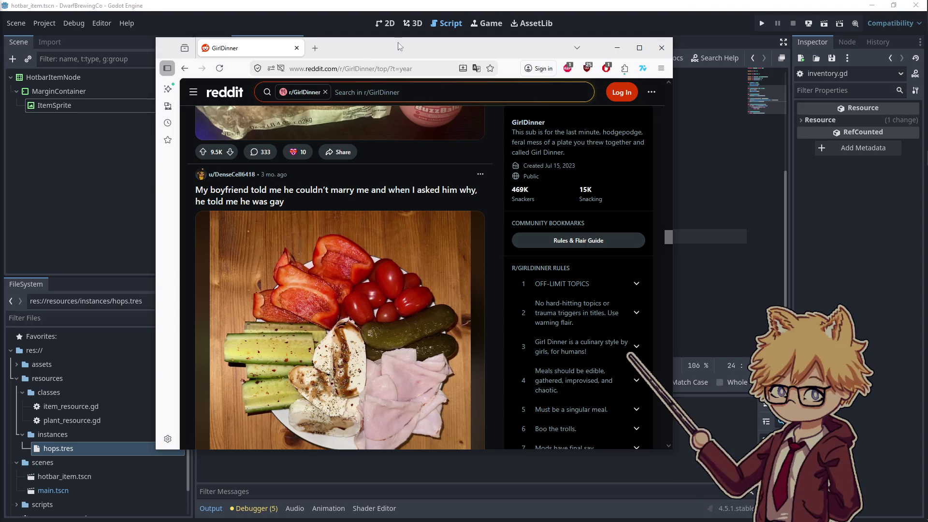
pyautogui.moveTo(410, 46); pyautogui.dragTo(360, 28)
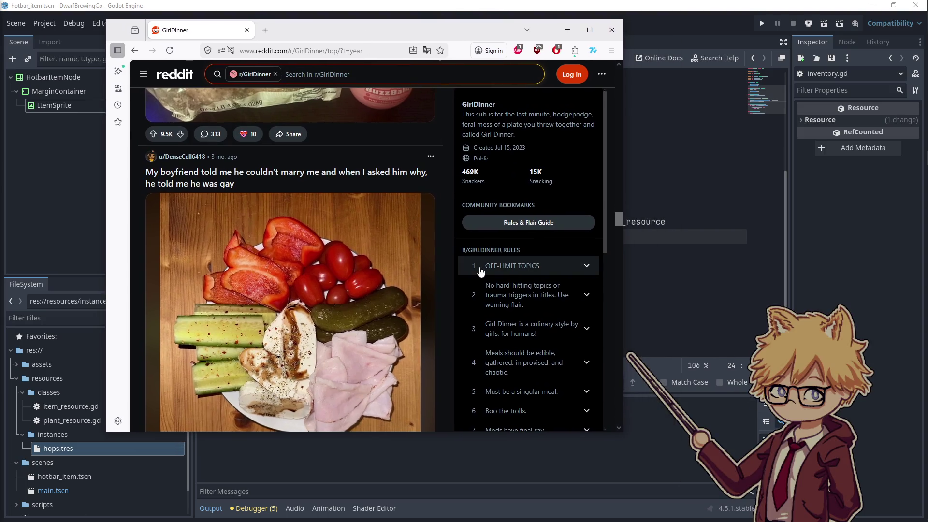
pyautogui.moveTo(622, 431); pyautogui.dragTo(625, 502)
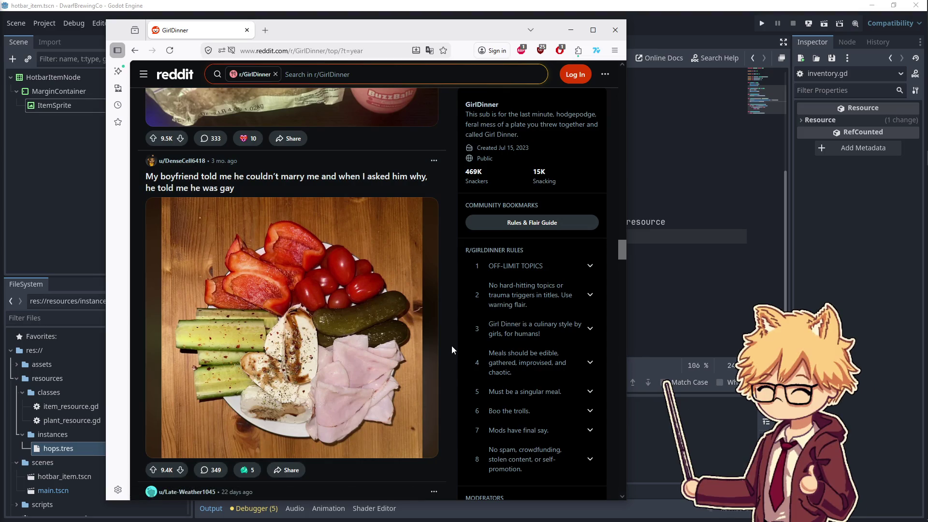
pyautogui.moveTo(627, 256); pyautogui.dragTo(796, 244)
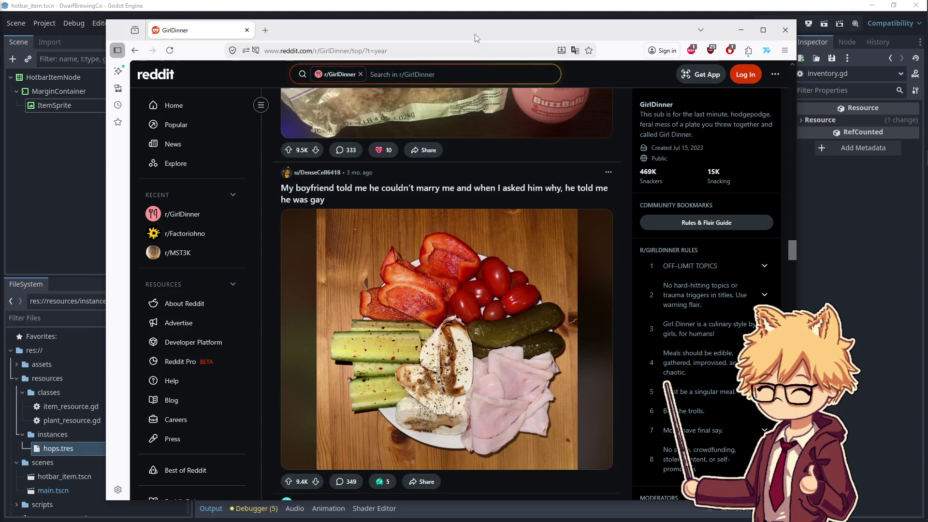
# Slide the Reddit window off-screen and back twice to peek at the editor
pyautogui.moveTo(474, 30); pyautogui.dragTo(0, 16)
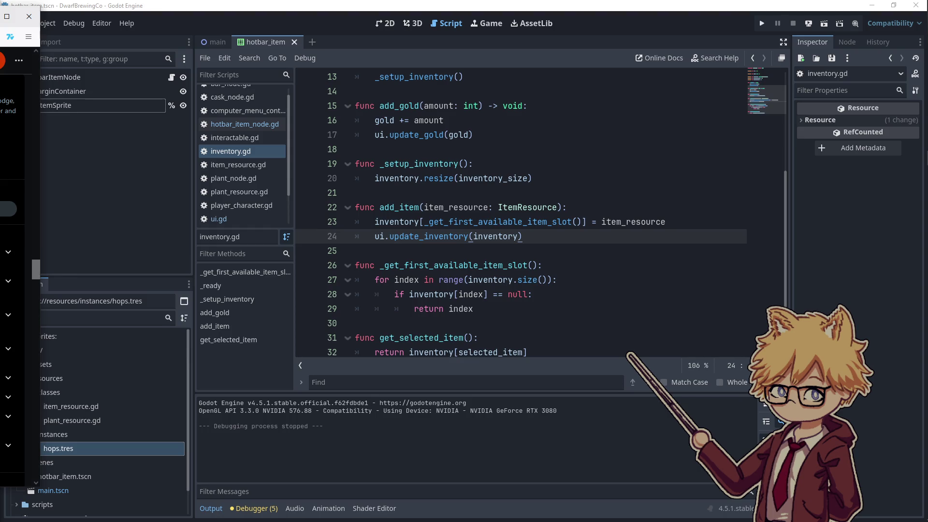
pyautogui.moveTo(17, 16); pyautogui.dragTo(690, 30)
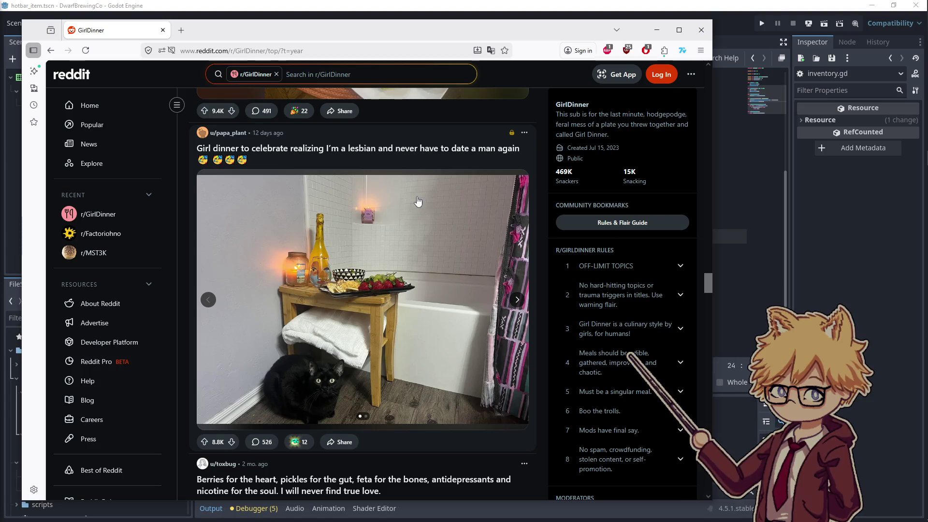
pyautogui.moveTo(428, 30); pyautogui.dragTo(0, 11)
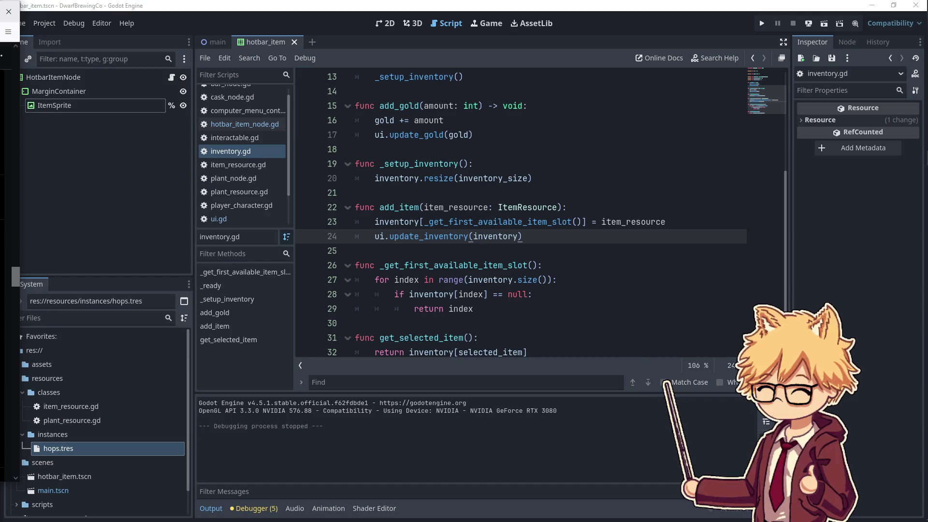
pyautogui.moveTo(0, 11); pyautogui.dragTo(653, 14)
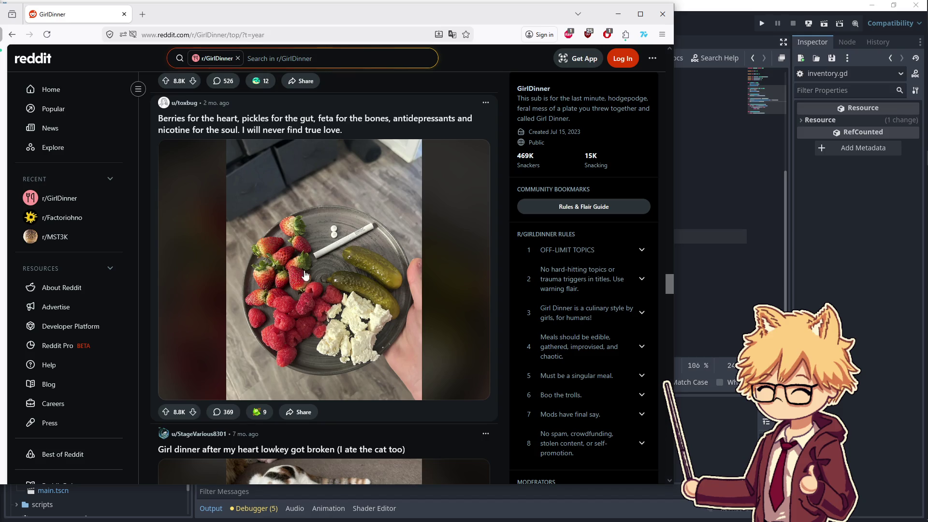
# Scroll through more top r/GirlDinner posts, then return to the inventory.gd script
pyautogui.scroll(-5, 297, 253)
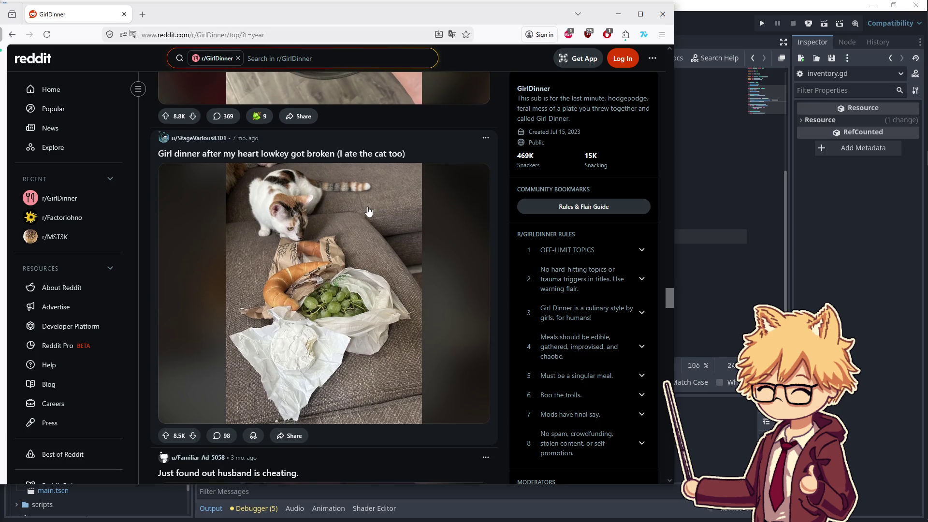
pyautogui.scroll(-5, 338, 207)
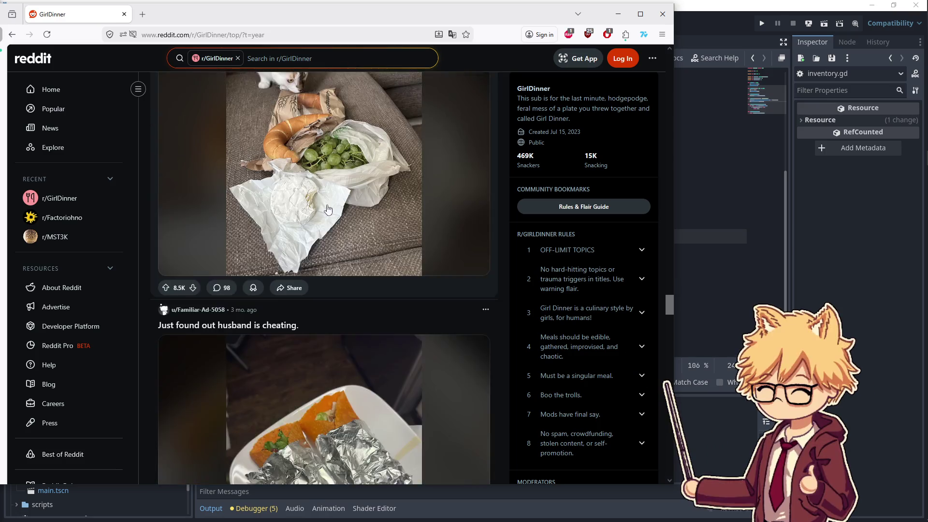
pyautogui.scroll(-1, 341, 261)
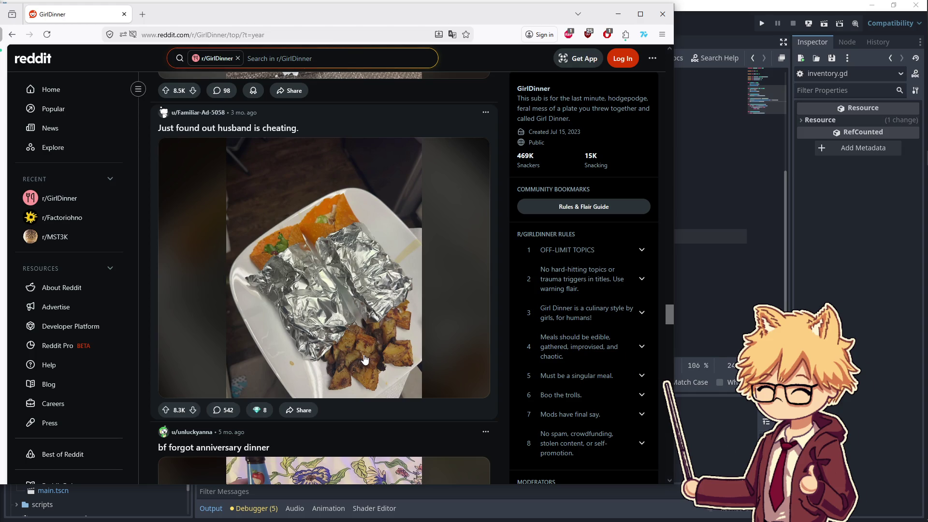
pyautogui.scroll(-6, 365, 358)
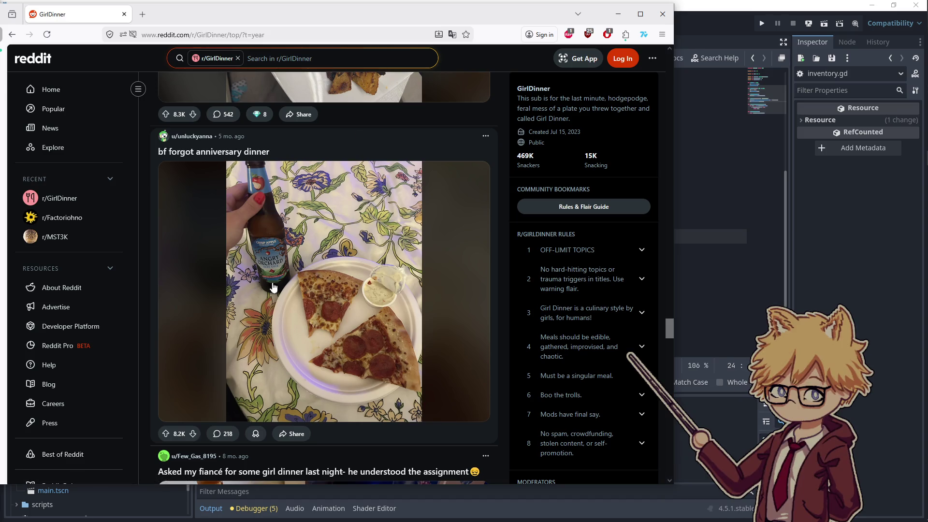
pyautogui.scroll(-5, 270, 287)
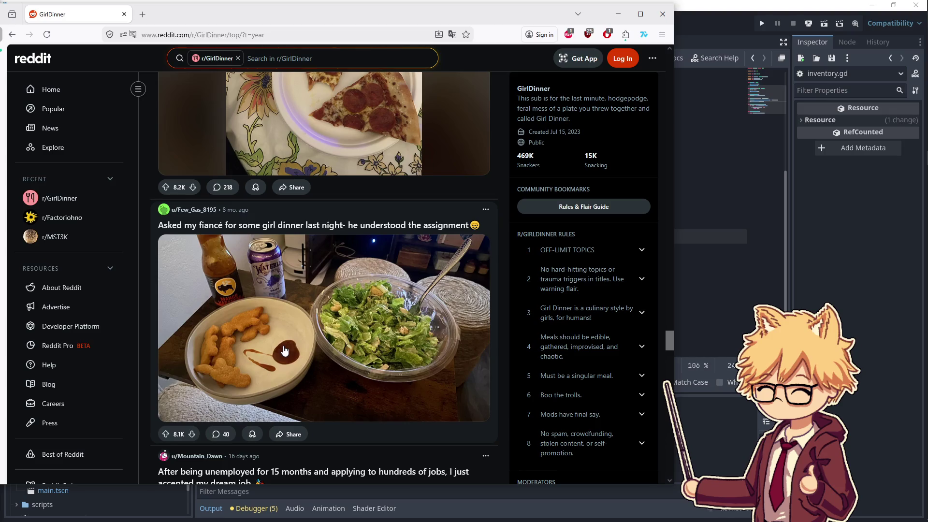
pyautogui.scroll(-5, 284, 351)
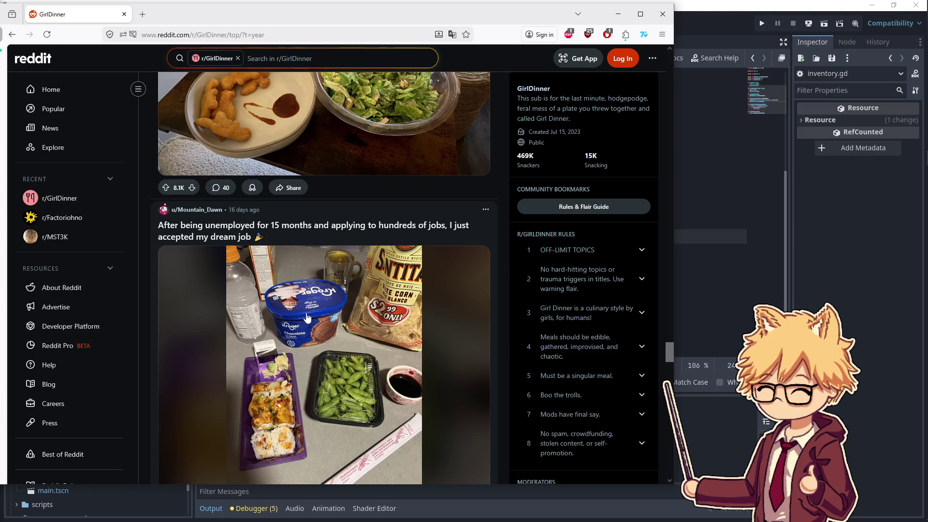
pyautogui.scroll(-3, 339, 319)
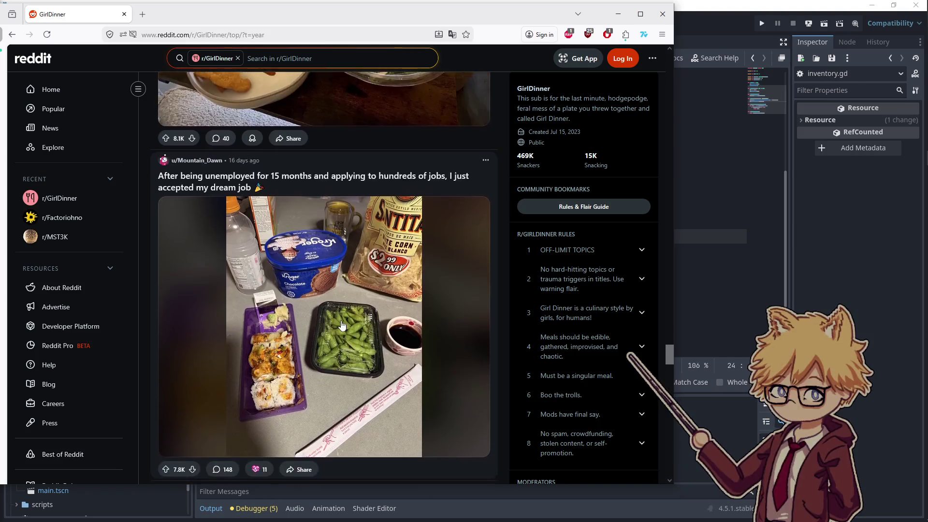
pyautogui.scroll(-4, 334, 310)
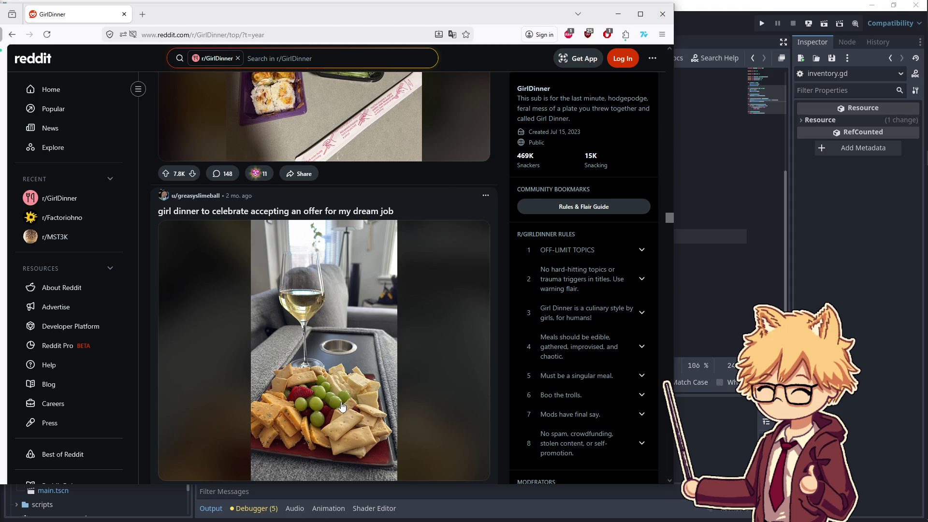
pyautogui.scroll(-2, 339, 395)
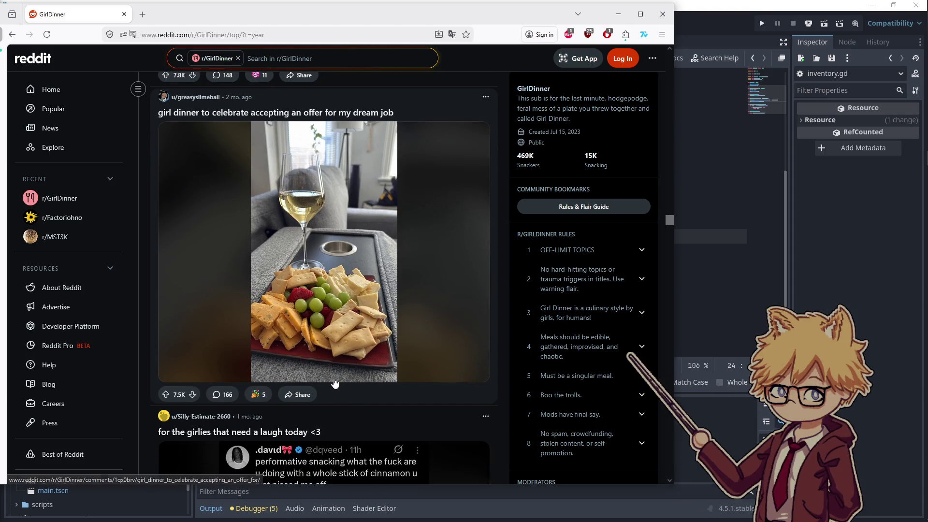
pyautogui.scroll(-4, 335, 383)
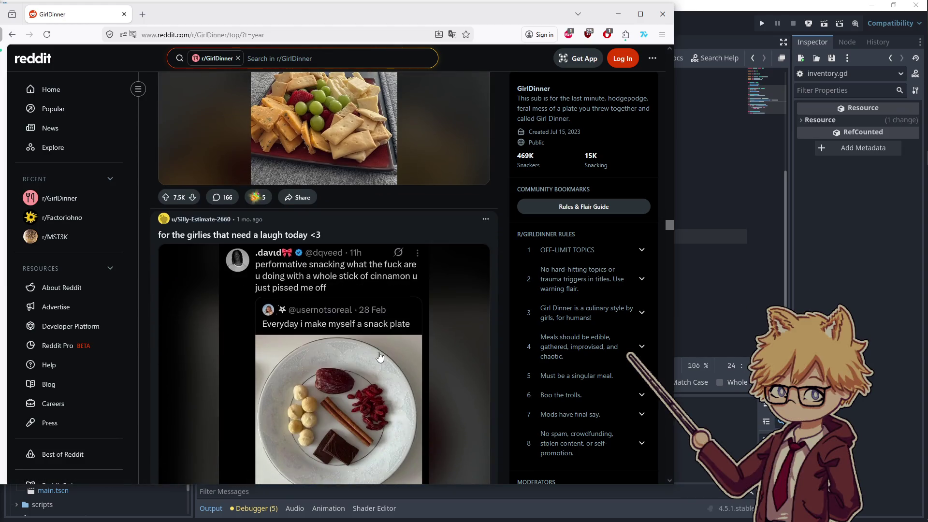
pyautogui.scroll(-1, 343, 284)
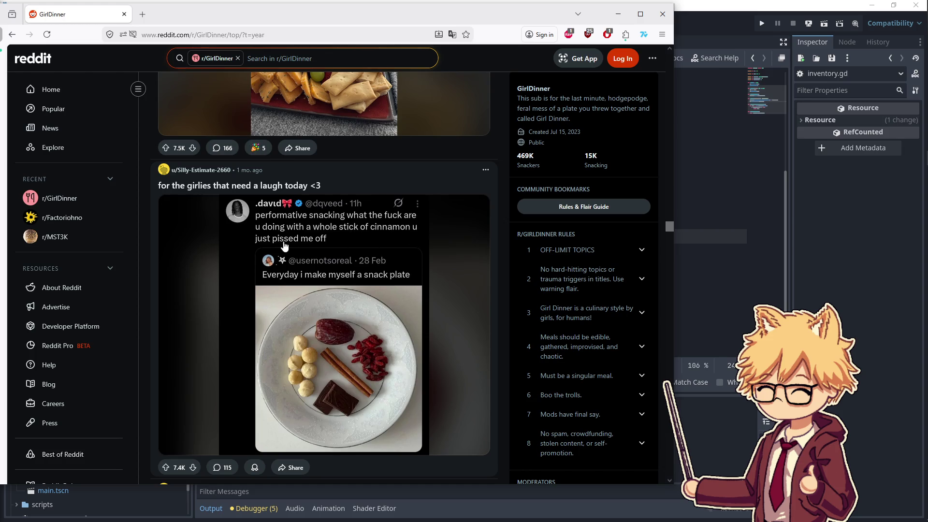
pyautogui.scroll(-1, 356, 316)
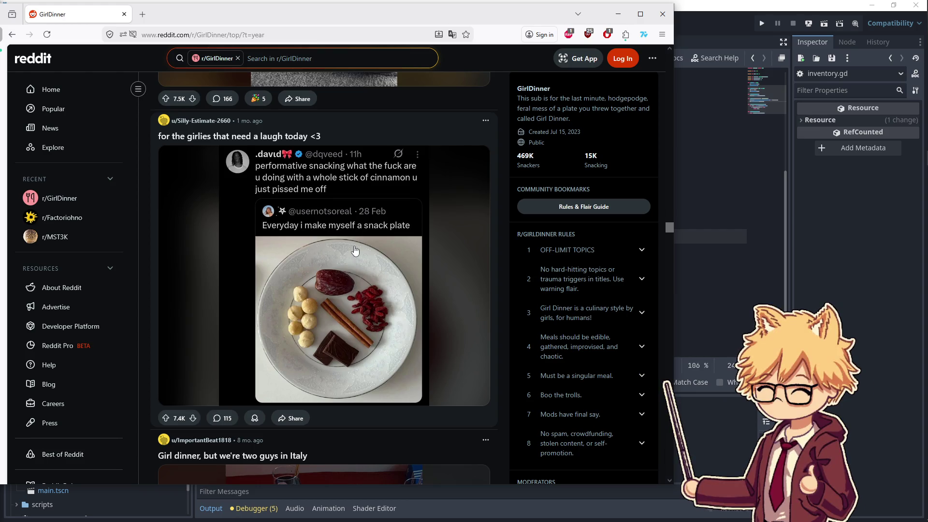
pyautogui.scroll(-1, 354, 248)
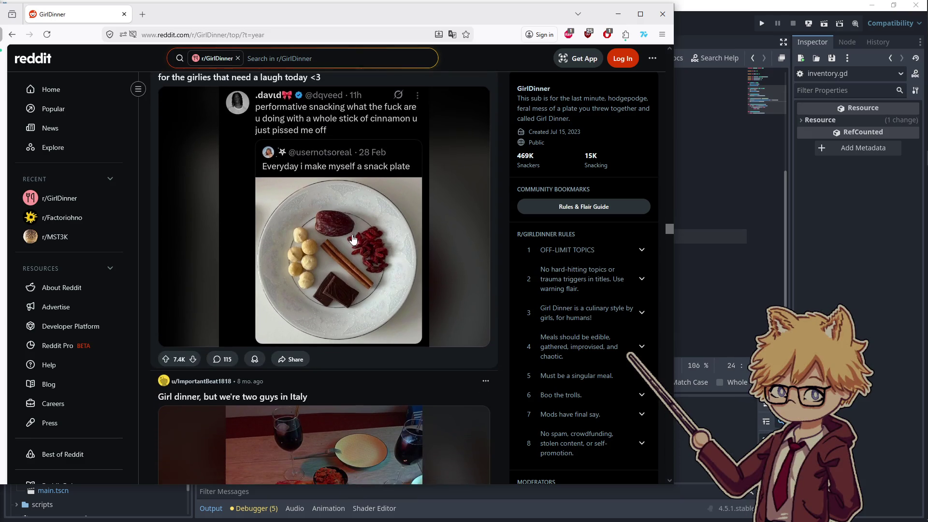
pyautogui.scroll(2, 354, 247)
pyautogui.hotkey('alt', 'Tab')
pyautogui.click(495, 280)
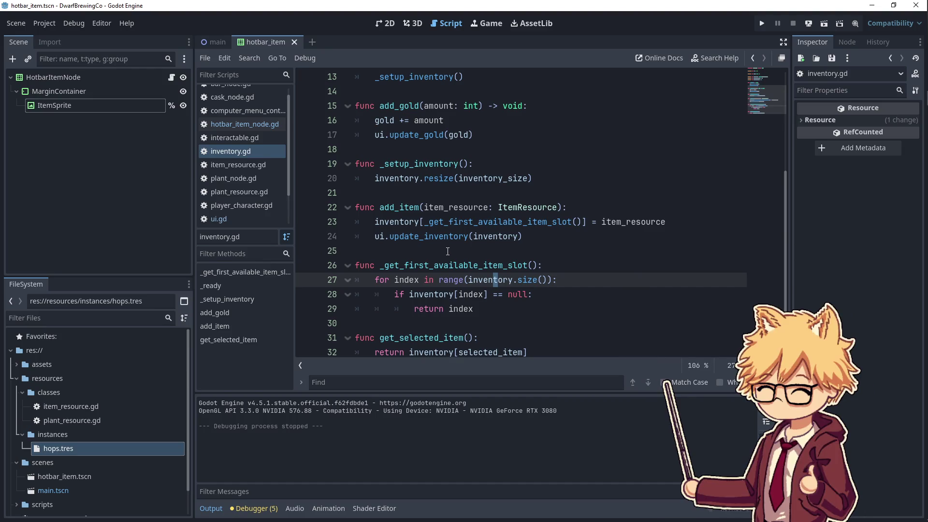
pyautogui.click(449, 236)
pyautogui.doubleClick(450, 237)
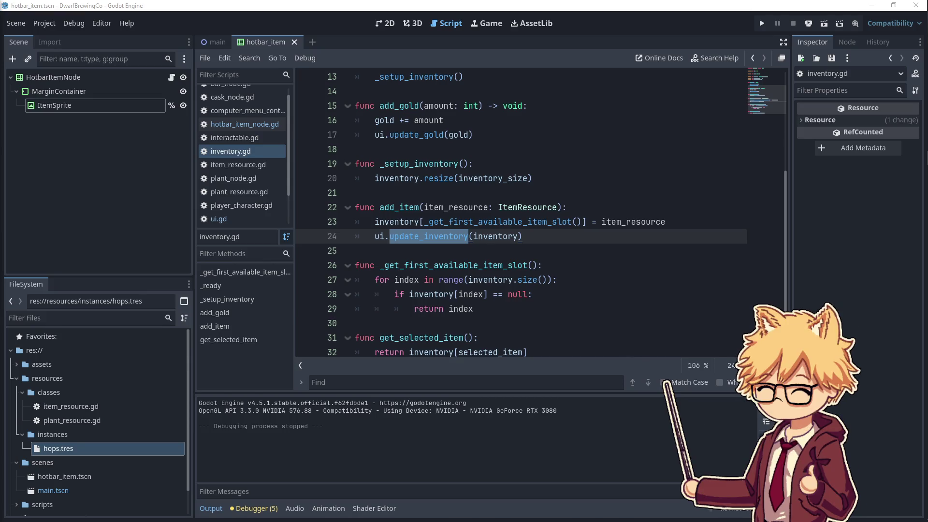
pyautogui.click(559, 279)
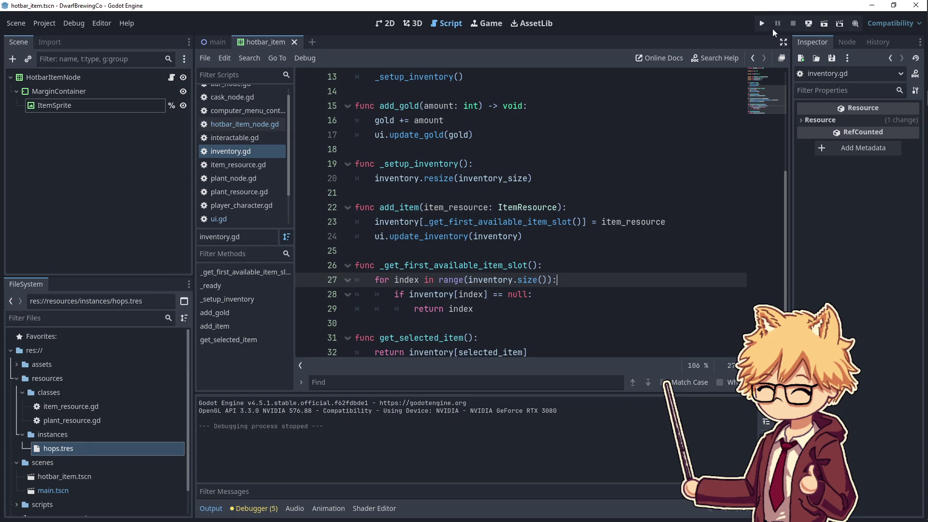
# Run the game, walk around to check Hops in the hotbar, stop it, and reopen main.tscn
pyautogui.click(763, 23)
pyautogui.press('a')
pyautogui.press('e')
pyautogui.press('d')
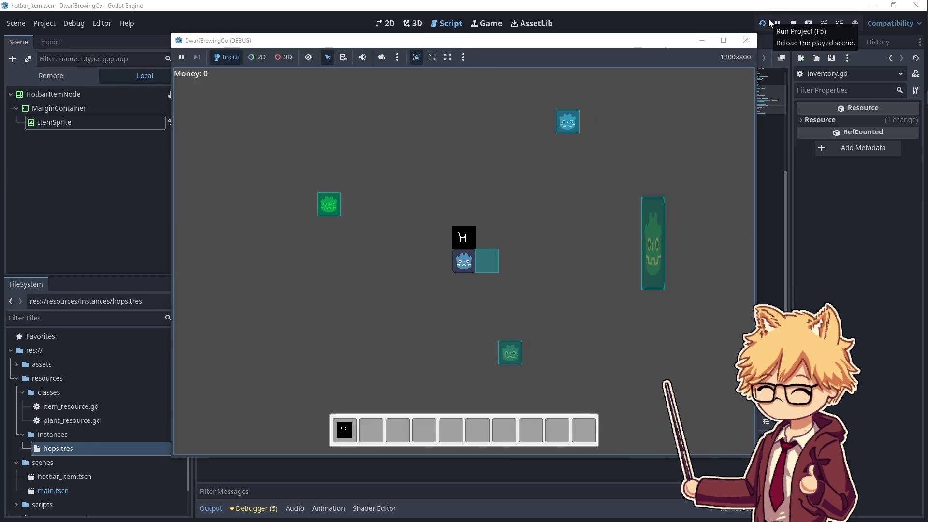
pyautogui.press('s')
pyautogui.press('d')
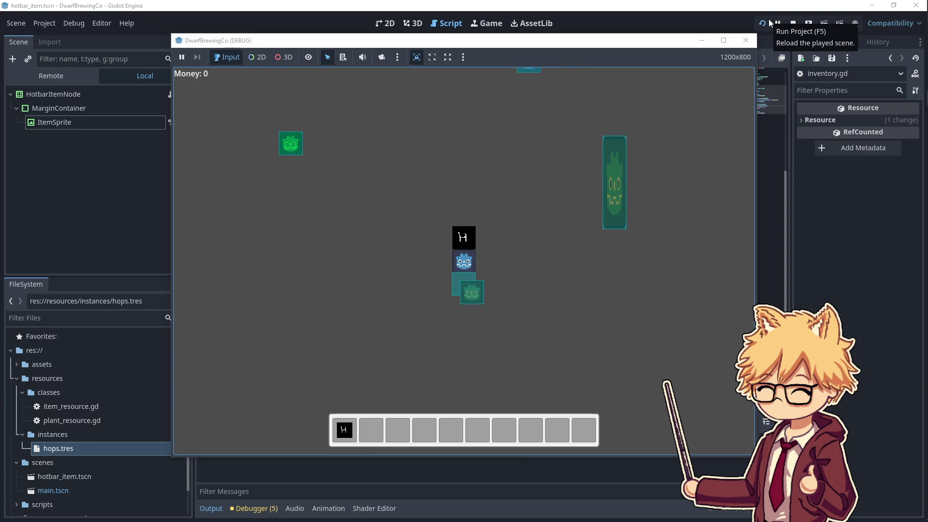
pyautogui.click(746, 40)
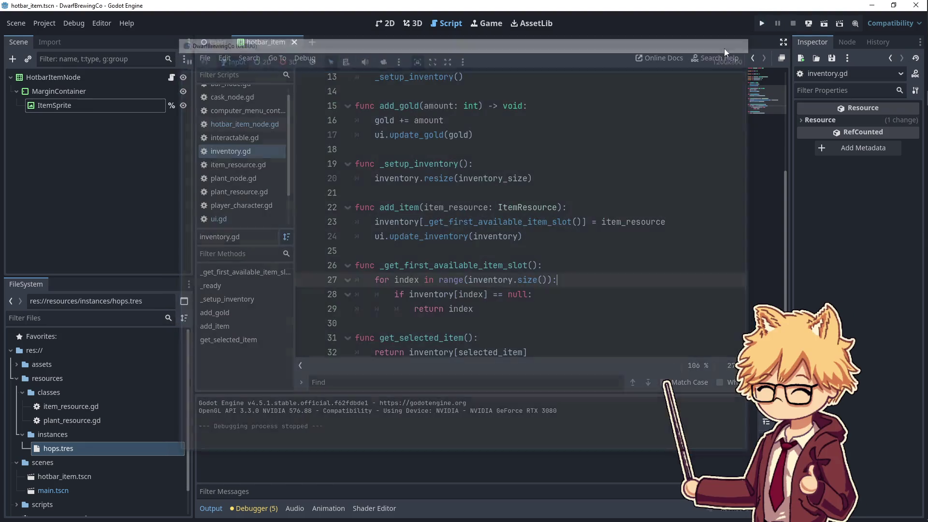
pyautogui.click(214, 42)
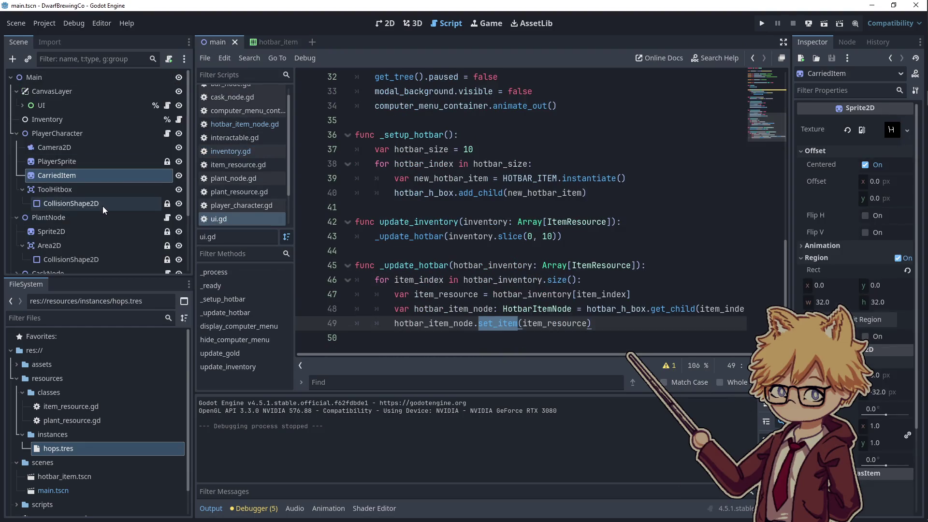
pyautogui.scroll(-3, 102, 206)
pyautogui.click(166, 193)
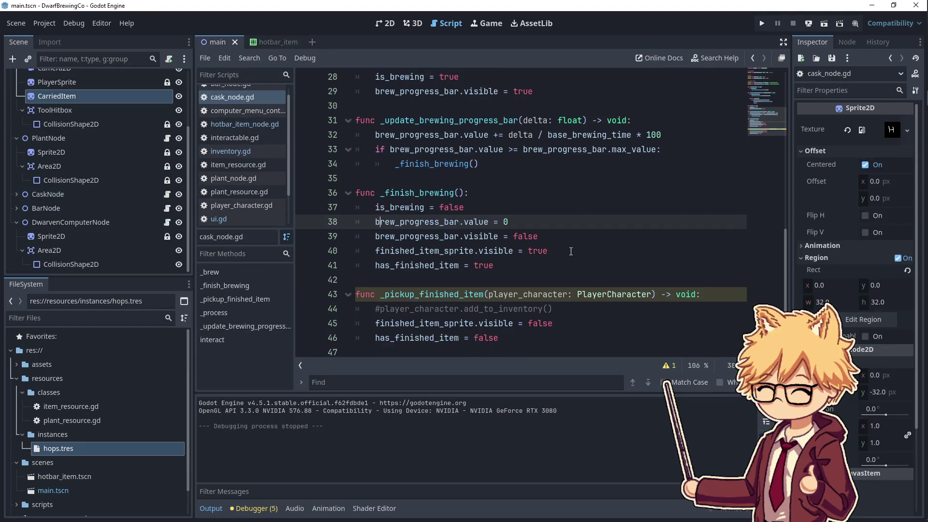
pyautogui.scroll(9, 571, 251)
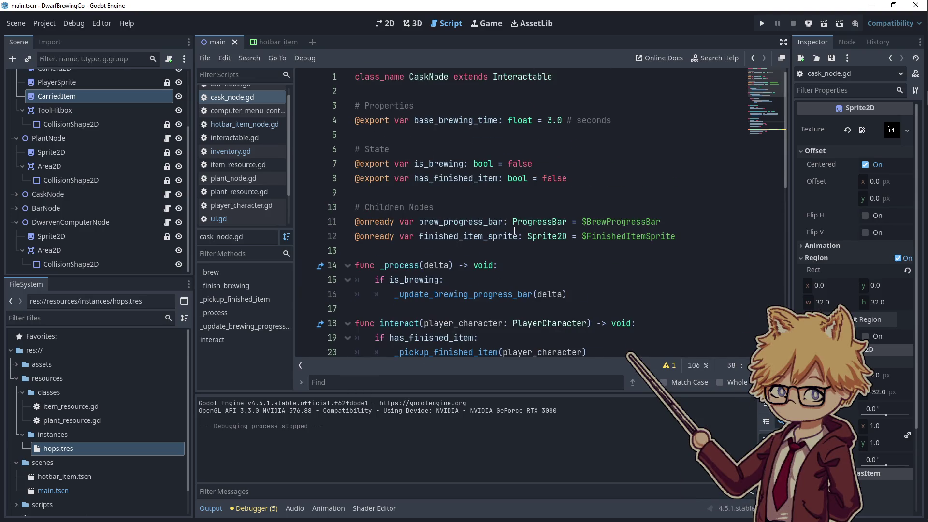
pyautogui.scroll(-4, 514, 231)
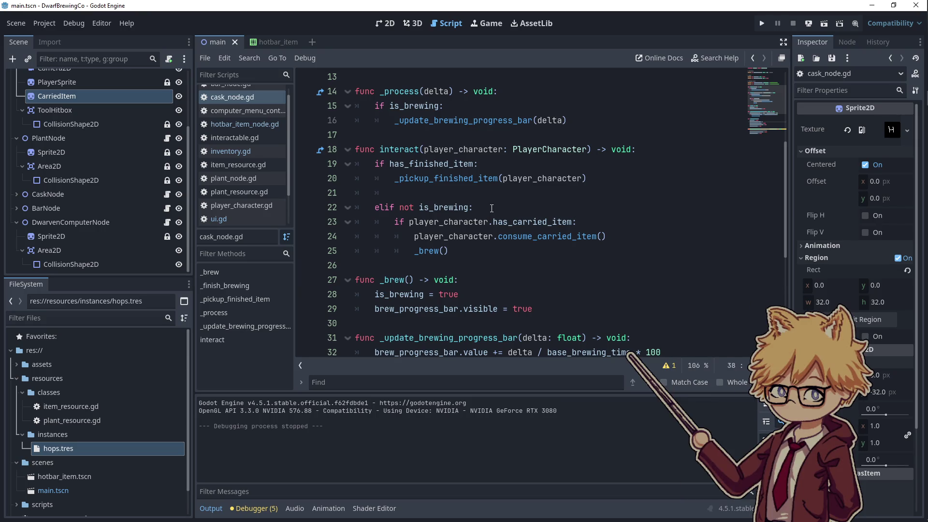
pyautogui.doubleClick(460, 147)
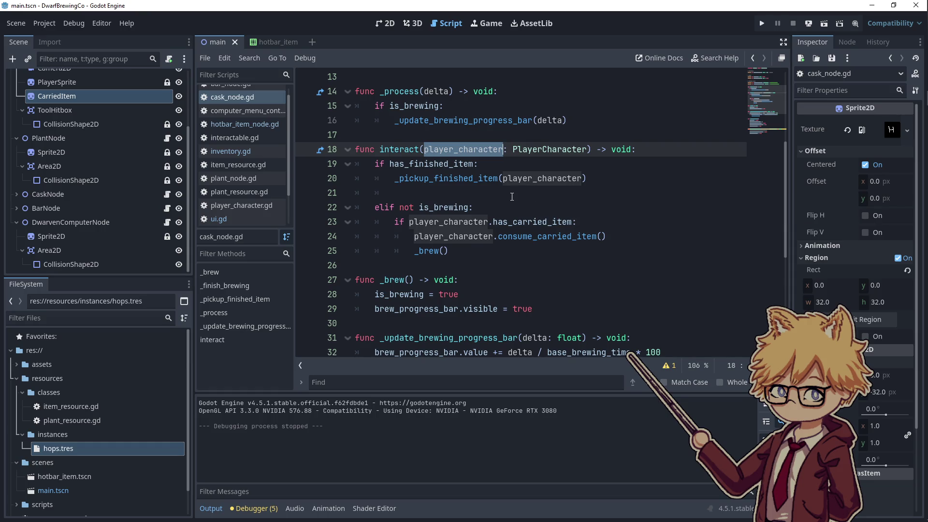
pyautogui.scroll(4, 478, 205)
pyautogui.scroll(-5, 471, 211)
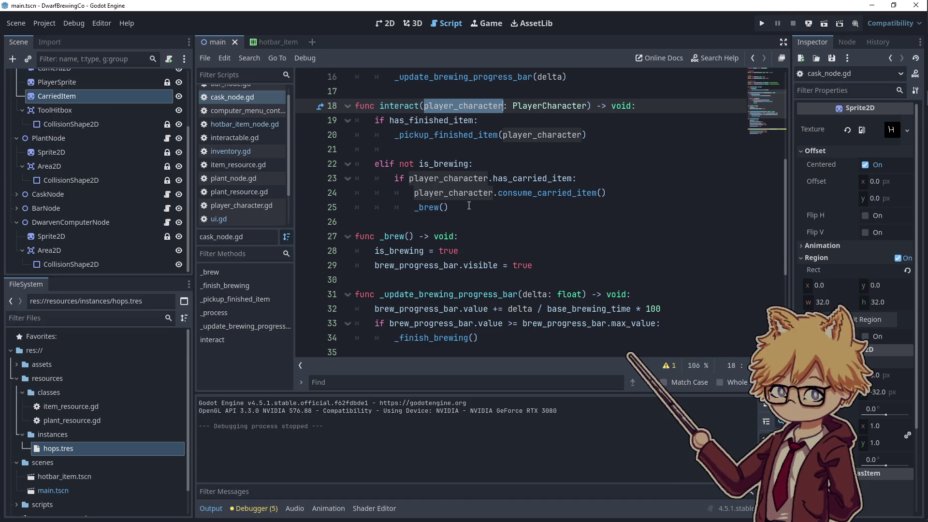
pyautogui.scroll(2, 470, 208)
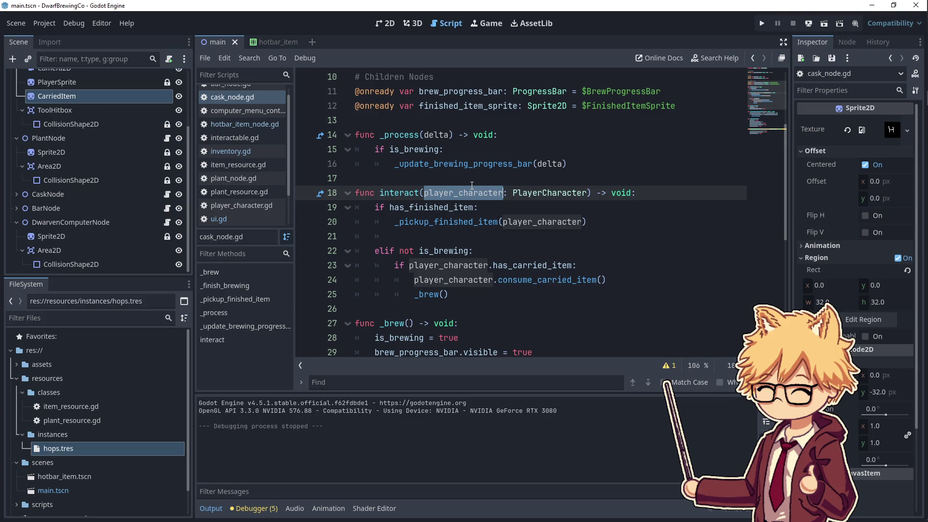
pyautogui.click(493, 226)
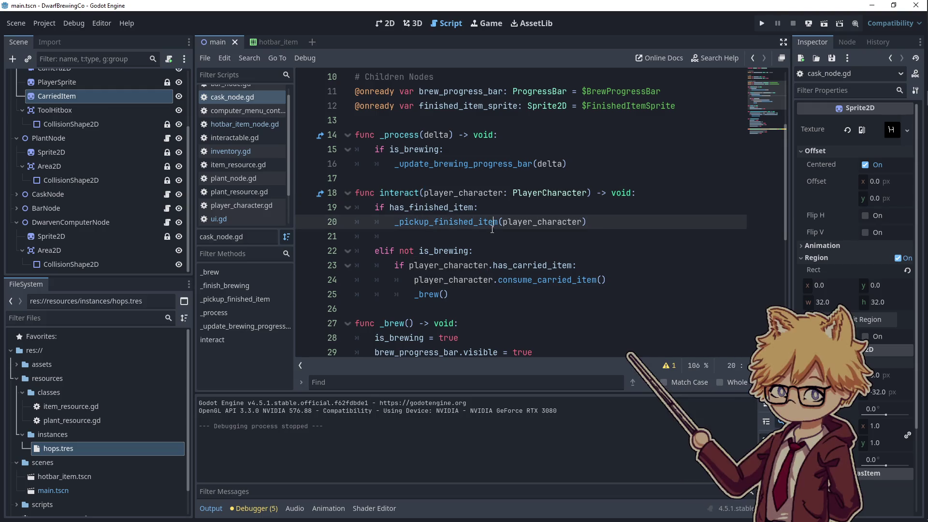
pyautogui.doubleClick(478, 194)
pyautogui.doubleClick(434, 205)
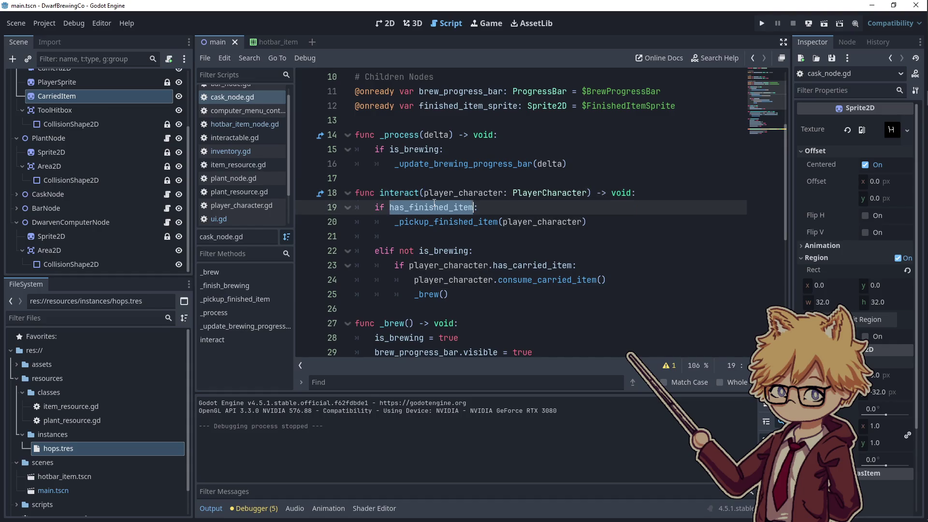
pyautogui.moveTo(587, 221)
pyautogui.mouseDown()
pyautogui.moveTo(435, 221)
pyautogui.moveTo(290, 204)
pyautogui.mouseUp()
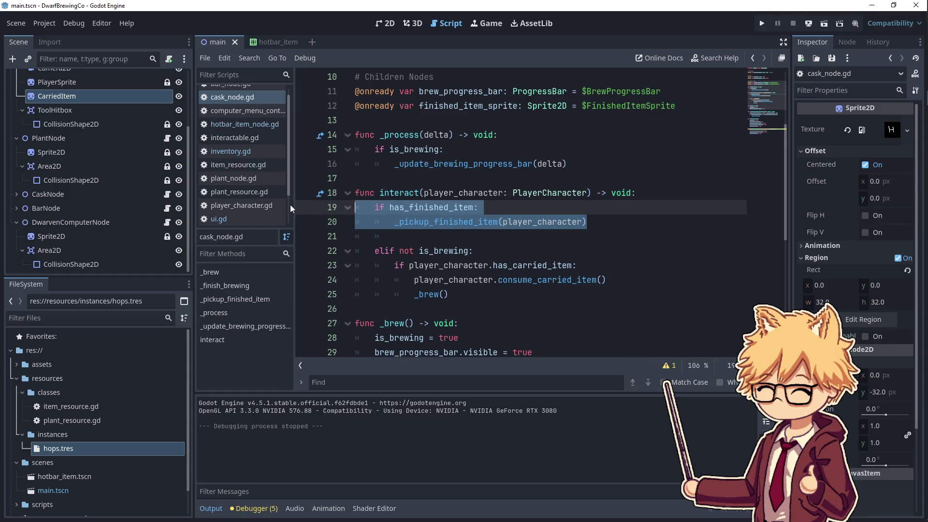
pyautogui.press('BackSpace')
pyautogui.press('Delete')
pyautogui.click(411, 205)
pyautogui.scroll(-4, 411, 206)
pyautogui.hotkey('ctrl', 'z')
pyautogui.hotkey('ctrl', 'z')
pyautogui.scroll(-1, 489, 219)
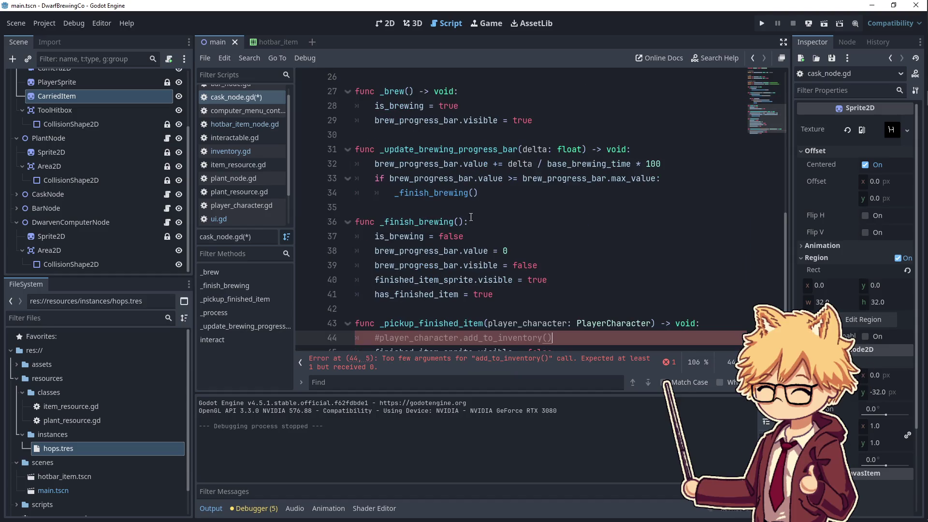
pyautogui.scroll(-2, 490, 218)
pyautogui.scroll(7, 445, 234)
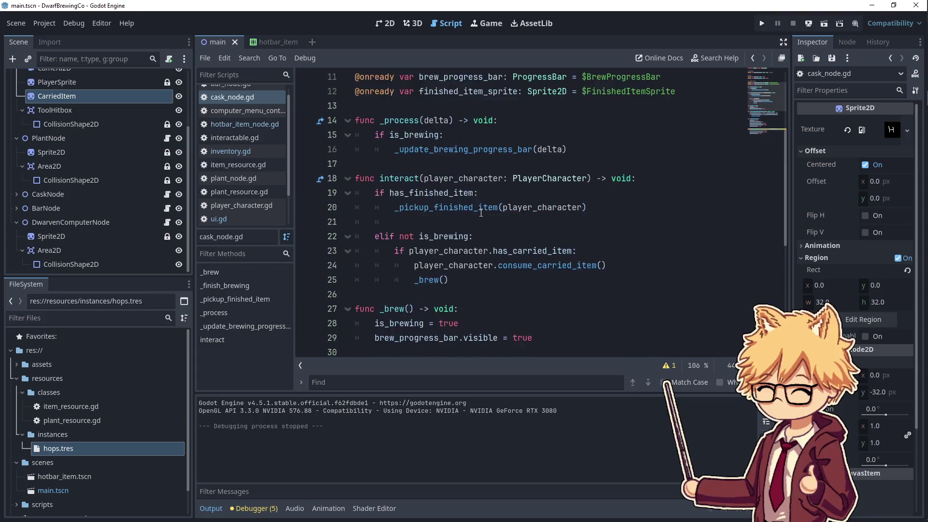
pyautogui.doubleClick(445, 236)
pyautogui.doubleClick(456, 220)
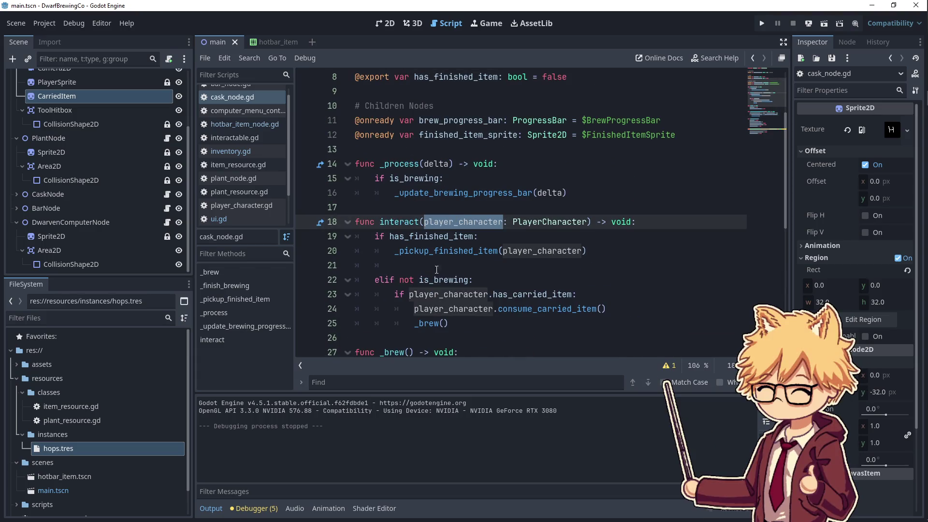
pyautogui.click(493, 276)
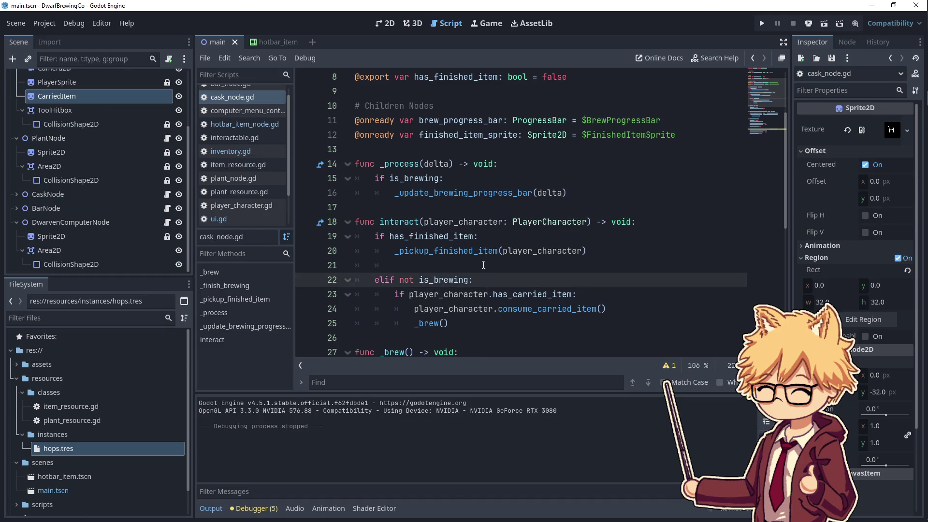
pyautogui.doubleClick(436, 238)
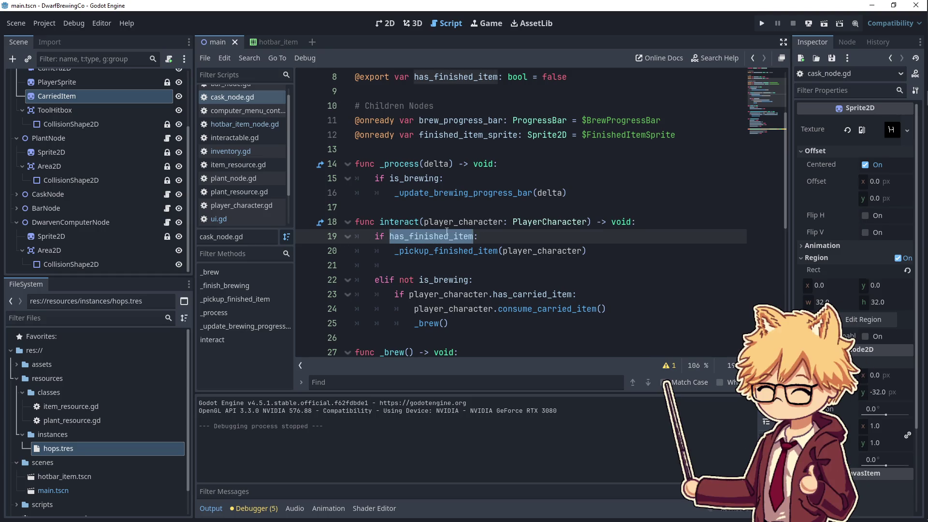
pyautogui.doubleClick(444, 251)
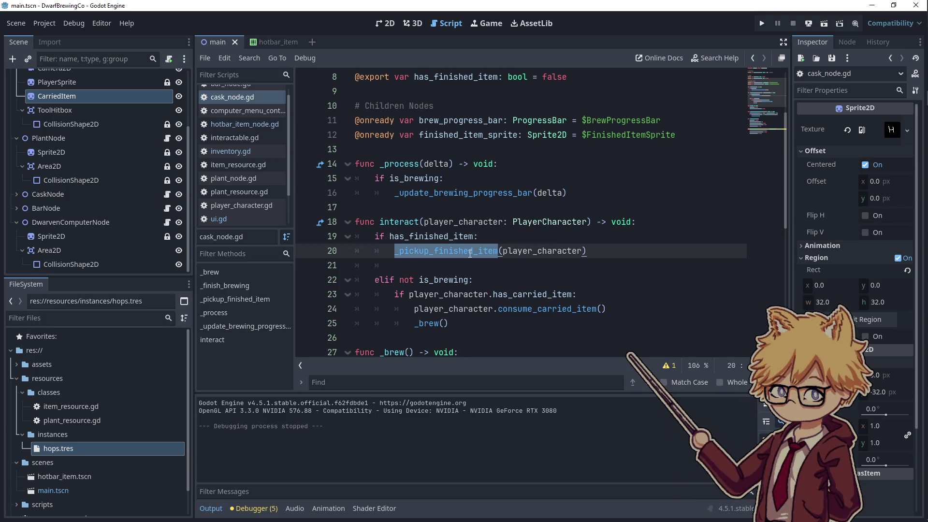
pyautogui.moveTo(468, 252)
pyautogui.scroll(-2, 456, 281)
pyautogui.doubleClick(441, 194)
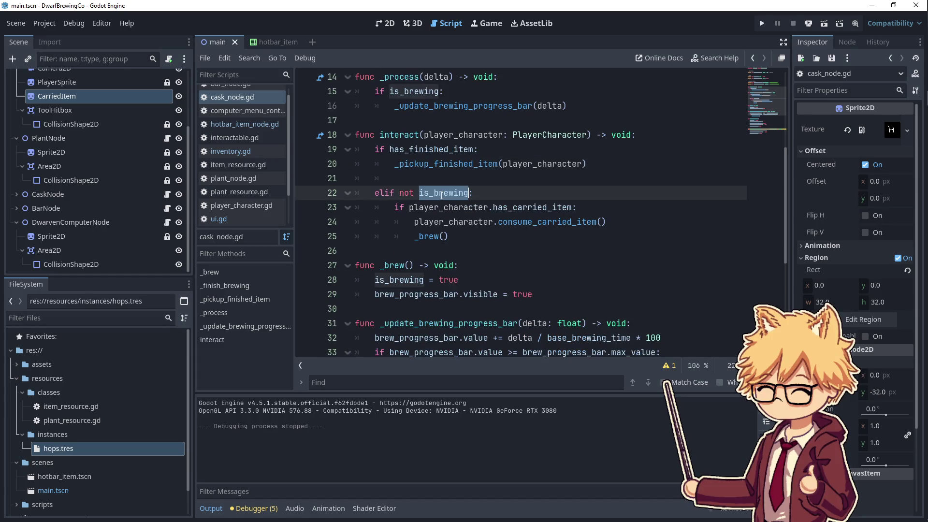
pyautogui.doubleClick(507, 207)
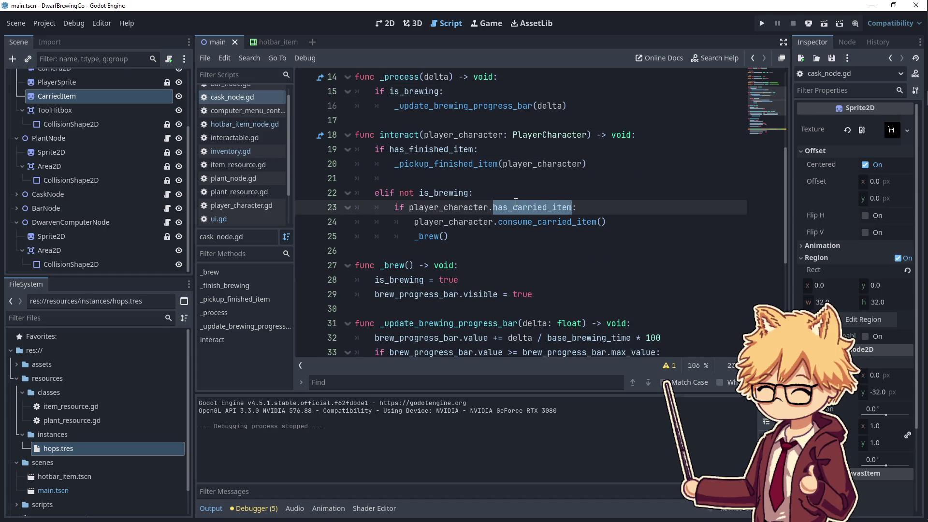
# Replace the has_carried_item check with `player_character.active_item is BrewableItemResource`
pyautogui.press('BackSpace')
pyautogui.press('BackSpace')
pyautogui.press('BackSpace')
pyautogui.press('BackSpace')
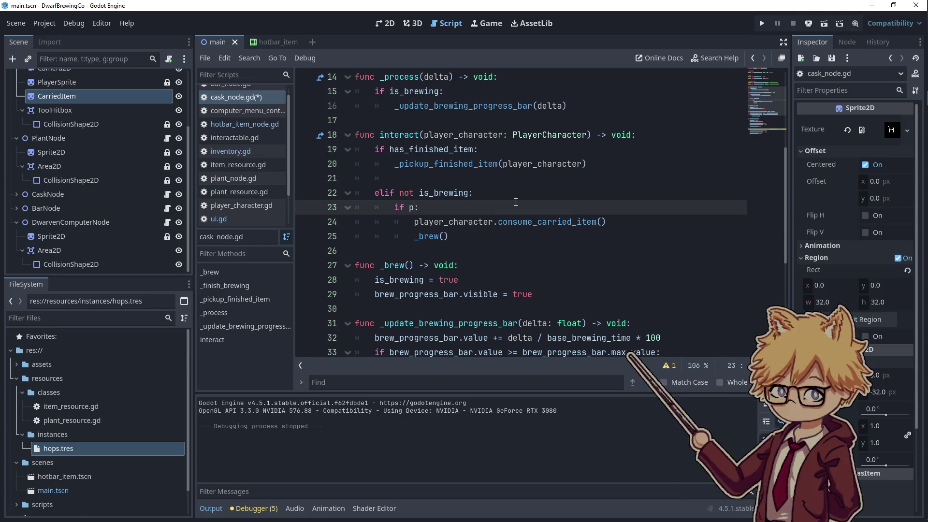
pyautogui.write('active_item')
pyautogui.press('BackSpace')
pyautogui.press('BackSpace')
pyautogui.press('BackSpace')
pyautogui.press('BackSpace')
pyautogui.press('BackSpace')
pyautogui.write('player_character.active_item ')
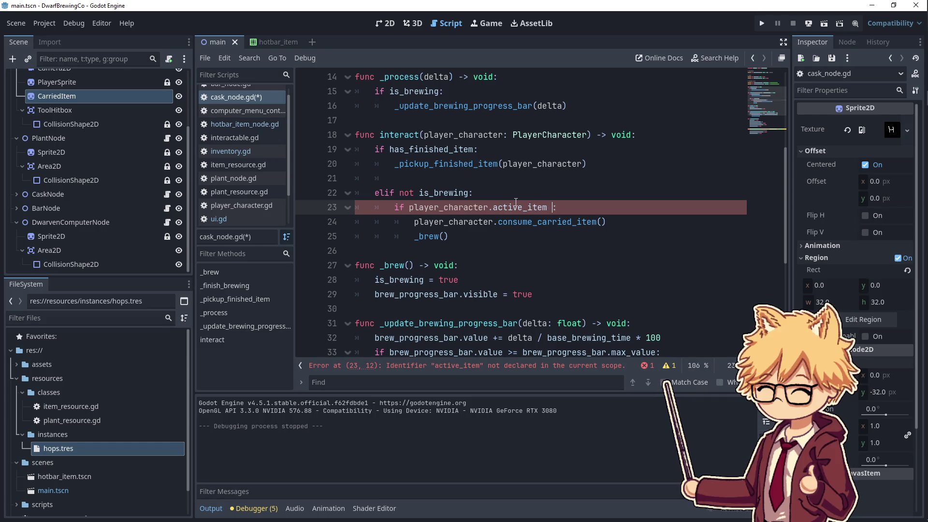
pyautogui.write('is ')
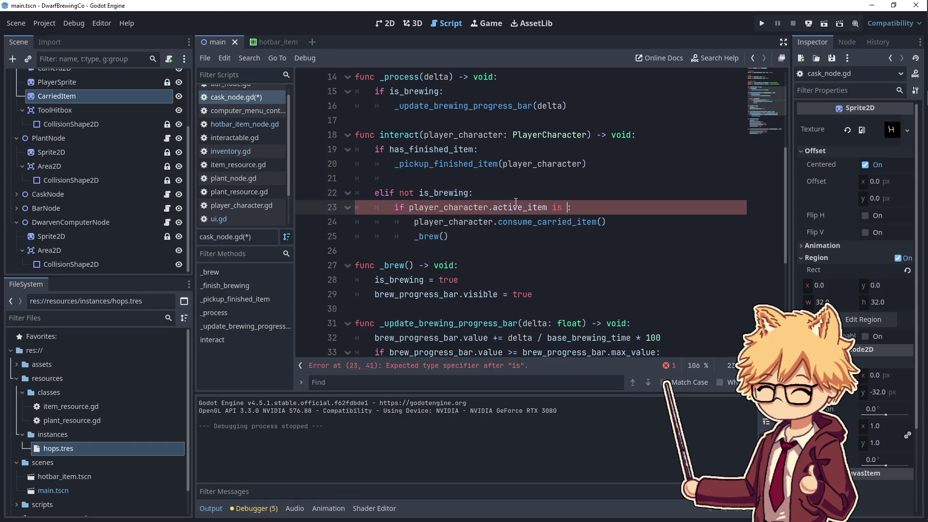
pyautogui.write('Brewable')
pyautogui.write('ItemRes')
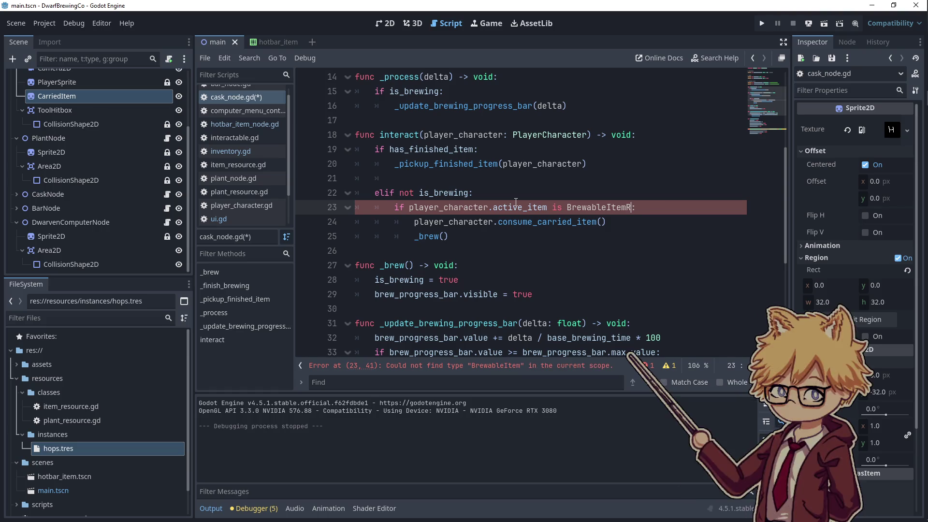
pyautogui.write('ource')
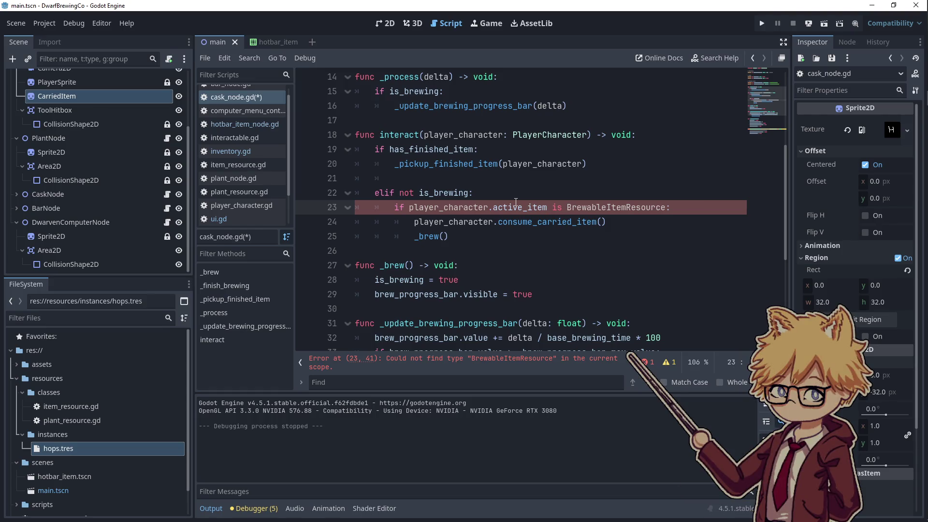
# Change line 23's condition to `player_character.active_item.name == "Hops"`
pyautogui.click(634, 199)
pyautogui.doubleClick(631, 209)
pyautogui.click(618, 238)
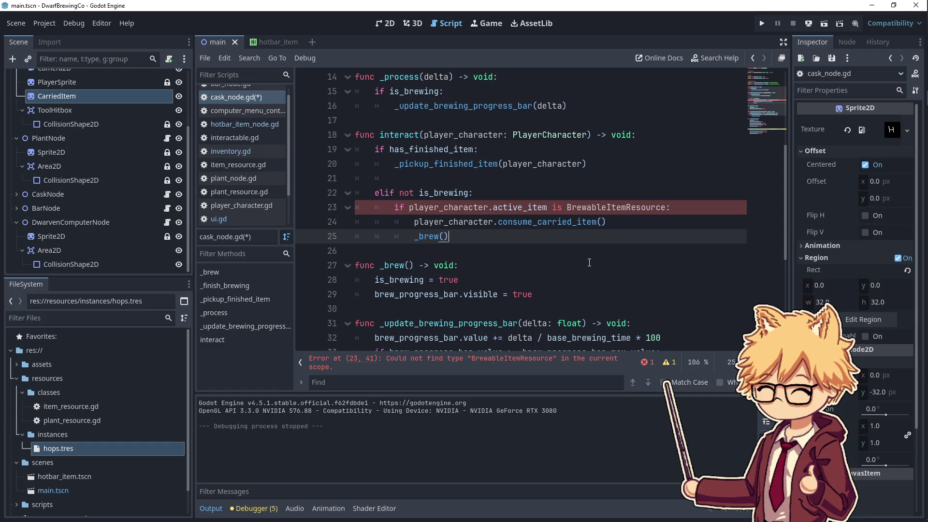
pyautogui.doubleClick(579, 208)
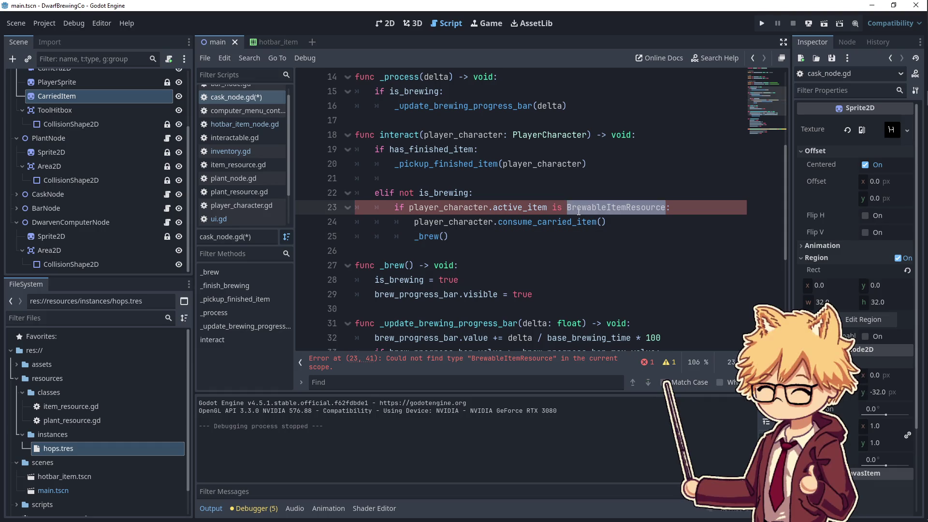
pyautogui.press('BackSpace')
pyautogui.press('BackSpace')
pyautogui.press('BackSpace')
pyautogui.press('BackSpace')
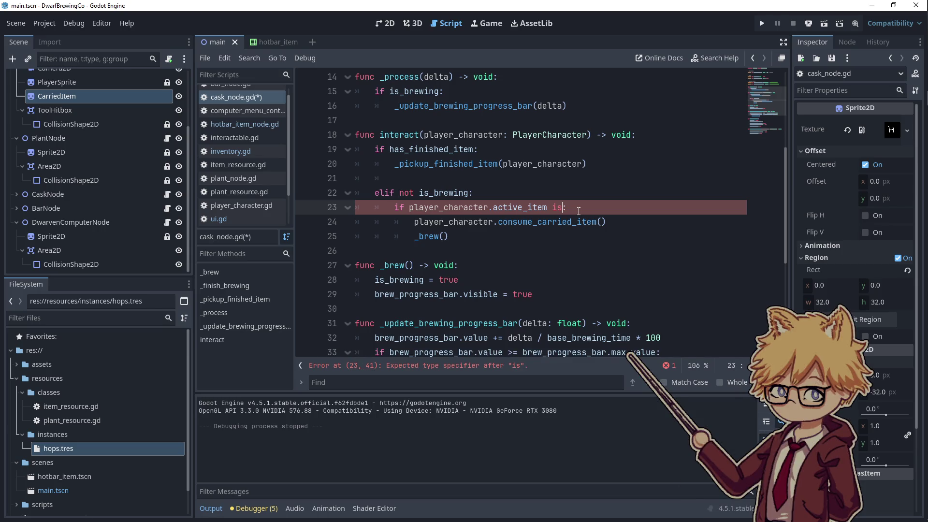
pyautogui.write('name is "H')
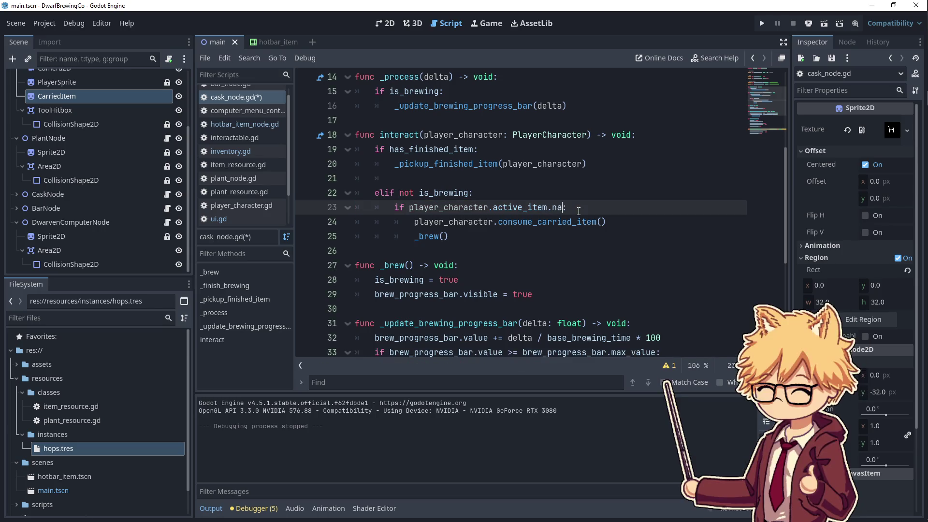
pyautogui.write('ops"')
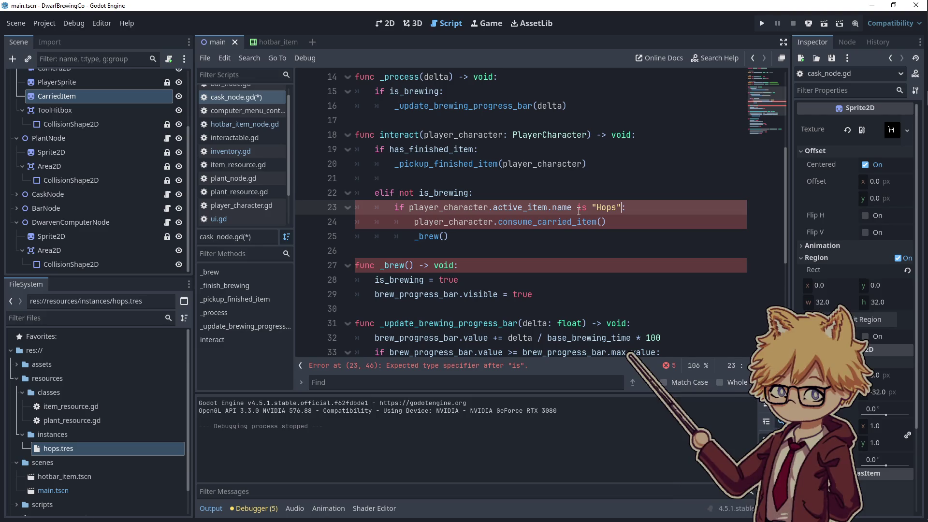
pyautogui.doubleClick(587, 207)
pyautogui.write('==')
pyautogui.doubleClick(548, 207)
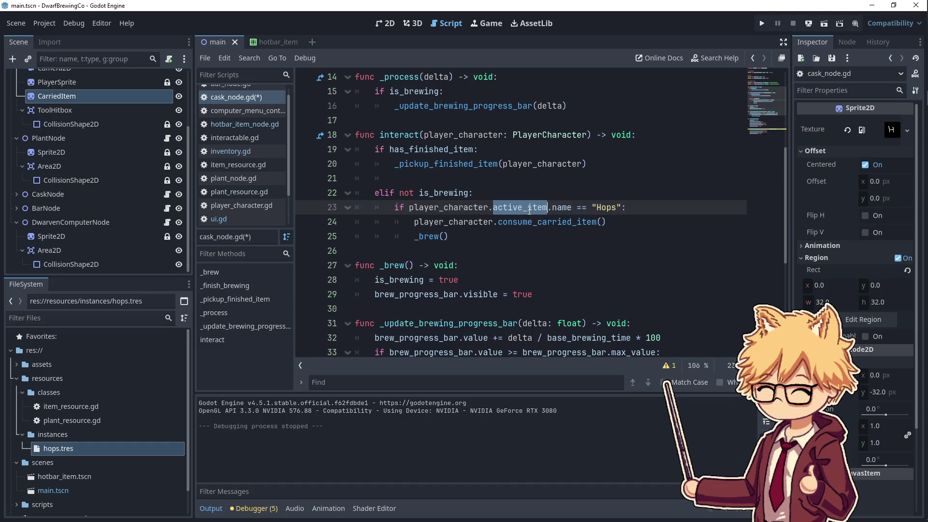
pyautogui.doubleClick(607, 207)
# Save cask_node.gd and open player_character.gd
pyautogui.click(554, 222)
pyautogui.doubleClick(554, 222)
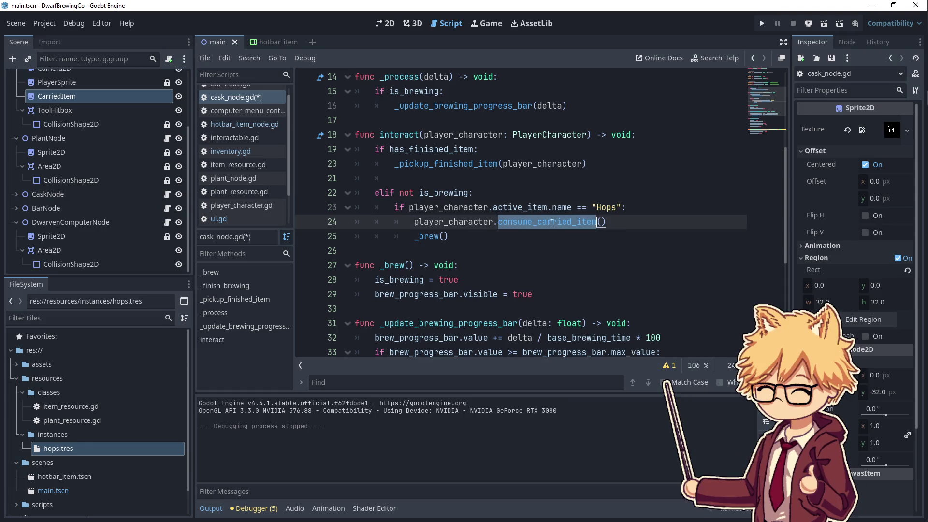
pyautogui.doubleClick(430, 235)
pyautogui.click(573, 222)
pyautogui.click(542, 250)
pyautogui.hotkey('ctrl', 's')
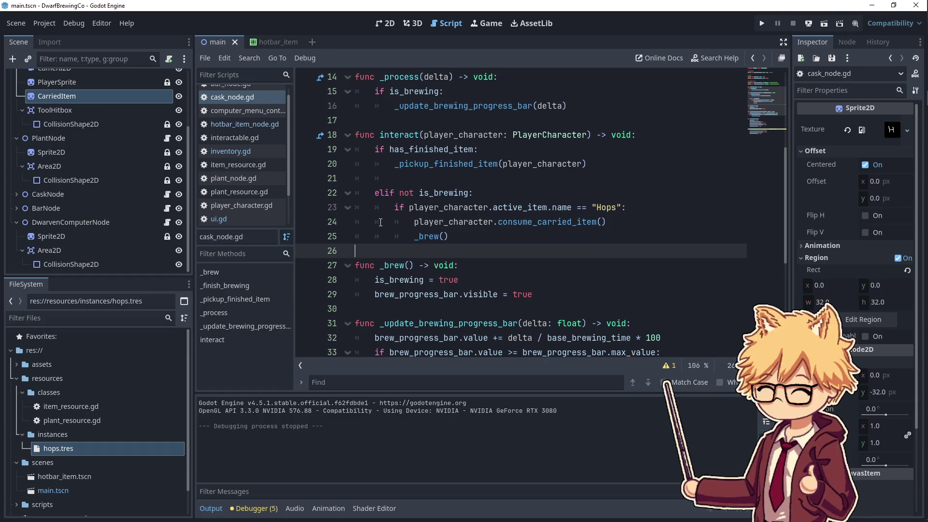
pyautogui.scroll(3, 132, 153)
pyautogui.click(166, 134)
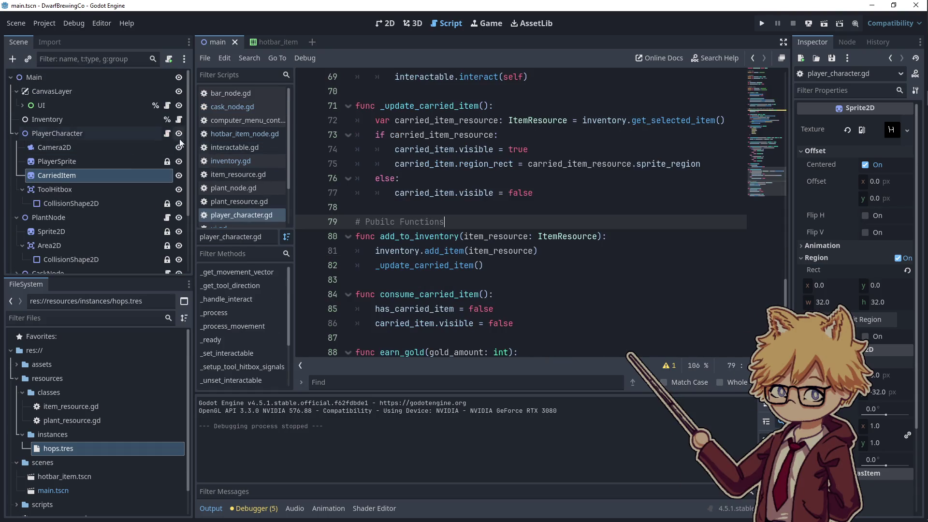
# Rename _update_carried_item and its call on line 82 to _update_active_item
pyautogui.scroll(3, 437, 207)
pyautogui.scroll(-2, 438, 206)
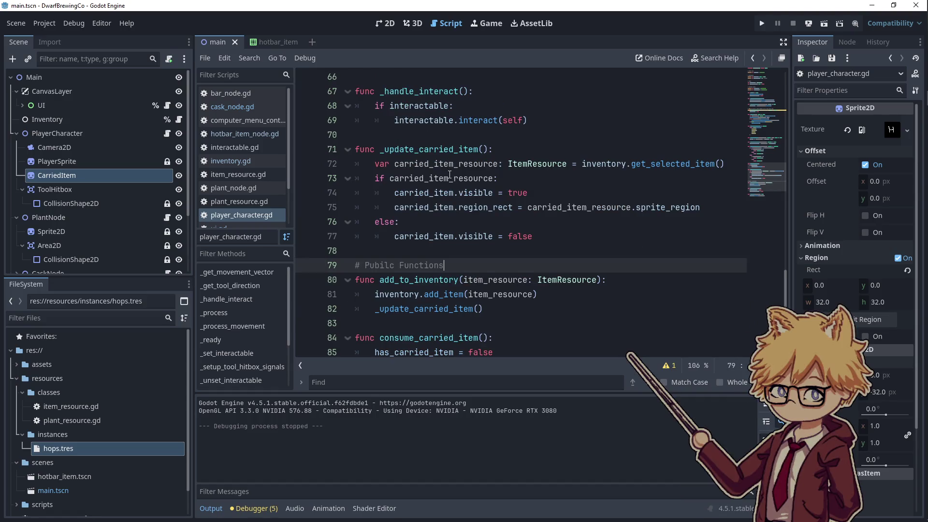
pyautogui.doubleClick(445, 177)
pyautogui.doubleClick(433, 149)
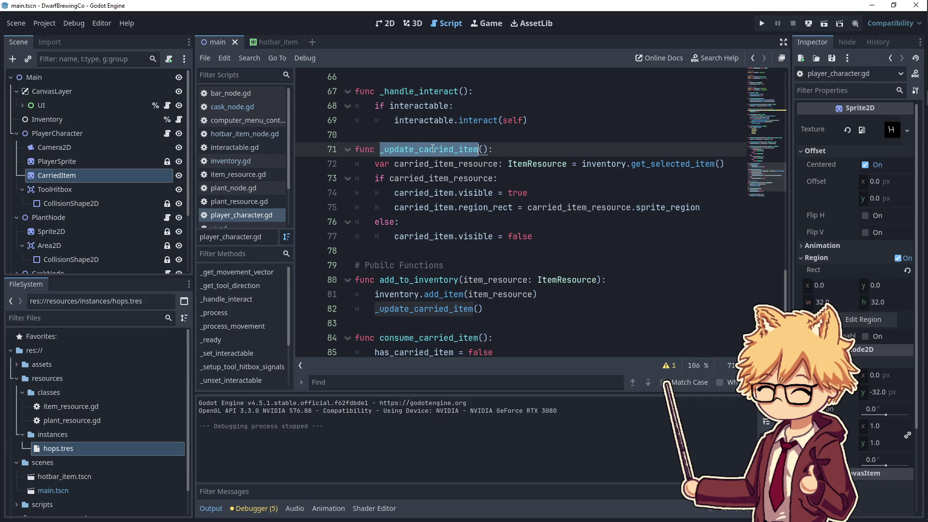
pyautogui.doubleClick(401, 294)
pyautogui.click(415, 309)
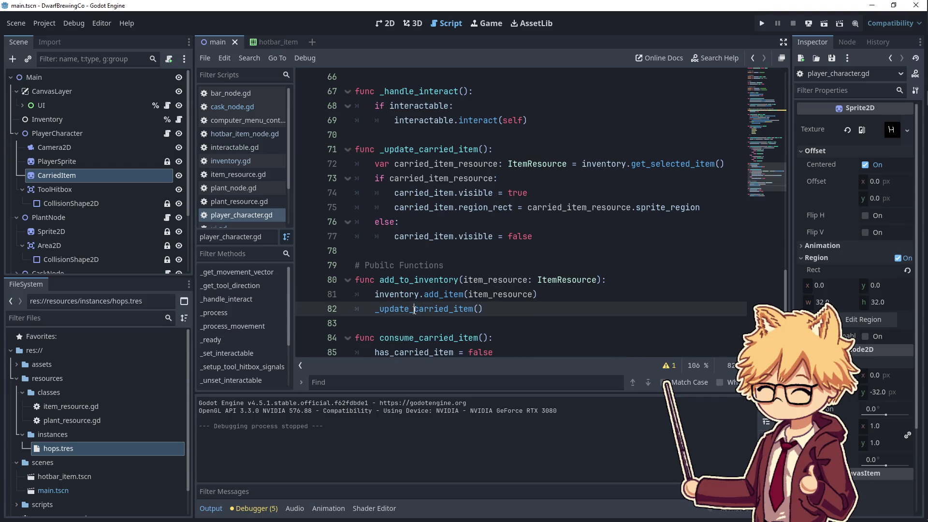
pyautogui.moveTo(415, 309); pyautogui.dragTo(448, 310)
pyautogui.write('active')
pyautogui.moveTo(414, 150); pyautogui.dragTo(455, 151)
pyautogui.write('_active')
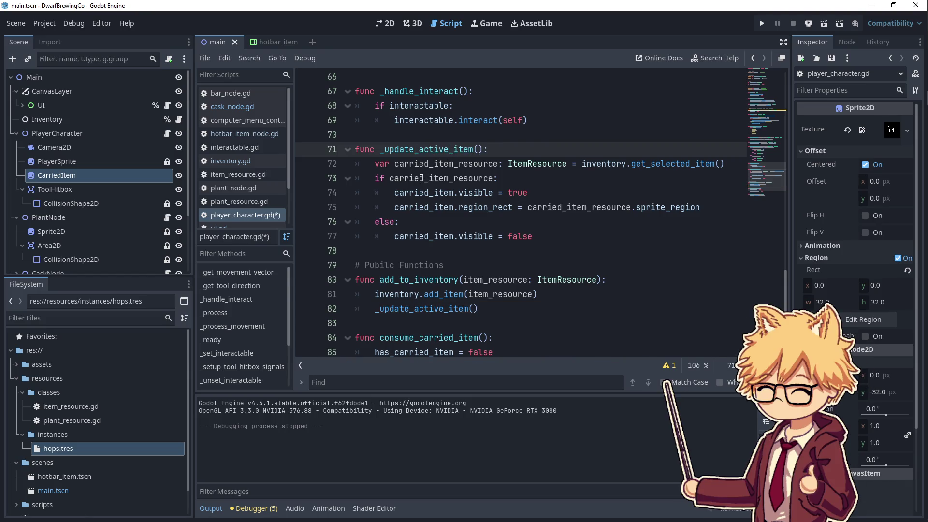
# Replace carried with active in the item variables on lines 72–77
pyautogui.doubleClick(392, 178)
pyautogui.write('active')
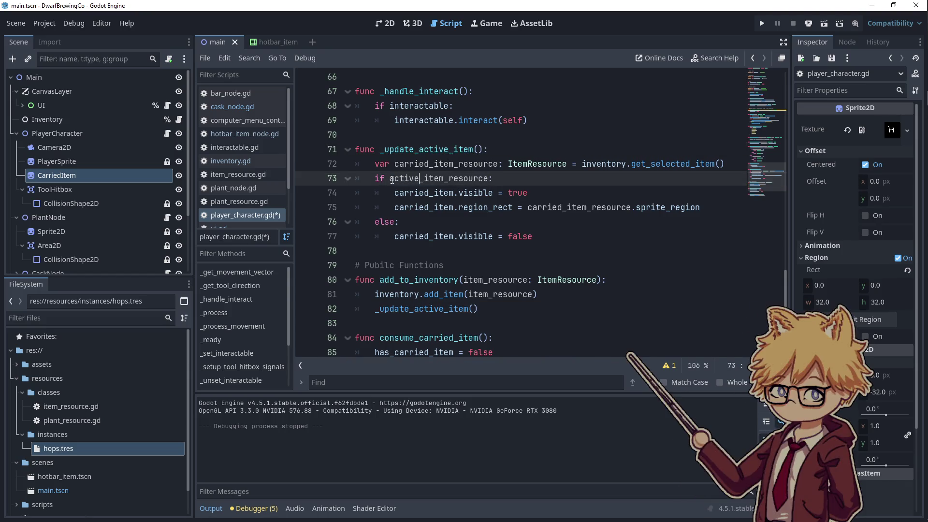
pyautogui.press('Escape')
pyautogui.hotkey('shift', 'Left')
pyautogui.hotkey('shift', 'Left')
pyautogui.hotkey('shift', 'Left')
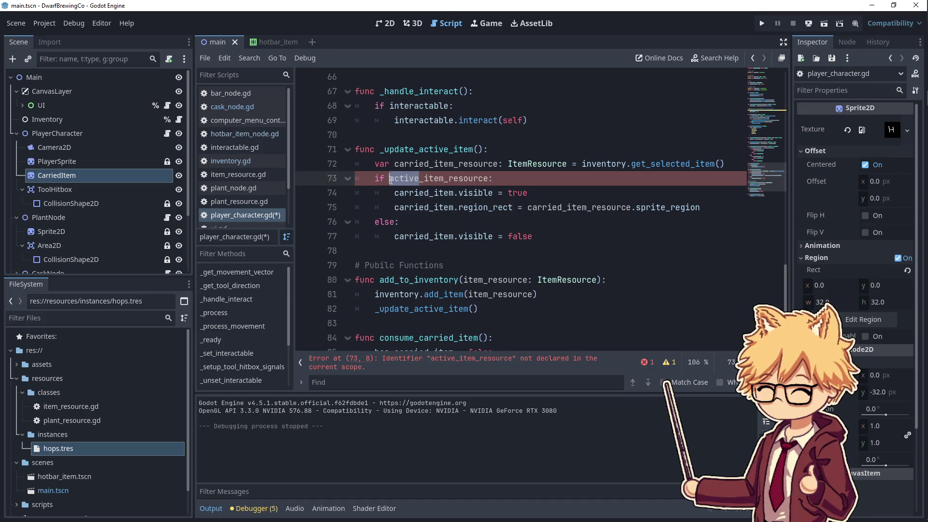
pyautogui.hotkey('ctrl', 'c')
pyautogui.click(428, 164)
pyautogui.hotkey('shift', 'Left')
pyautogui.hotkey('shift', 'Left')
pyautogui.hotkey('shift', 'Left')
pyautogui.hotkey('ctrl', 'v')
pyautogui.moveTo(429, 193); pyautogui.dragTo(394, 193)
pyautogui.hotkey('ctrl', 'v')
pyautogui.doubleClick(402, 206)
pyautogui.hotkey('ctrl', 'v')
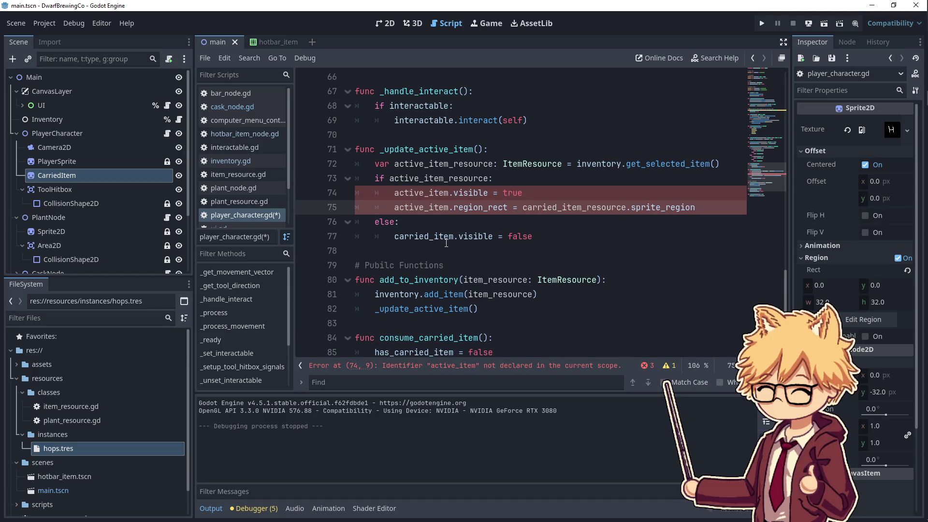
pyautogui.doubleClick(430, 236)
pyautogui.hotkey('ctrl', 'v')
pyautogui.click(533, 177)
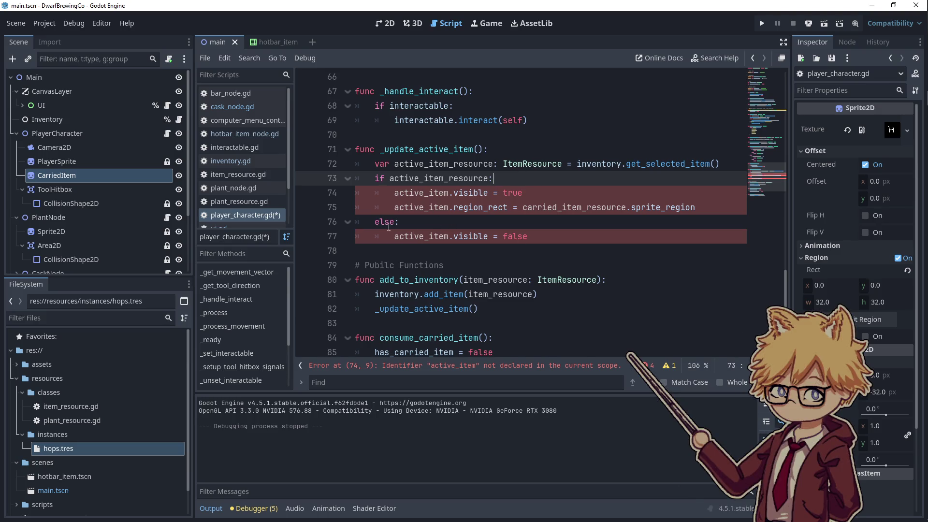
pyautogui.doubleClick(50, 177)
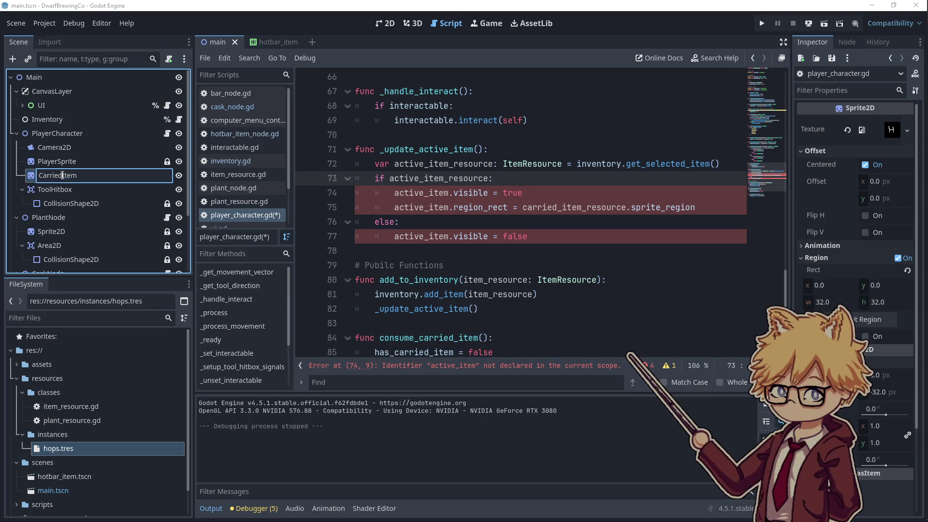
# Rename the carried item node to ActiveItem
pyautogui.press('BackSpace')
pyautogui.press('BackSpace')
pyautogui.press('BackSpace')
pyautogui.write('ActiveItem')
pyautogui.press('Return')
pyautogui.scroll(20, 493, 308)
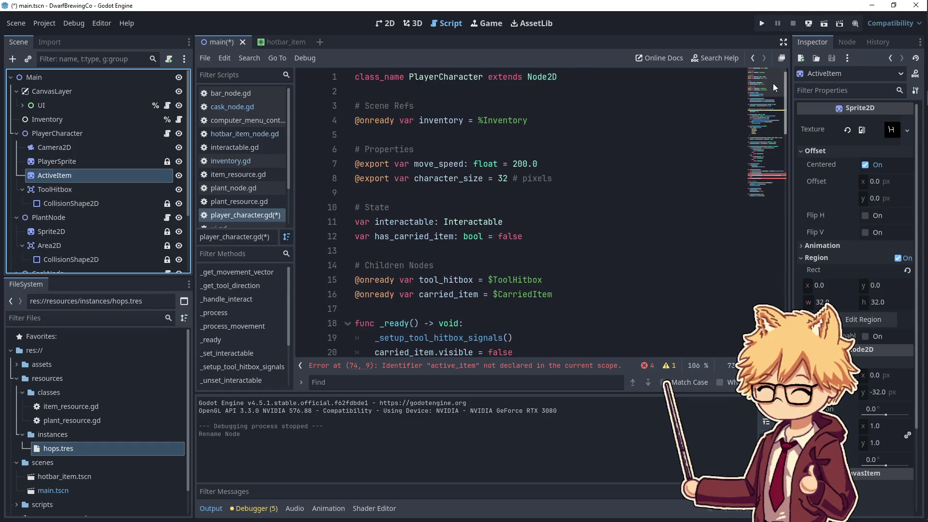
# Change carried_item to active_item pointing at $ActiveItem, and update the reference on line 20
pyautogui.moveTo(453, 295); pyautogui.dragTo(419, 297)
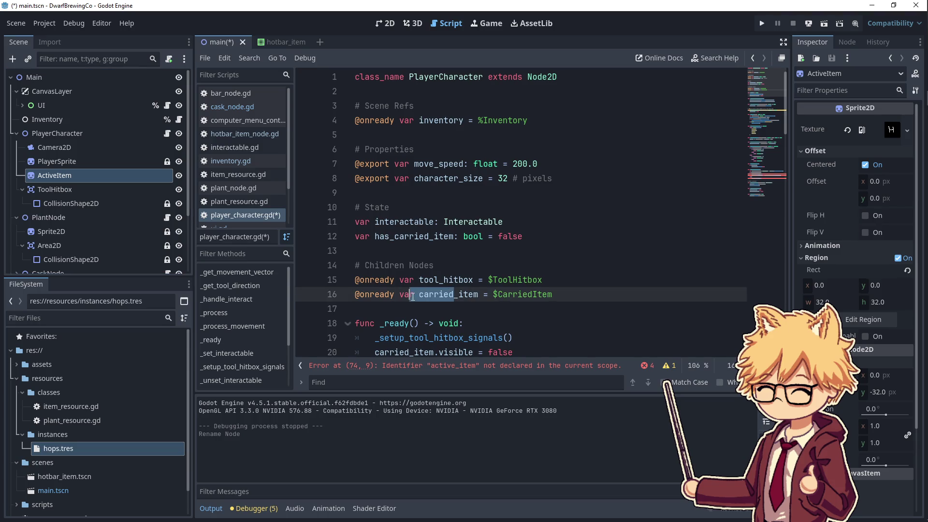
pyautogui.write('active')
pyautogui.moveTo(528, 294); pyautogui.dragTo(494, 294)
pyautogui.write('Active')
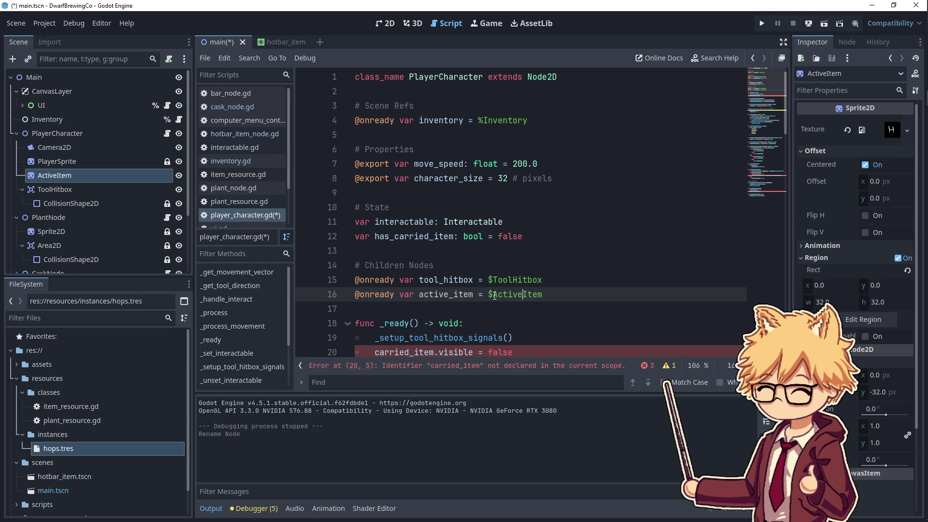
pyautogui.doubleClick(445, 294)
pyautogui.scroll(-3, 391, 213)
pyautogui.hotkey('ctrl', 'c')
pyautogui.doubleClick(391, 221)
pyautogui.hotkey('ctrl', 'v')
# Replace carried_item_resource with active_item_resource on line 75 to fix the error
pyautogui.scroll(-6, 555, 259)
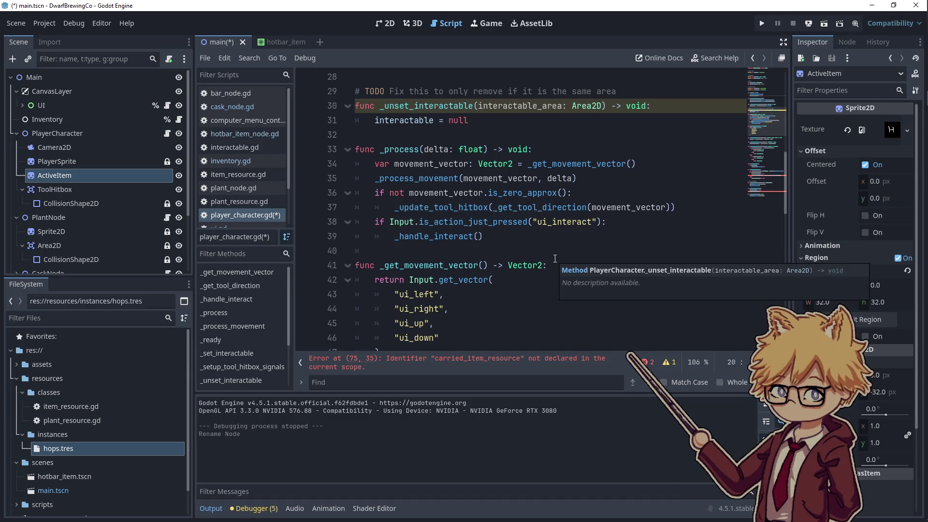
pyautogui.scroll(-4, 554, 258)
pyautogui.click(515, 358)
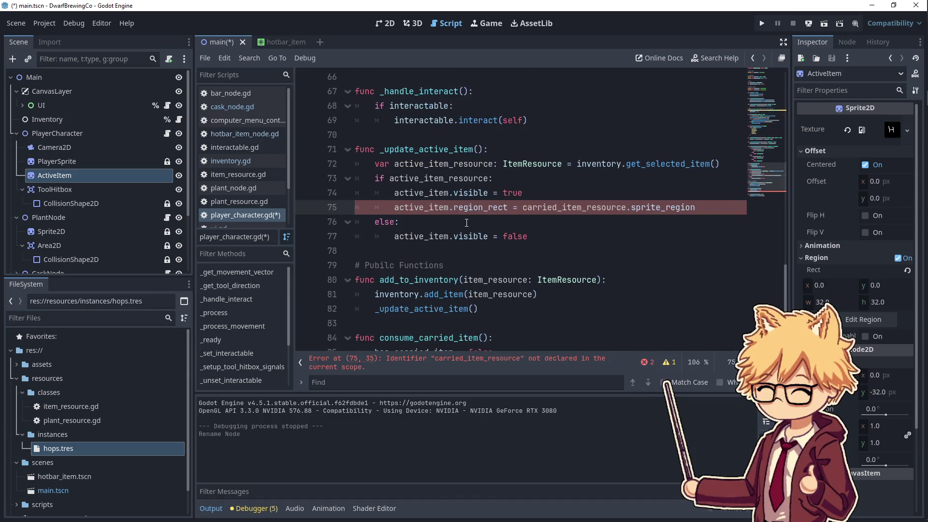
pyautogui.doubleClick(556, 207)
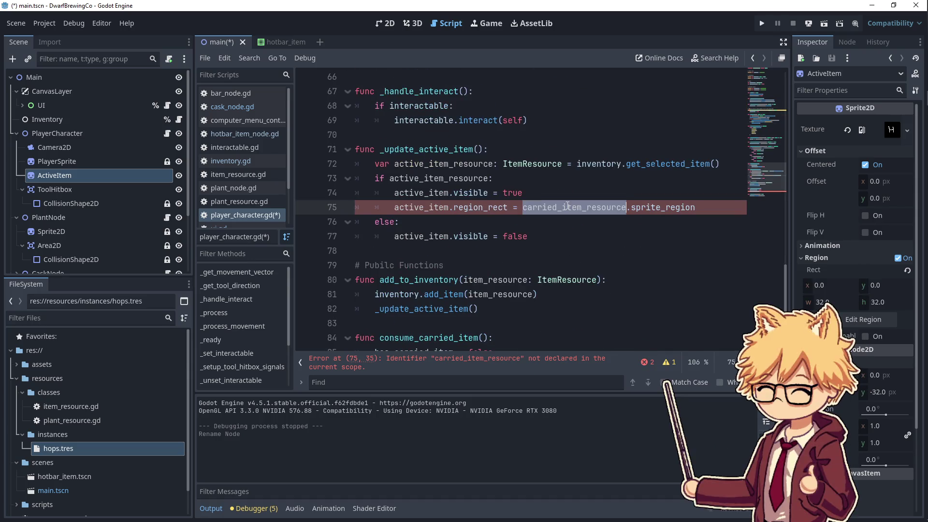
pyautogui.doubleClick(435, 164)
pyautogui.hotkey('ctrl', 'c')
pyautogui.doubleClick(570, 207)
pyautogui.hotkey('ctrl', 'v')
# Add a new 'var active_item:' declaration after line 12
pyautogui.scroll(20, 551, 239)
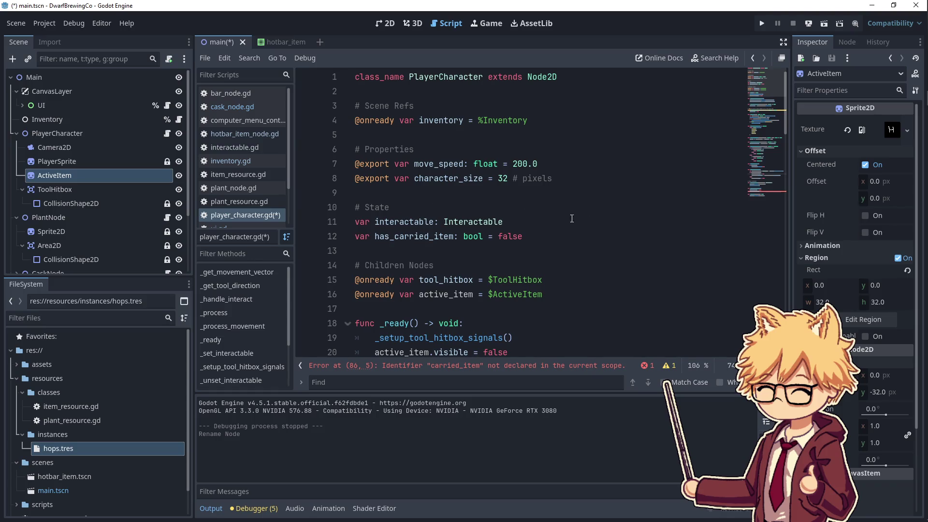
pyautogui.click(576, 236)
pyautogui.press('Return')
pyautogui.write('var act')
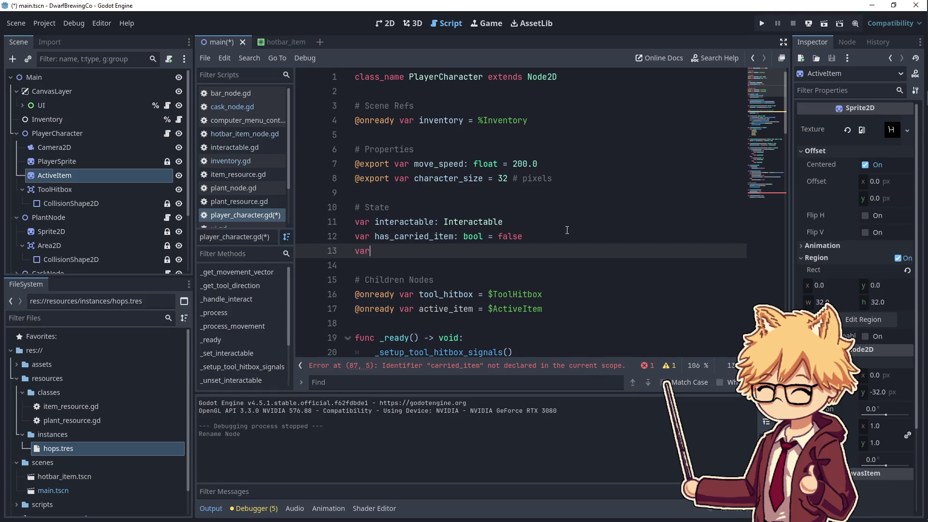
pyautogui.write('ive_item:')
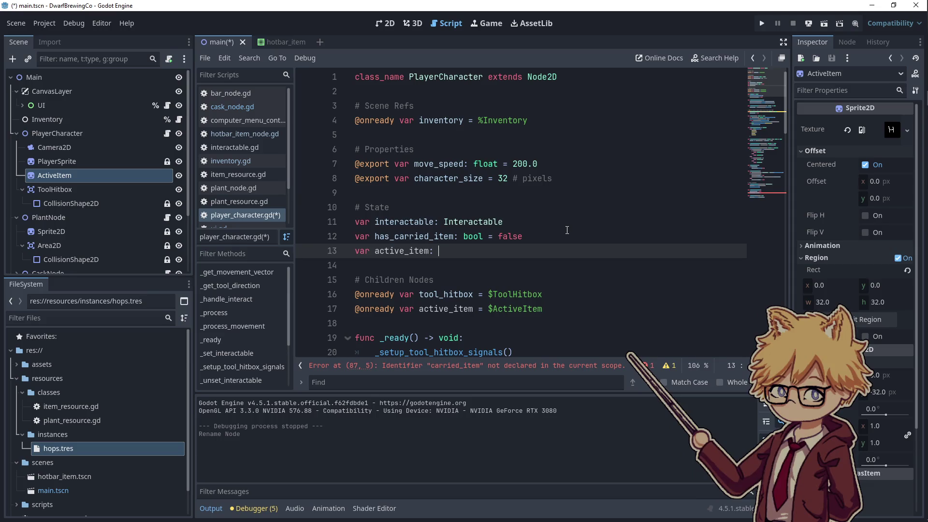
pyautogui.click(79, 173)
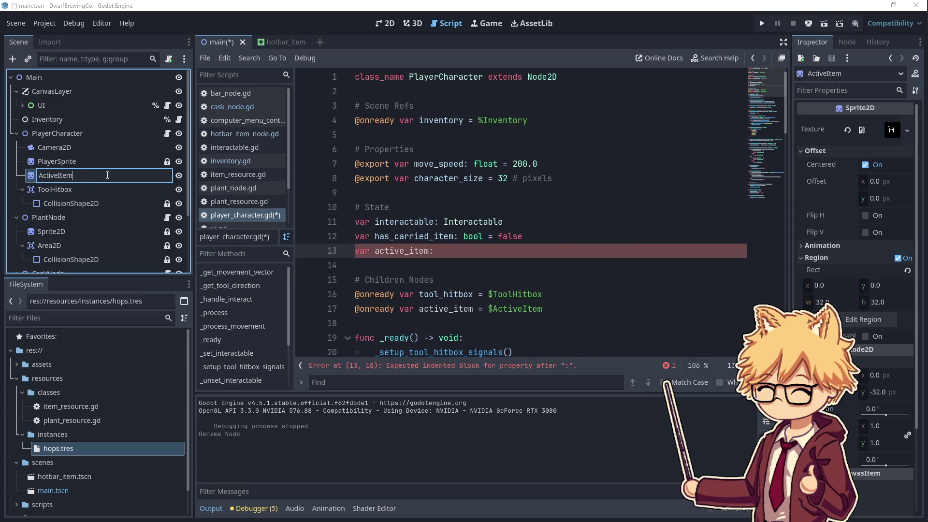
pyautogui.press('Escape')
pyautogui.write('Sprite')
pyautogui.press('Return')
pyautogui.moveTo(106, 174); pyautogui.dragTo(407, 309)
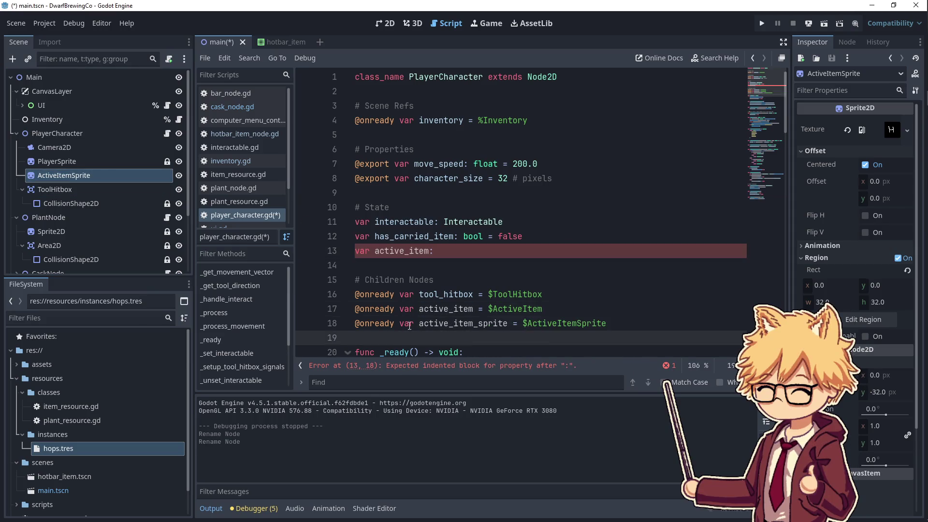
# Delete the old active_item onready line and use active_item_sprite on line 21
pyautogui.tripleClick(454, 310)
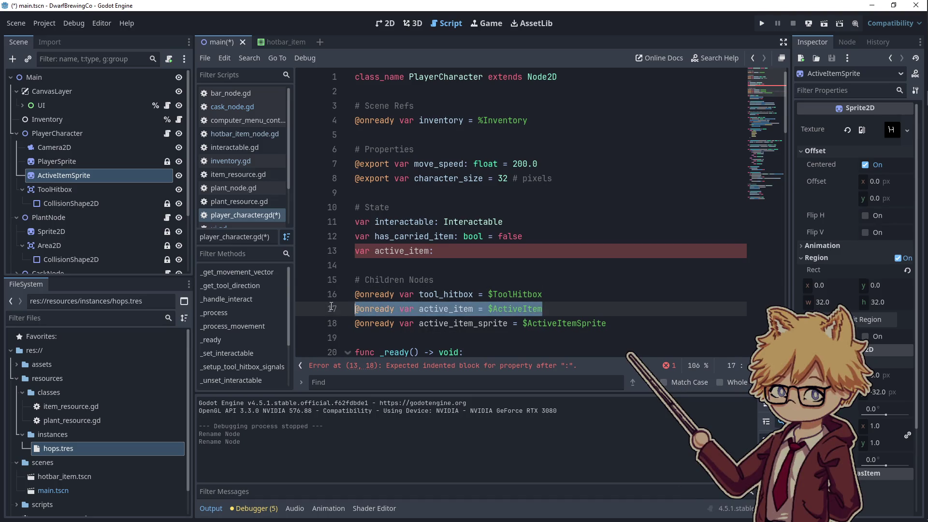
pyautogui.press('BackSpace')
pyautogui.doubleClick(455, 309)
pyautogui.scroll(-5, 459, 290)
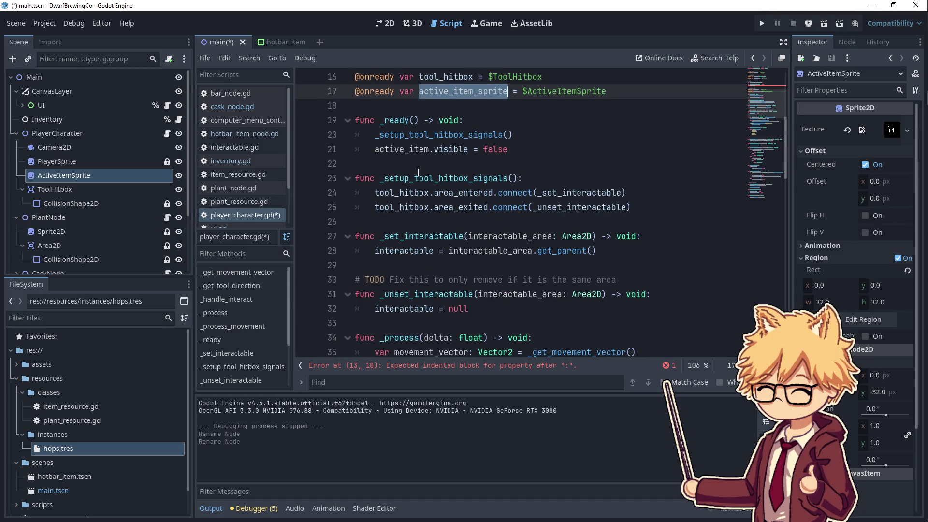
pyautogui.doubleClick(401, 149)
pyautogui.hotkey('ctrl', 'v')
# Comment out the active_item variable on line 13
pyautogui.scroll(-10, 476, 239)
pyautogui.scroll(9, 476, 239)
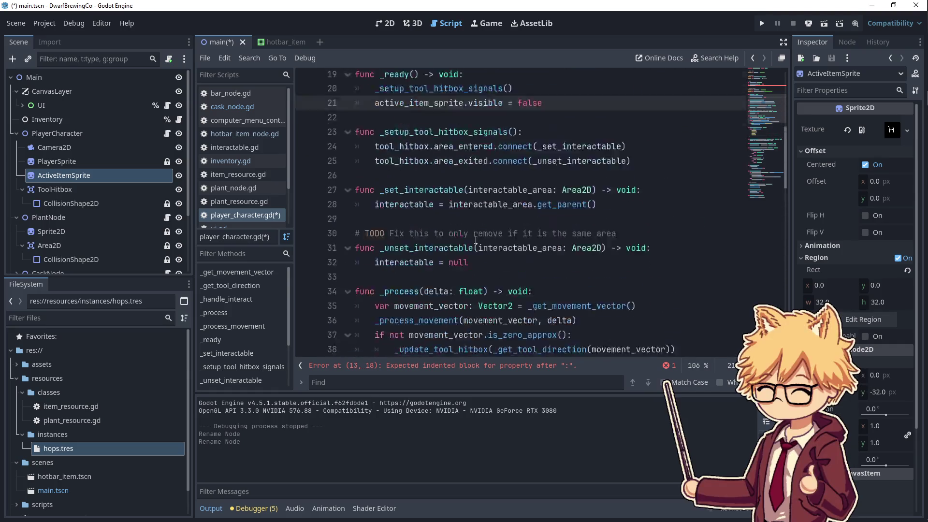
pyautogui.scroll(4, 476, 239)
pyautogui.click(443, 163)
pyautogui.hotkey('ctrl', 'k')
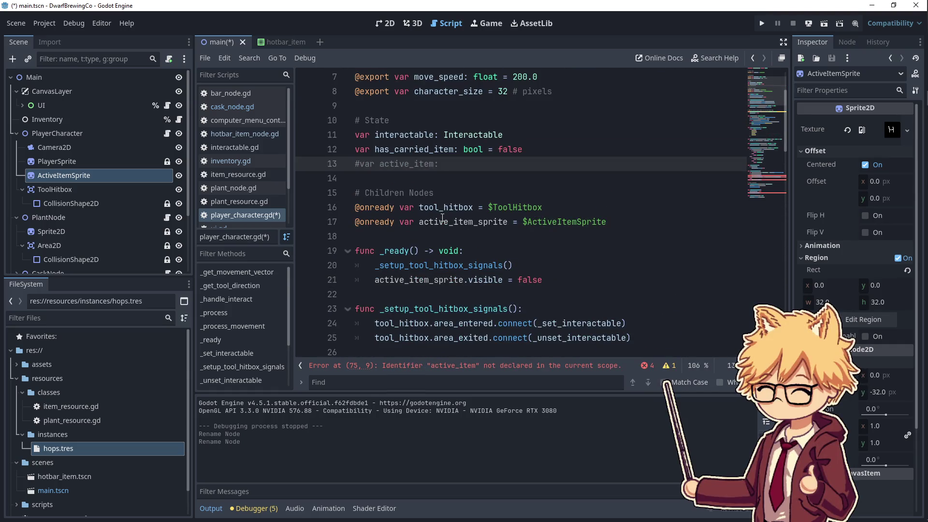
# Replace the item references on lines 75, 76, 78 and 87 with active_item_sprite
pyautogui.doubleClick(442, 221)
pyautogui.scroll(-20, 435, 193)
pyautogui.scroll(1, 427, 153)
pyautogui.doubleClick(426, 148)
pyautogui.hotkey('ctrl', 'v')
pyautogui.doubleClick(426, 163)
pyautogui.hotkey('ctrl', 'v')
pyautogui.doubleClick(425, 193)
pyautogui.hotkey('ctrl', 'v')
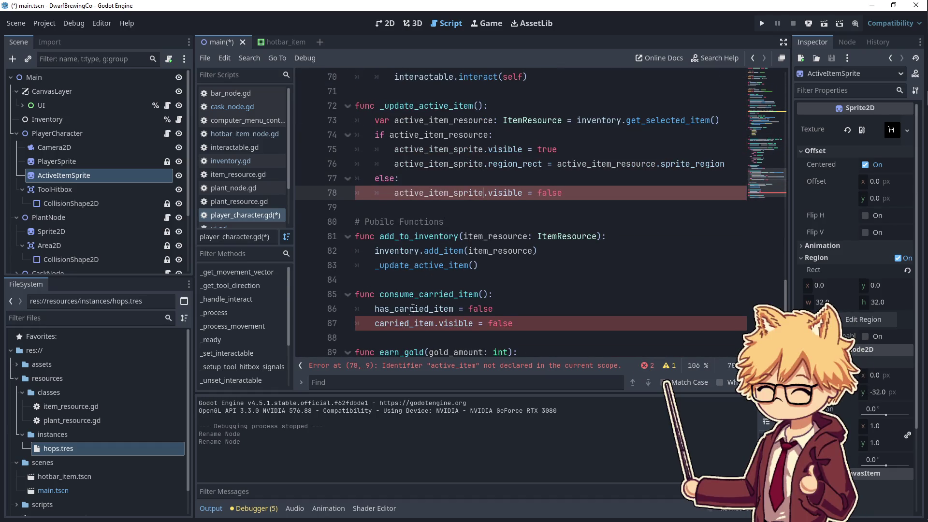
pyautogui.doubleClick(414, 323)
pyautogui.hotkey('ctrl', 'v')
# Save the scene and player_character.gd
pyautogui.hotkey('ctrl', 's')
pyautogui.click(556, 280)
pyautogui.scroll(10, 556, 279)
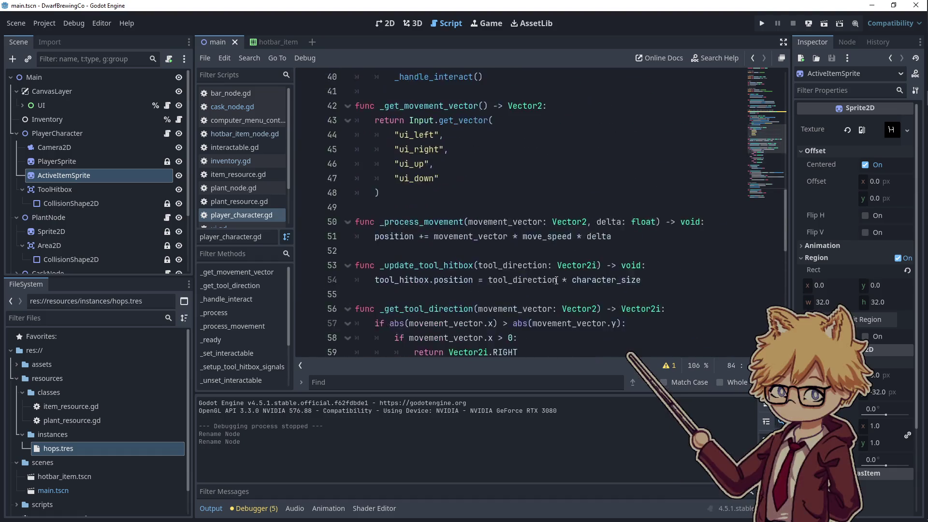
pyautogui.scroll(10, 556, 280)
# Make line 13 'var active_item_resource: ItemResource' and uncomment it
pyautogui.click(447, 251)
pyautogui.press('BackSpace')
pyautogui.write('_resource:')
pyautogui.hotkey('ctrl', 'k')
pyautogui.write('ItemRe')
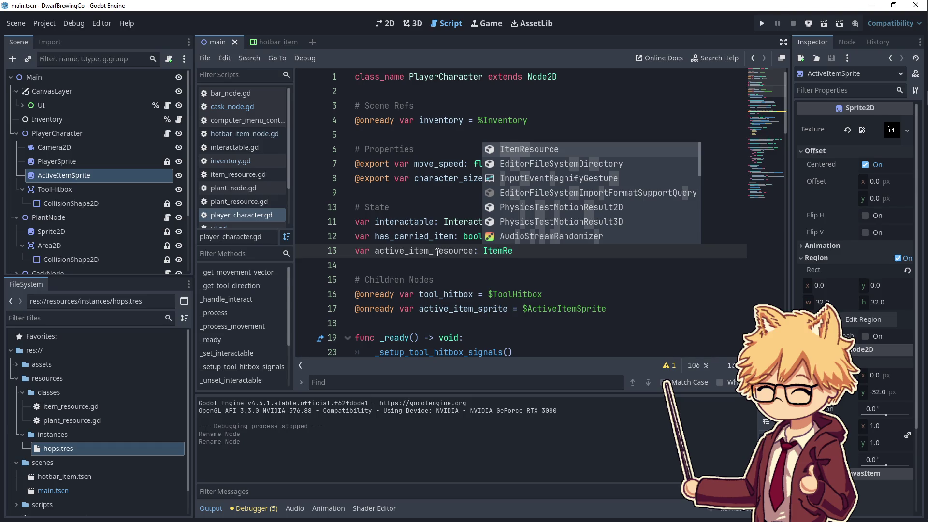
pyautogui.press('Return')
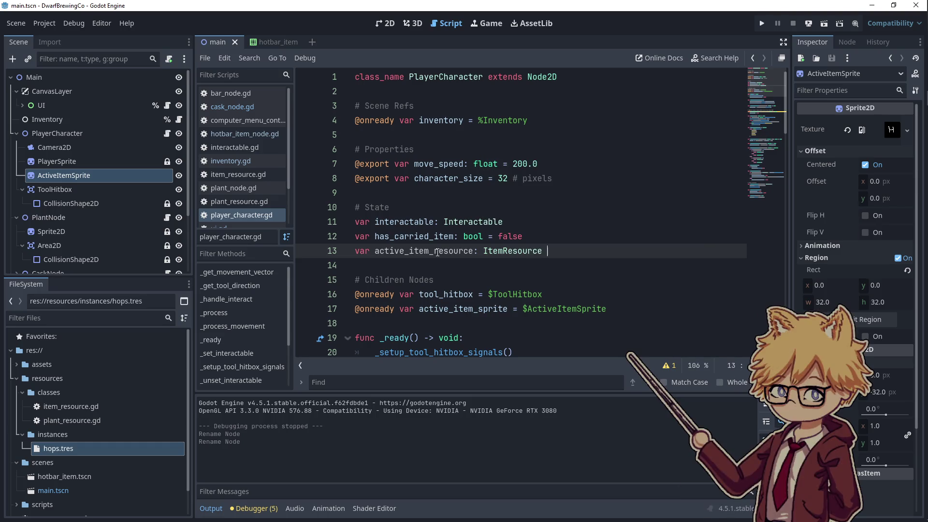
pyautogui.doubleClick(438, 251)
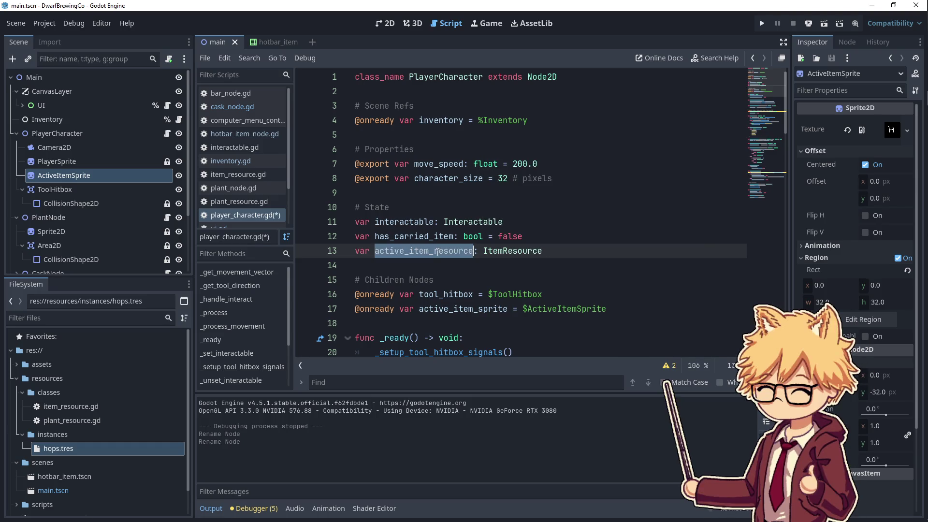
# Remove 'var' and the ItemResource type from line 73 so it assigns the member
pyautogui.scroll(-4, 466, 277)
pyautogui.scroll(-4, 467, 277)
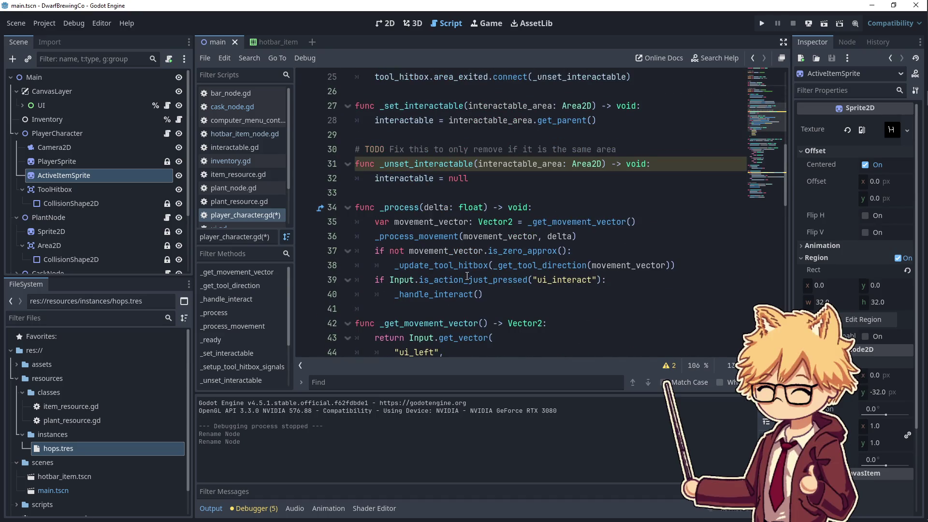
pyautogui.scroll(-15, 466, 277)
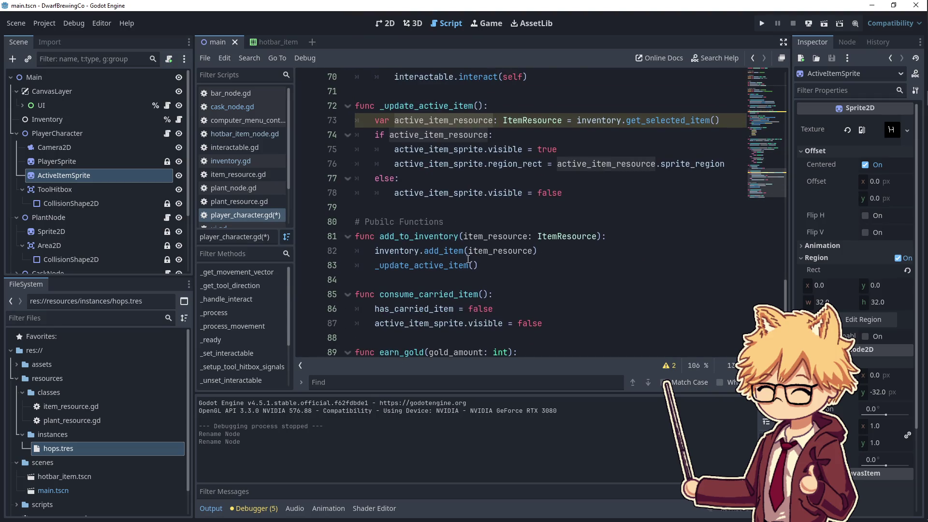
pyautogui.doubleClick(450, 121)
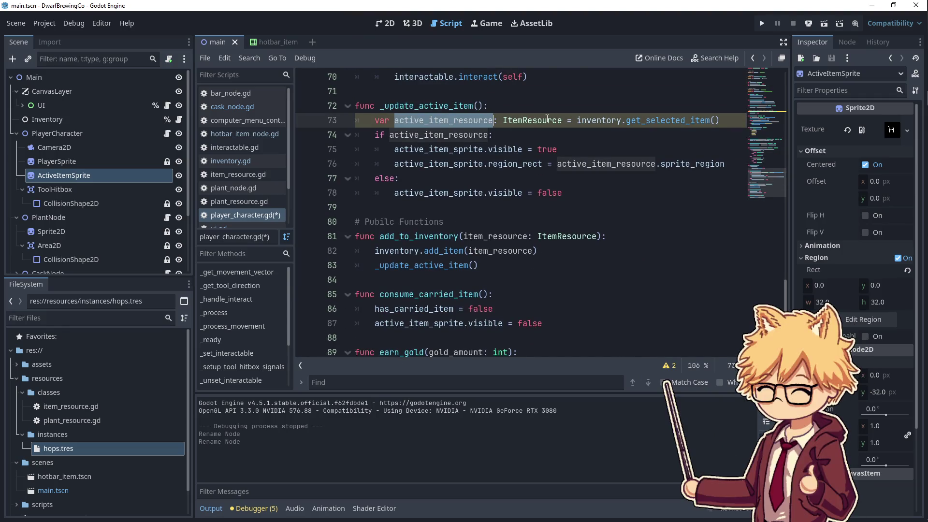
pyautogui.moveTo(374, 121); pyautogui.dragTo(394, 121)
pyautogui.press('BackSpace')
pyautogui.moveTo(473, 121); pyautogui.dragTo(542, 121)
pyautogui.press('BackSpace')
# Save the scripts and highlight every use of active_item_resource
pyautogui.click(486, 106)
pyautogui.hotkey('ctrl', 's')
pyautogui.doubleClick(556, 120)
pyautogui.click(453, 120)
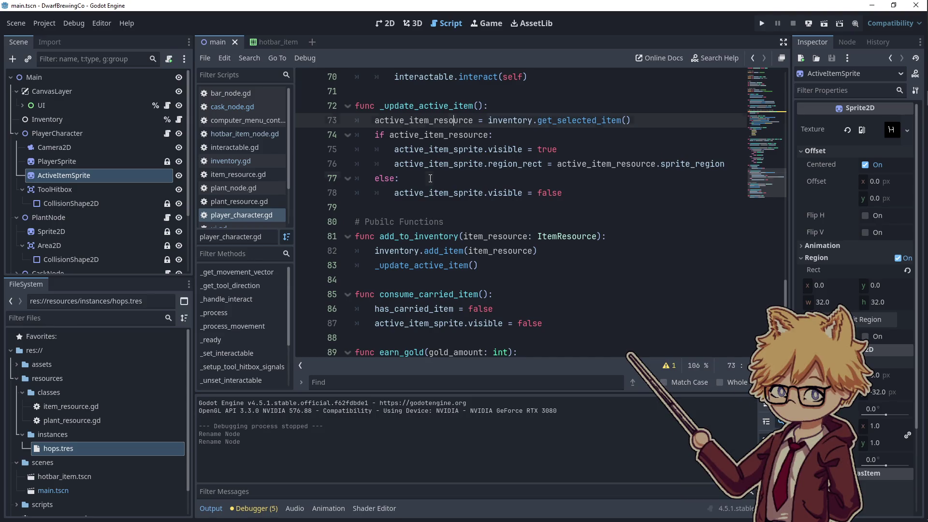
pyautogui.doubleClick(423, 120)
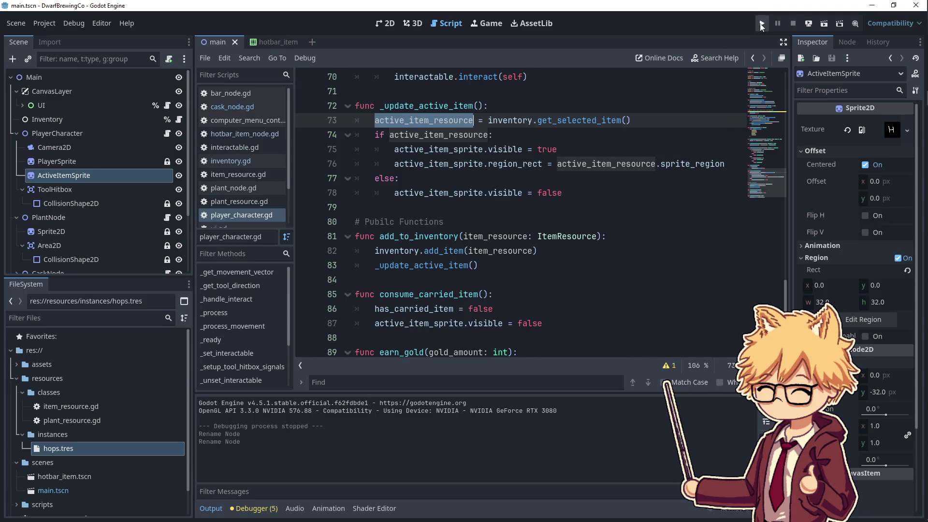
# Run the project, walk the player to the cask and interact, hitting the active_item error
pyautogui.click(761, 24)
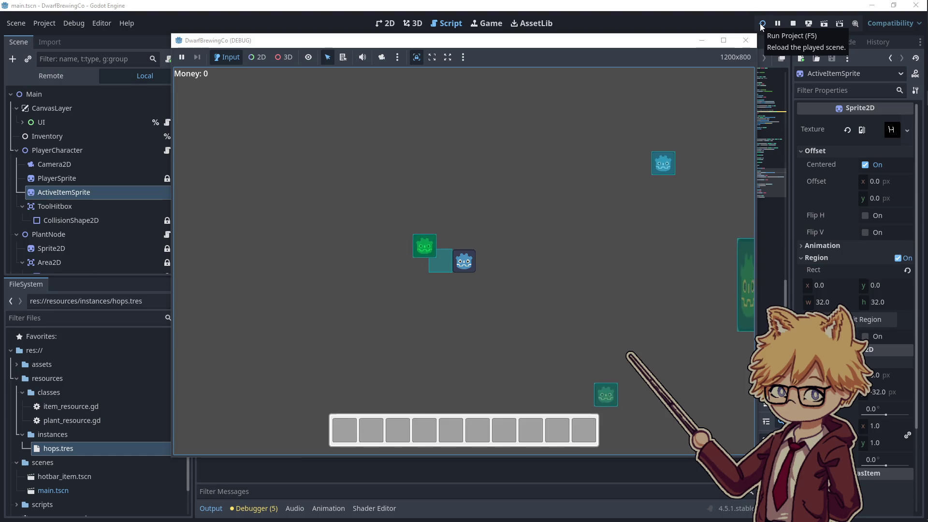
pyautogui.press('d')
pyautogui.press('s')
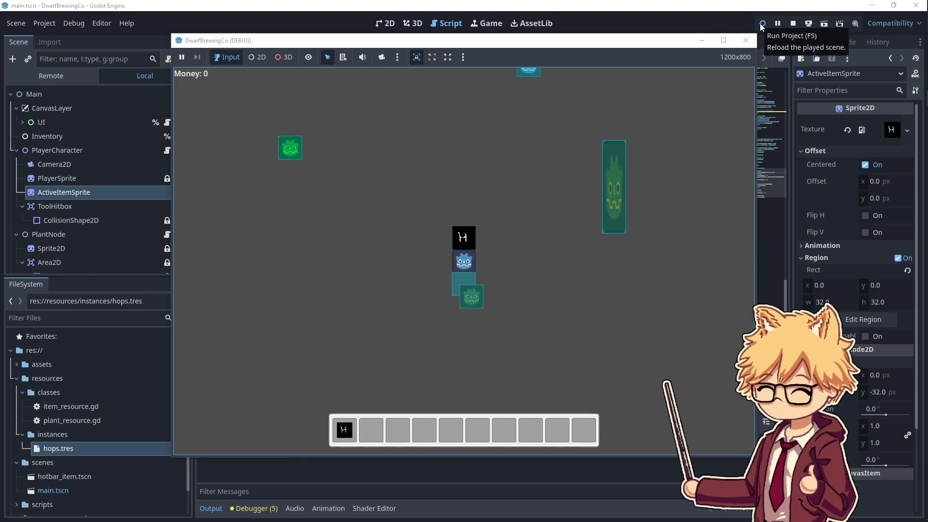
pyautogui.press('e')
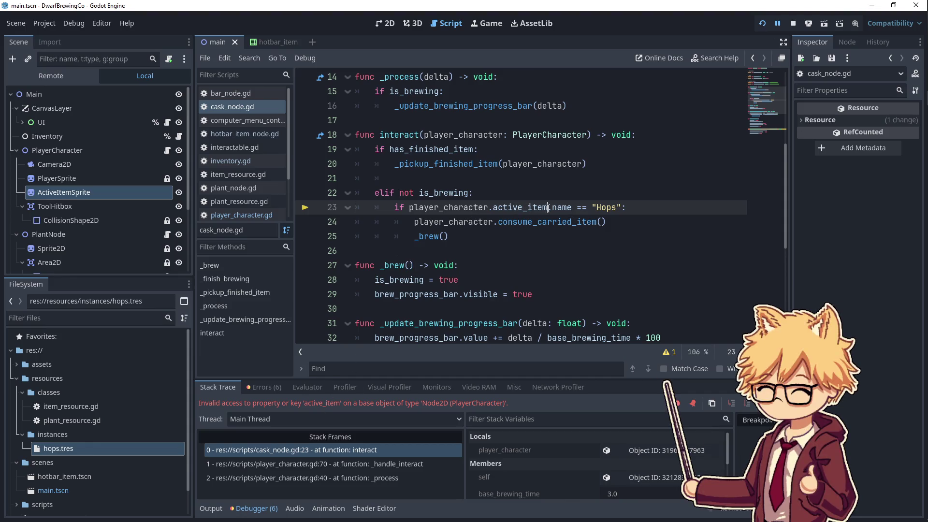
# Change the cask's check to active_item_resource and rerun the project
pyautogui.write('_resource')
pyautogui.press('Up')
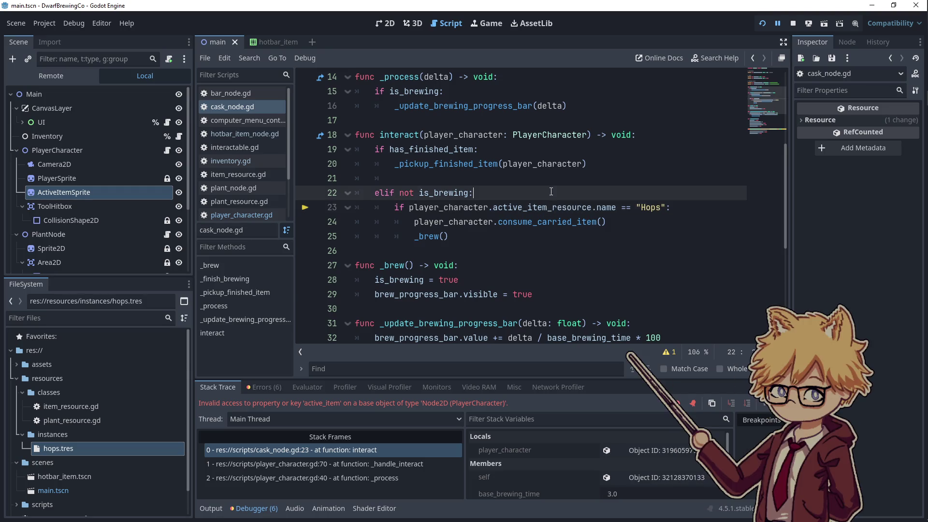
pyautogui.click(762, 23)
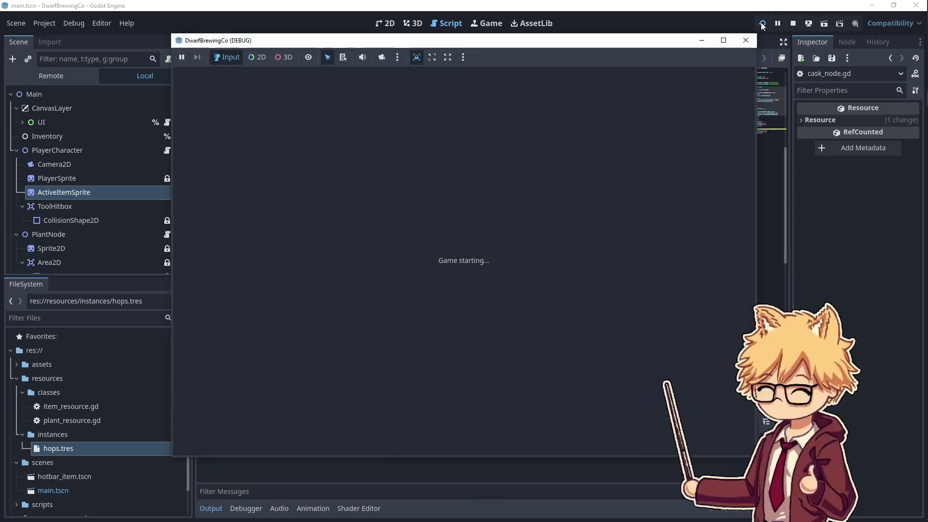
# Use the held Hops on the cask, pick up another Hops and return to the cask
pyautogui.press('a')
pyautogui.press('d')
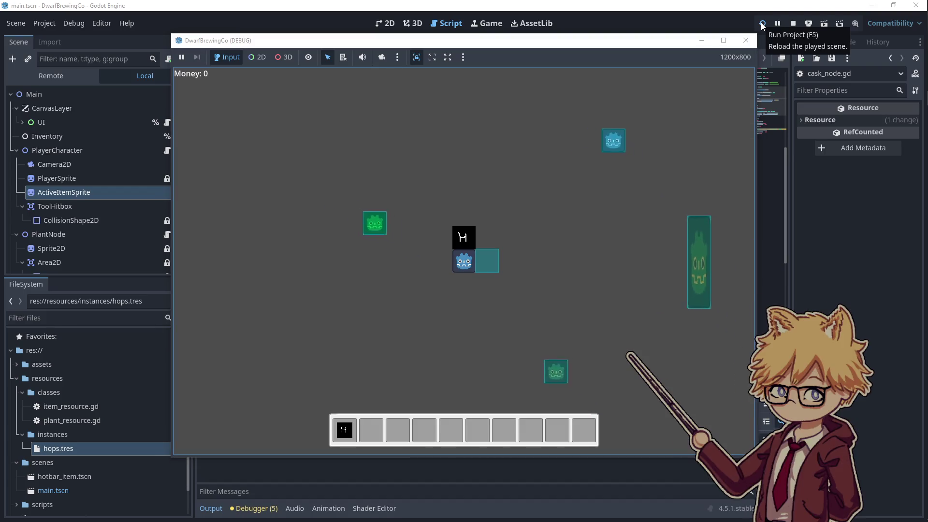
pyautogui.press('d')
pyautogui.press('s')
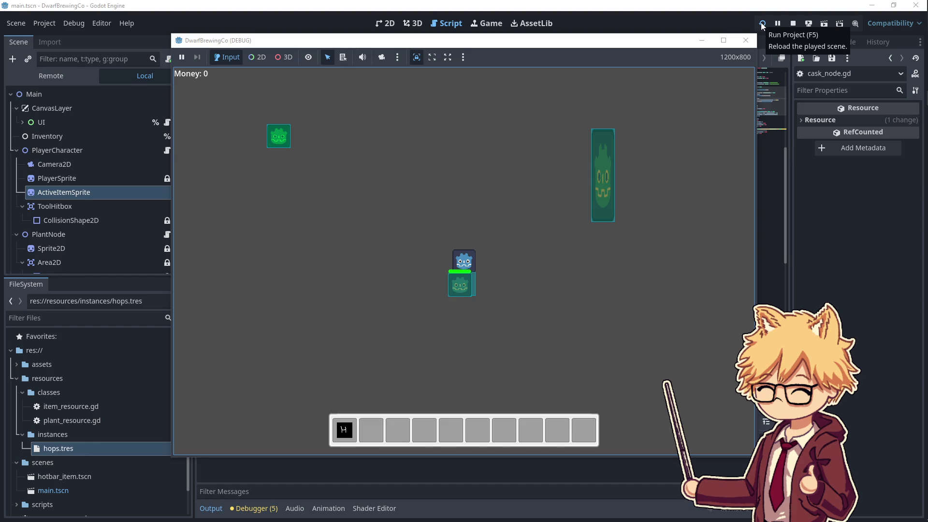
pyautogui.press('w')
pyautogui.press('a')
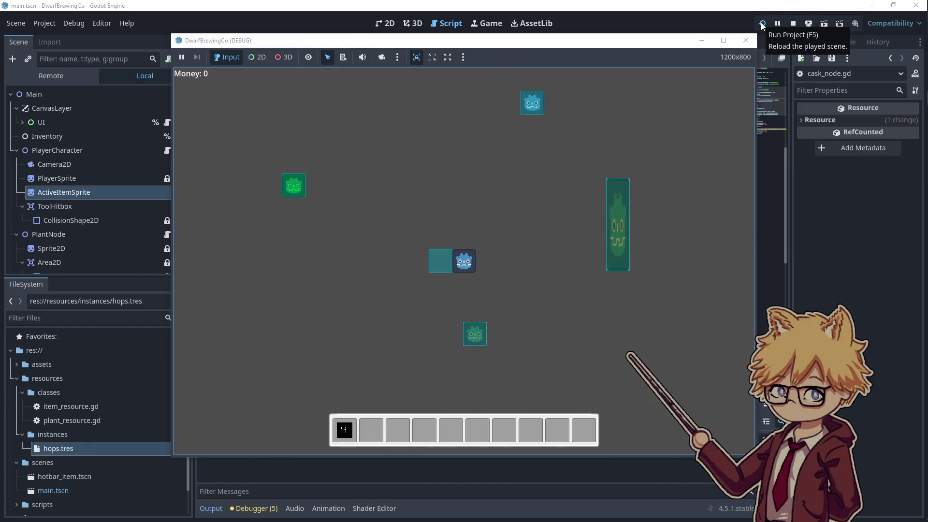
pyautogui.press('d')
pyautogui.press('s')
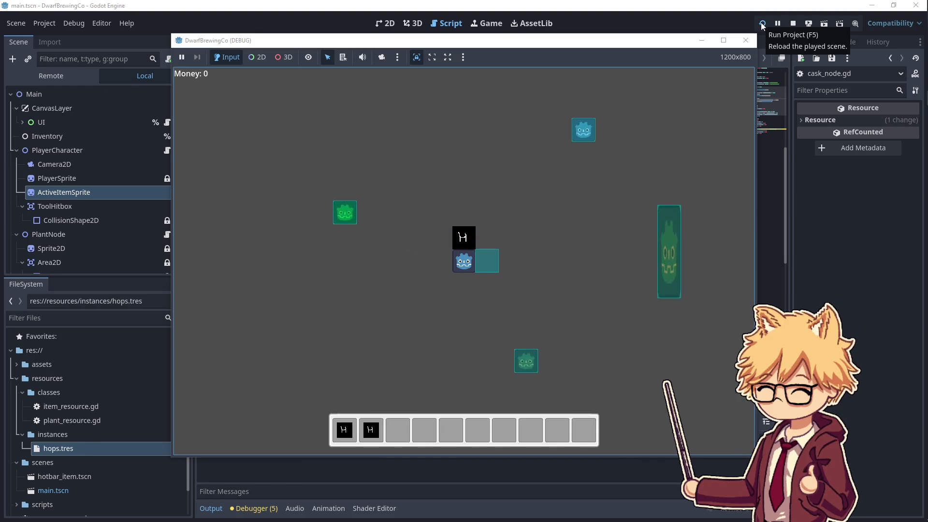
pyautogui.press('d')
pyautogui.press('s')
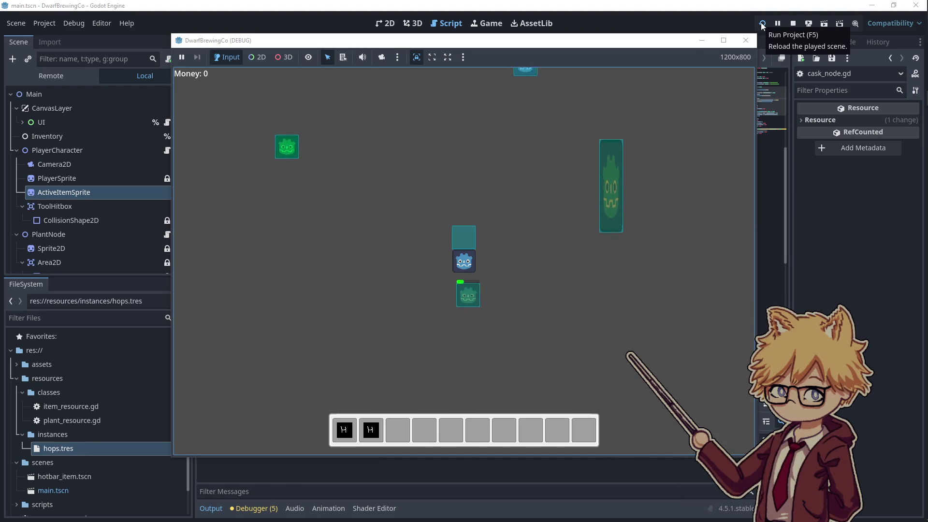
# Collect a third Hops, bring it back to the cask, then stop the game
pyautogui.press('w')
pyautogui.press('a')
pyautogui.press('d')
pyautogui.press('s')
pyautogui.press('d')
pyautogui.press('s')
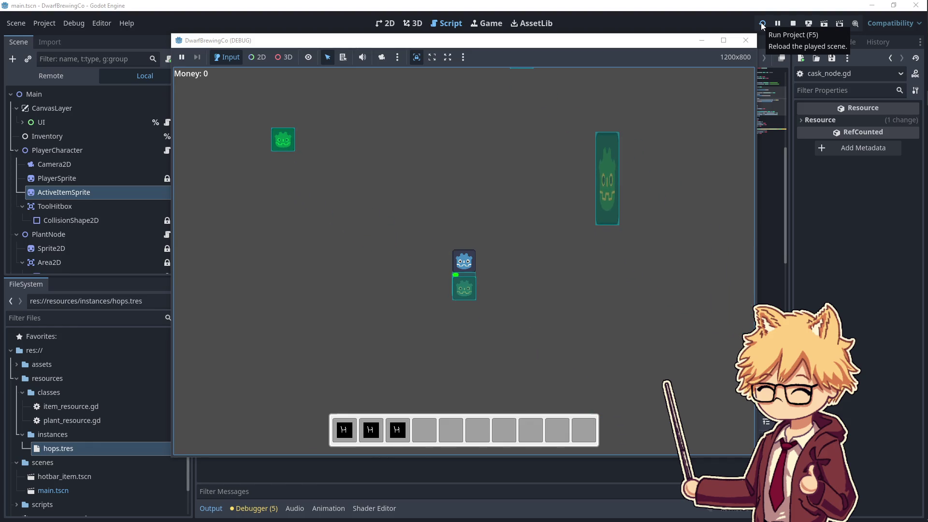
pyautogui.click(746, 40)
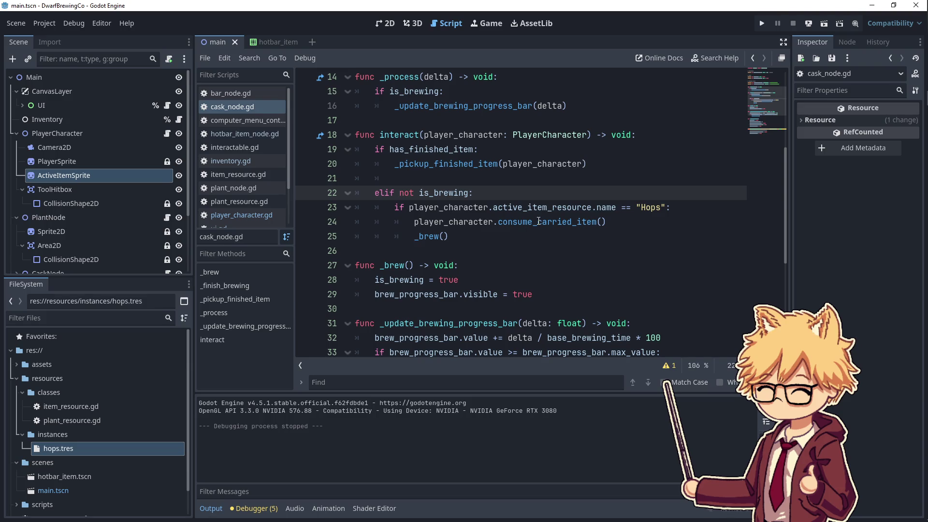
# Change the cask_node.gd call to consume_active_item and go to its definition
pyautogui.doubleClick(539, 220)
pyautogui.write('active')
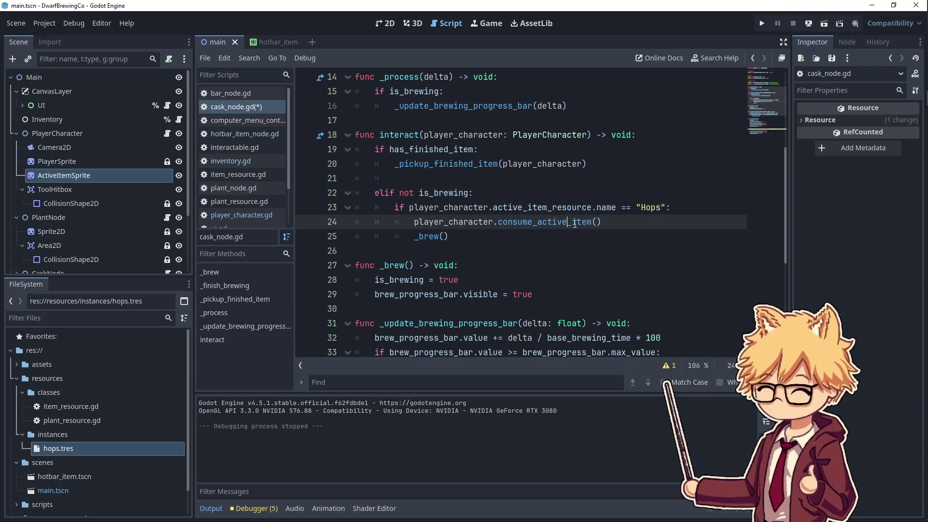
pyautogui.keyDown('ctrl'); pyautogui.click(452, 221); pyautogui.keyUp('ctrl')
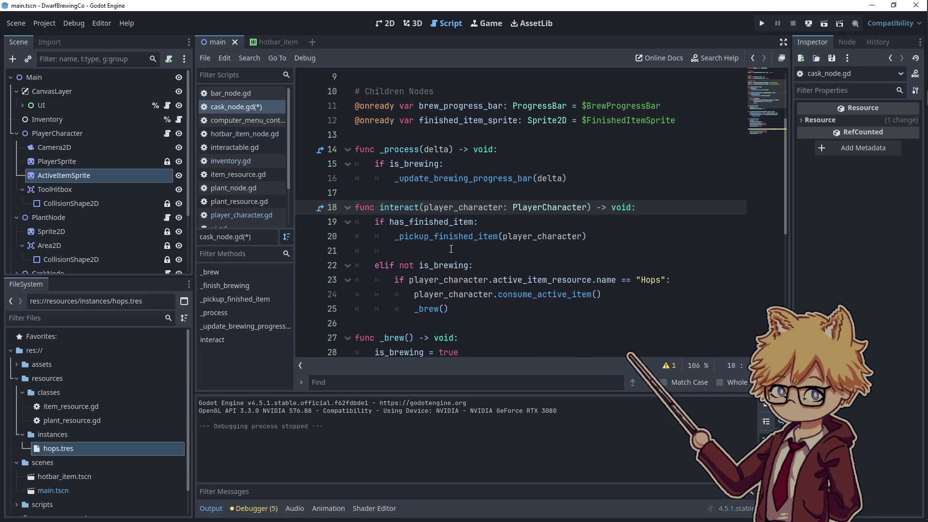
pyautogui.keyDown('ctrl'); pyautogui.click(444, 235); pyautogui.keyUp('ctrl')
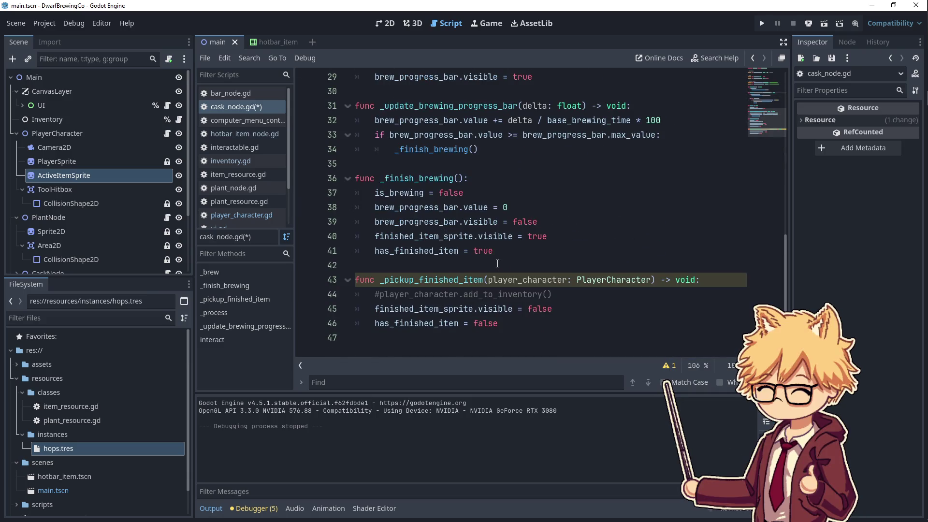
pyautogui.hotkey('alt', 'Left')
pyautogui.keyDown('ctrl'); pyautogui.click(475, 260); pyautogui.keyUp('ctrl')
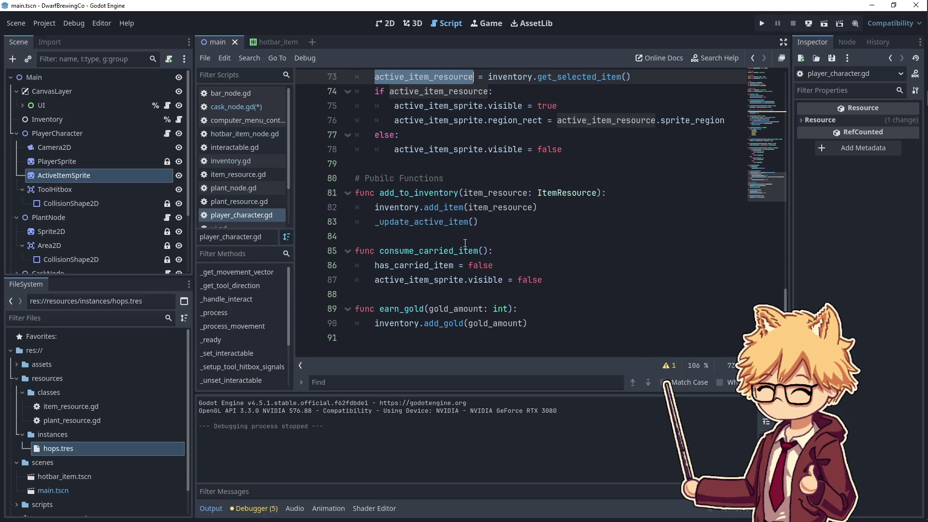
# Rename the player function to consume_active_item and delete the has_carried_item = false line
pyautogui.doubleClick(449, 251)
pyautogui.write('active')
pyautogui.moveTo(536, 265); pyautogui.dragTo(300, 261)
pyautogui.press('BackSpace')
pyautogui.press('Delete')
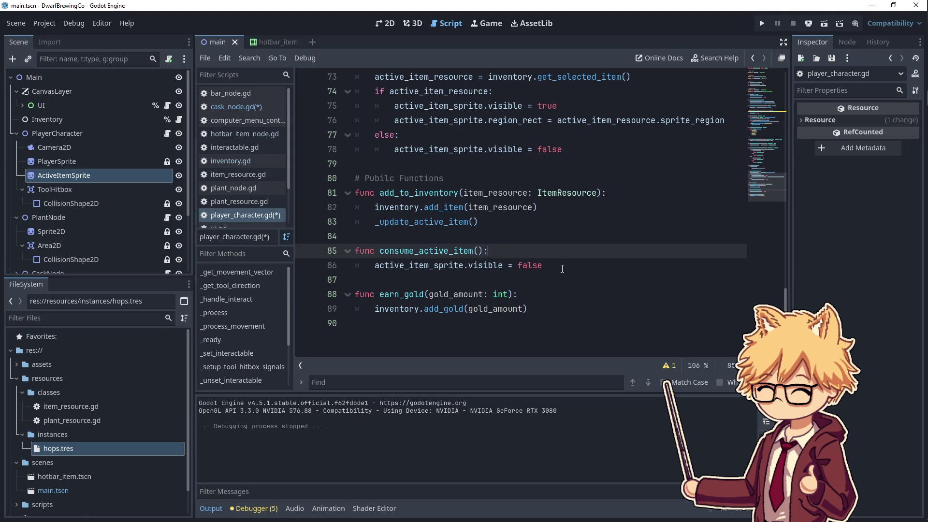
# Replace the sprite visibility line with inventory.consume_active_item()
pyautogui.hotkey('shift', 'End')
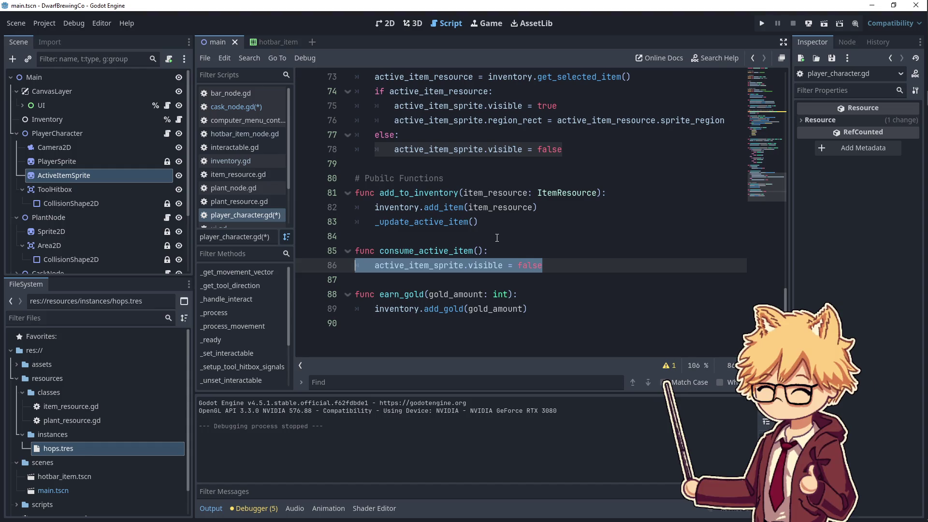
pyautogui.press('BackSpace')
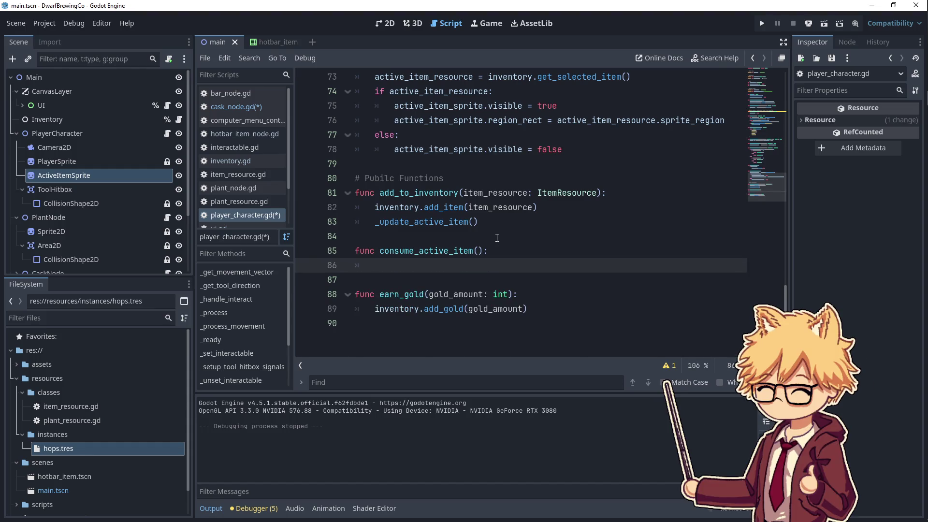
pyautogui.write('a')
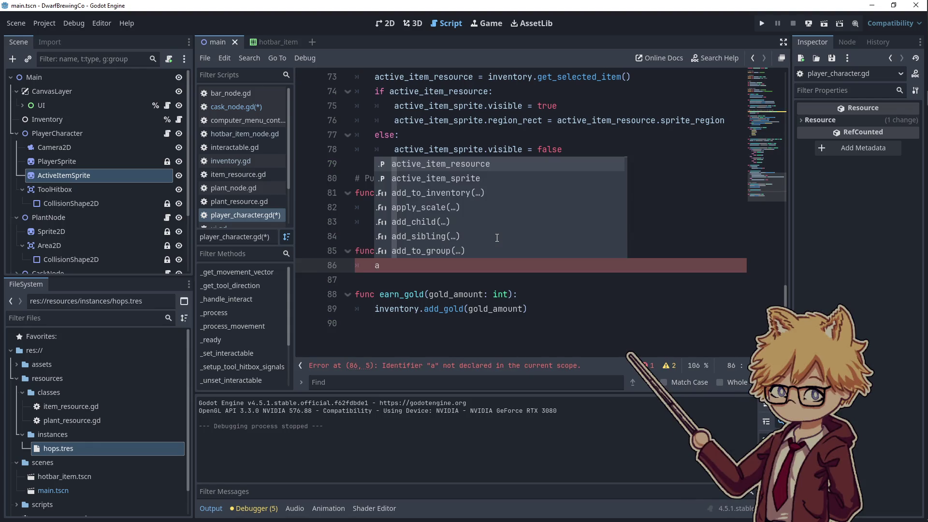
pyautogui.press('BackSpace')
pyautogui.press('BackSpace')
pyautogui.press('BackSpace')
pyautogui.press('Return')
pyautogui.write('inventory')
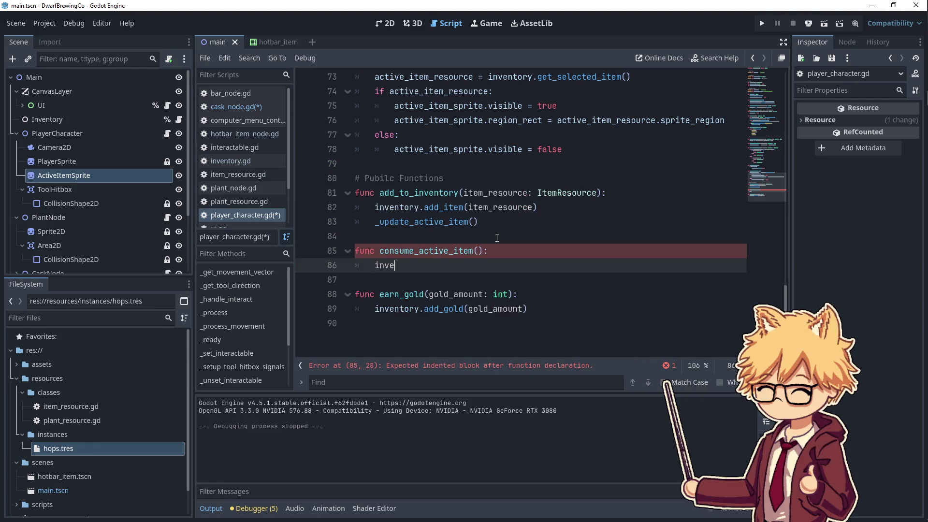
pyautogui.write('.consume_ac')
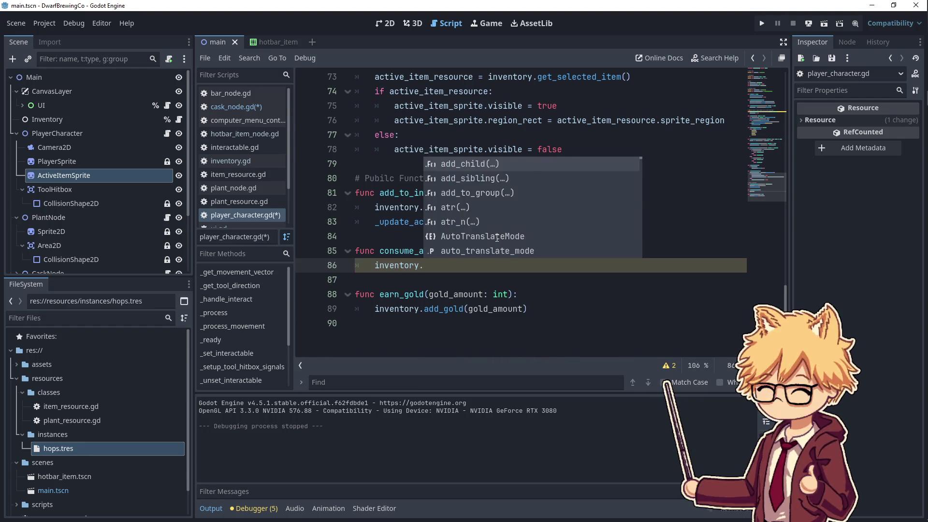
pyautogui.write('tive_item()')
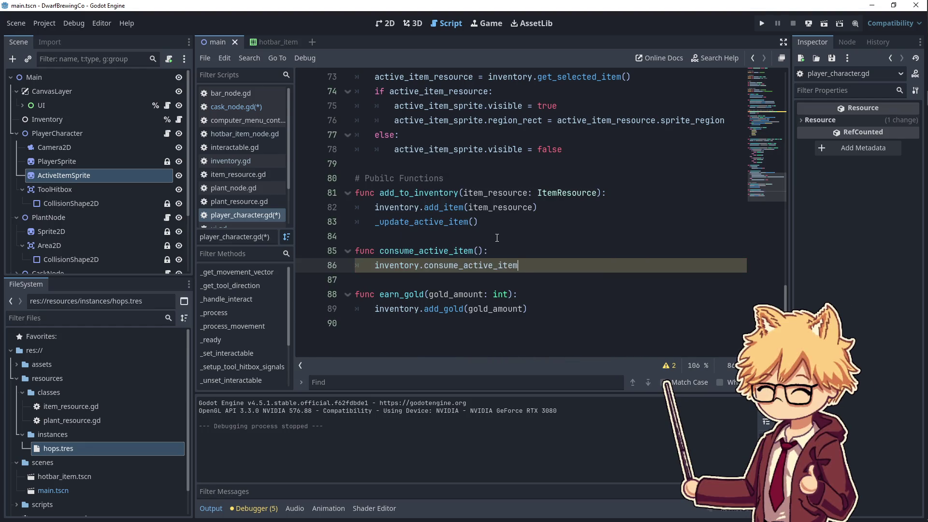
pyautogui.scroll(2, 502, 225)
# Review the consume call and the public functions section of player_character.gd
pyautogui.scroll(1, 502, 225)
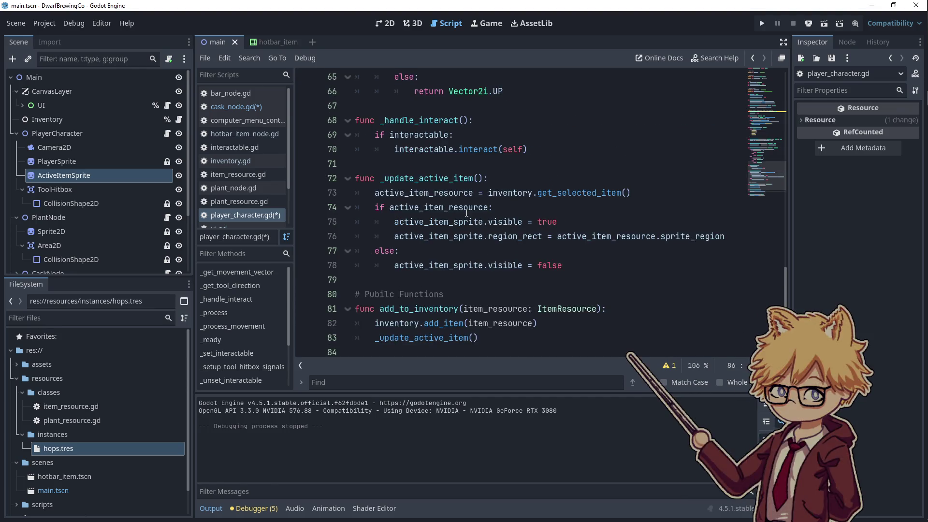
pyautogui.scroll(-2, 467, 212)
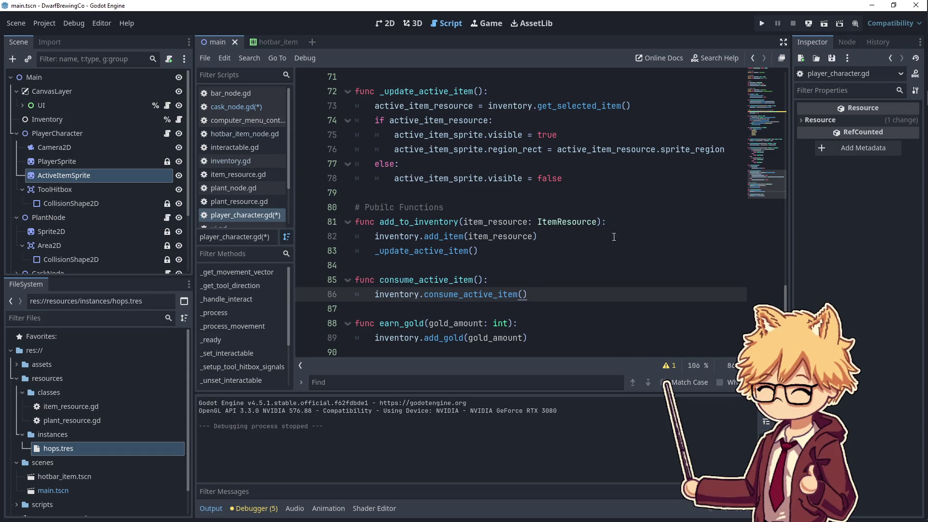
pyautogui.moveTo(565, 294); pyautogui.dragTo(376, 293)
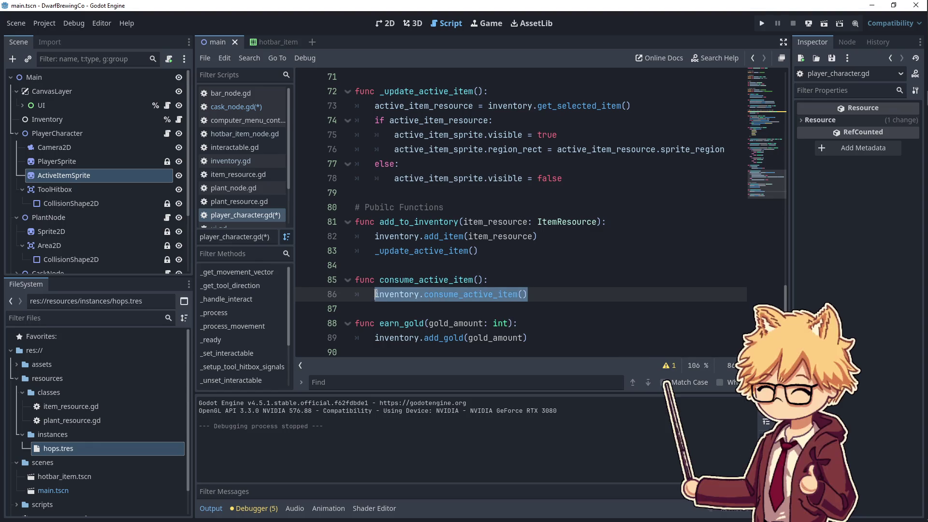
pyautogui.doubleClick(435, 91)
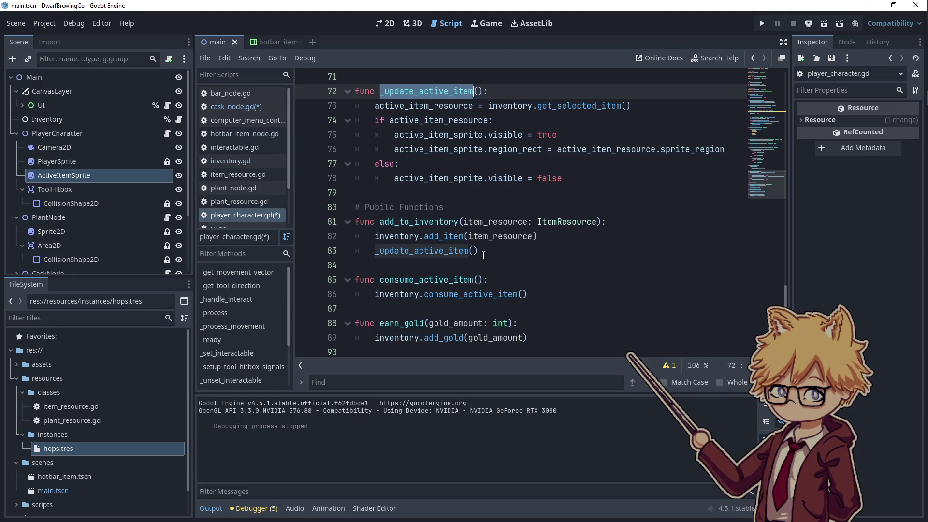
pyautogui.moveTo(479, 253); pyautogui.dragTo(334, 222)
pyautogui.doubleClick(391, 236)
pyautogui.moveTo(468, 251)
pyautogui.mouseDown()
pyautogui.moveTo(375, 251)
pyautogui.moveTo(342, 208)
pyautogui.mouseUp()
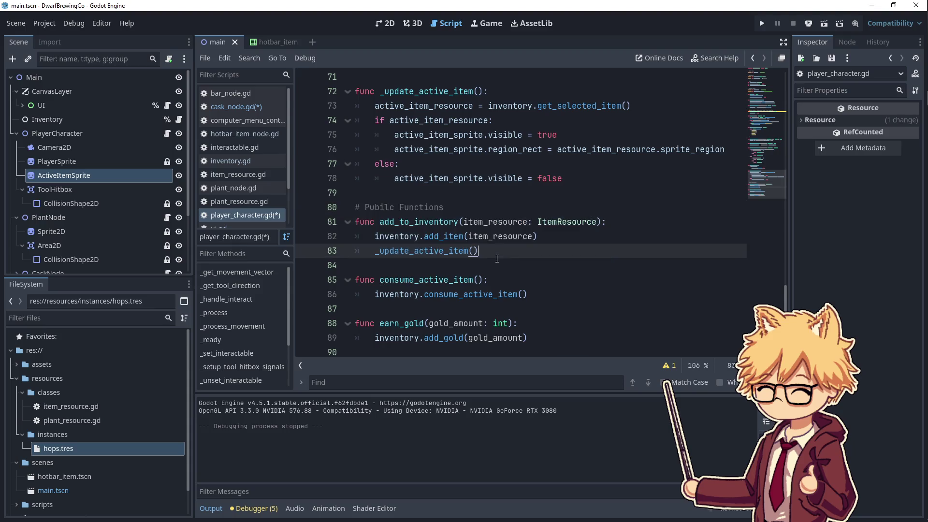
pyautogui.click(530, 253)
pyautogui.click(544, 292)
pyautogui.moveTo(529, 337)
pyautogui.mouseDown()
pyautogui.moveTo(358, 221)
pyautogui.moveTo(380, 205)
pyautogui.moveTo(355, 269)
pyautogui.mouseUp()
pyautogui.scroll(1, 380, 206)
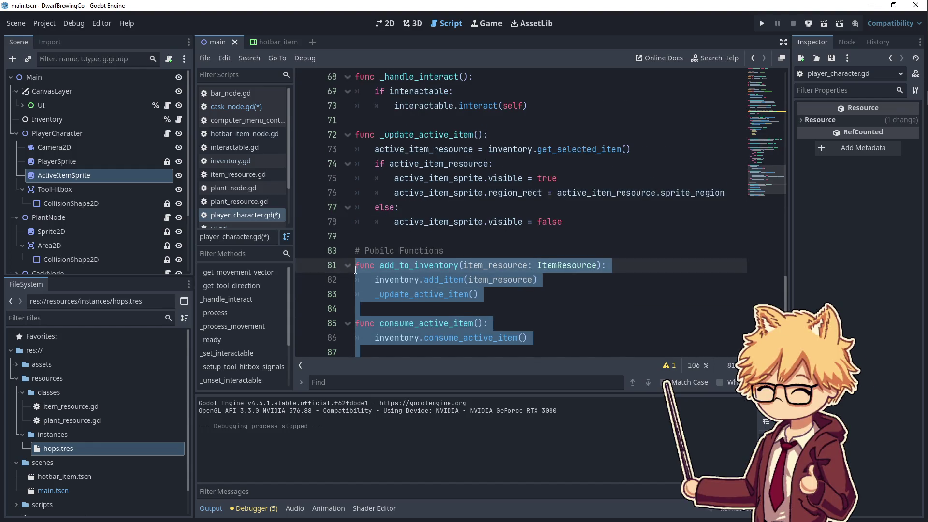
pyautogui.click(478, 265)
# Remove the leading underscore so the function becomes update_active_item
pyautogui.click(385, 135)
pyautogui.doubleClick(386, 135)
pyautogui.click(385, 134)
pyautogui.press('BackSpace')
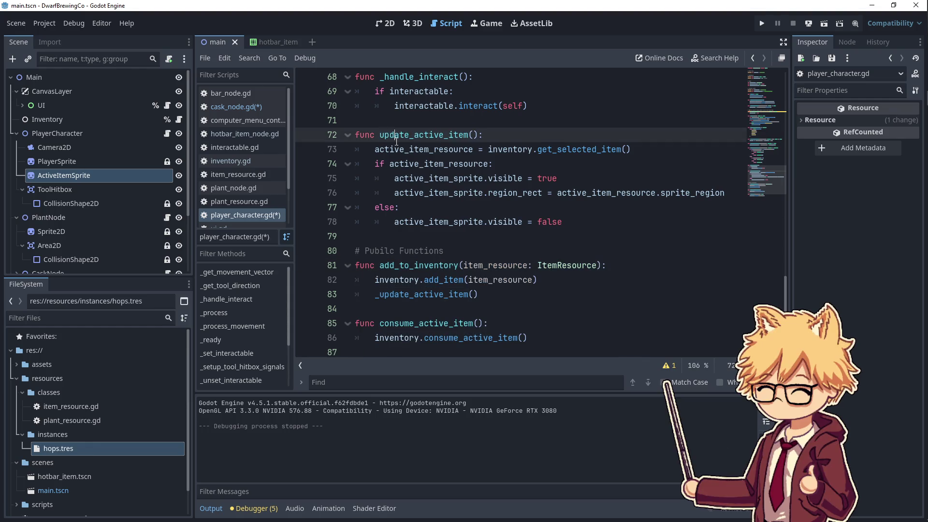
pyautogui.moveTo(630, 149); pyautogui.dragTo(375, 143)
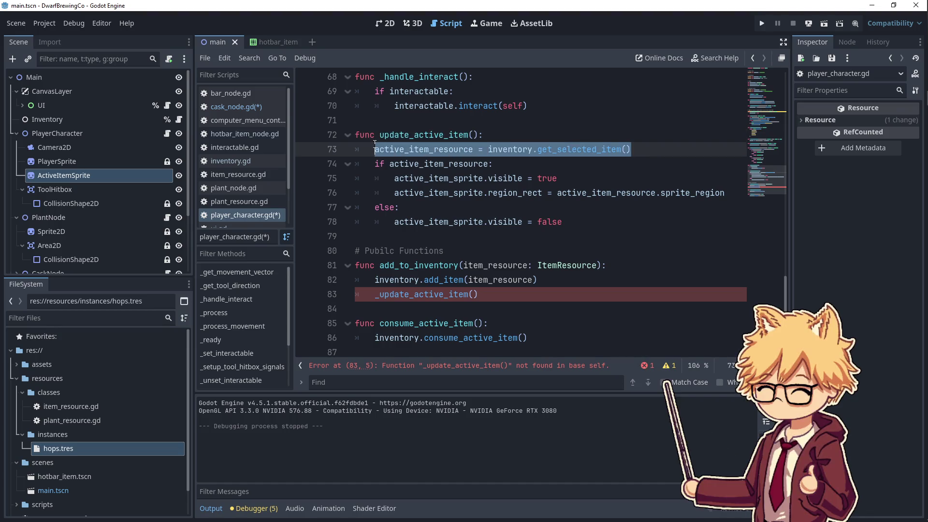
pyautogui.press('Left')
# Delete the old active_item_resource declaration from player_character.gd and save
pyautogui.write('var')
pyautogui.scroll(4, 787, 265)
pyautogui.moveTo(787, 265); pyautogui.dragTo(763, 90)
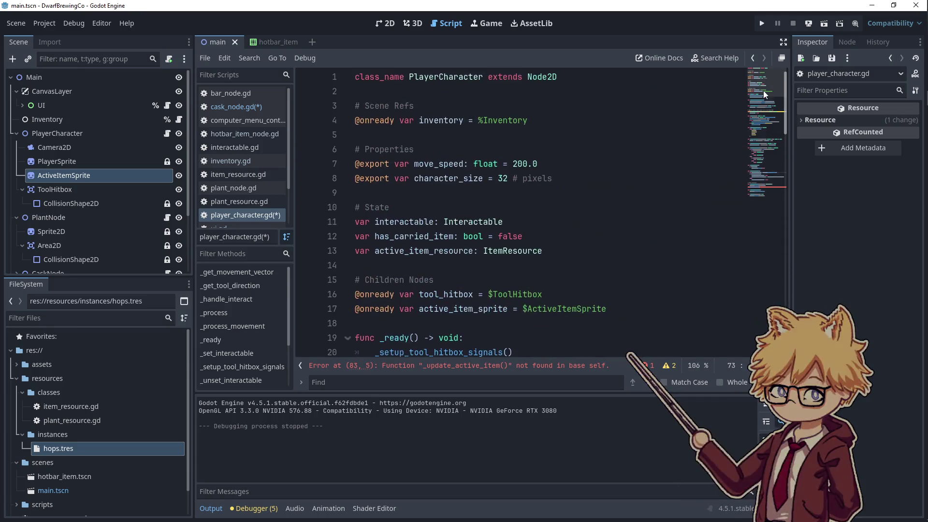
pyautogui.tripleClick(419, 251)
pyautogui.press('BackSpace')
pyautogui.scroll(-20, 419, 251)
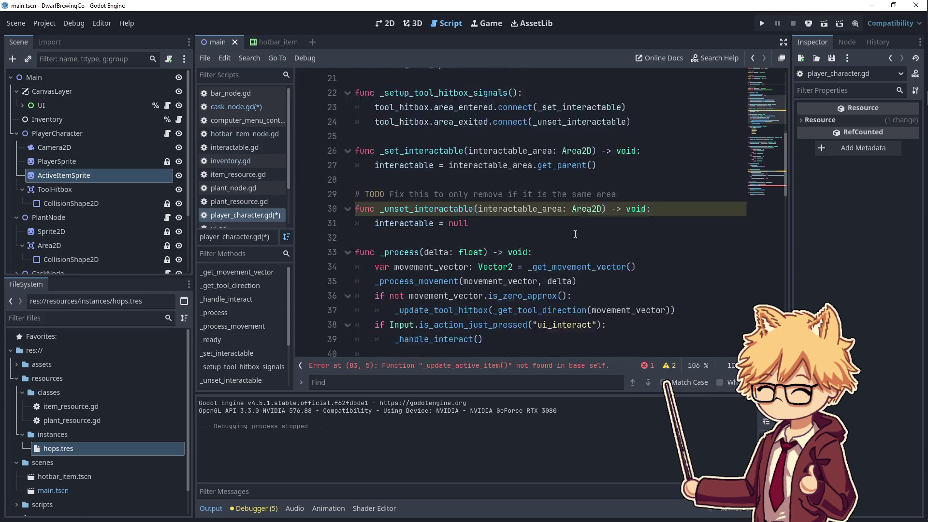
pyautogui.hotkey('ctrl', 's')
# Remove the add_to_inventory, consume_active_item and earn_gold functions from the player script
pyautogui.click(449, 236)
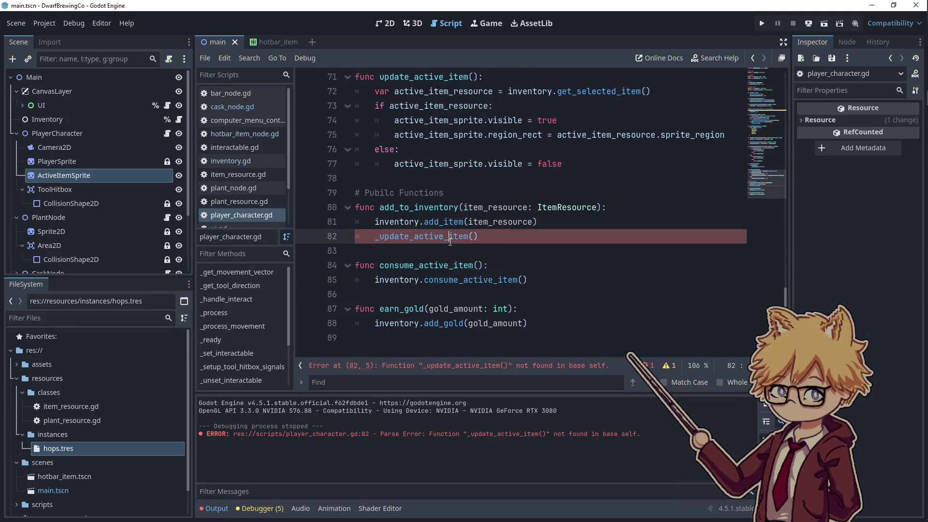
pyautogui.hotkey('shift', 'Up')
pyautogui.hotkey('shift', 'Up')
pyautogui.hotkey('shift', 'Up')
pyautogui.press('BackSpace')
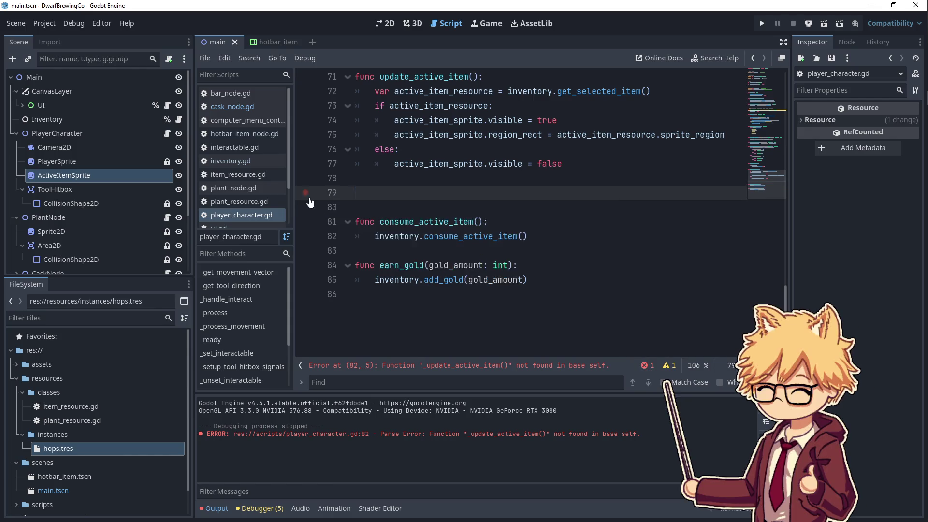
pyautogui.moveTo(531, 222); pyautogui.dragTo(338, 208)
pyautogui.press('BackSpace')
pyautogui.press('BackSpace')
pyautogui.press('BackSpace')
pyautogui.moveTo(531, 223); pyautogui.dragTo(330, 207)
pyautogui.press('BackSpace')
pyautogui.press('BackSpace')
pyautogui.press('BackSpace')
pyautogui.scroll(4, 431, 297)
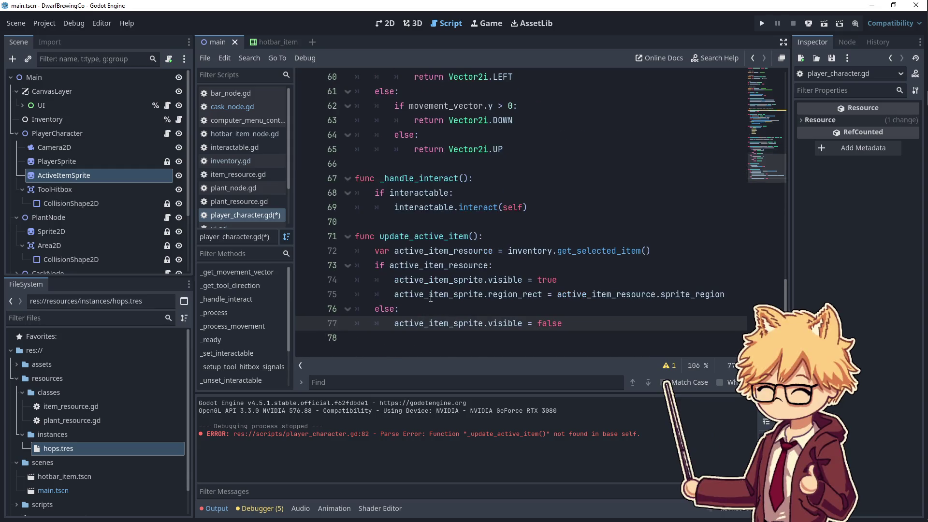
pyautogui.press('Return')
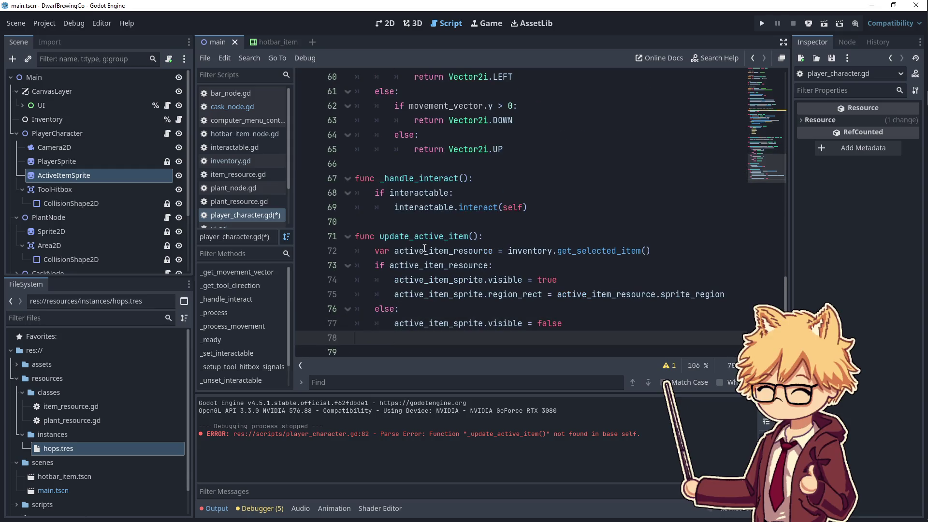
pyautogui.press('BackSpace')
pyautogui.doubleClick(424, 236)
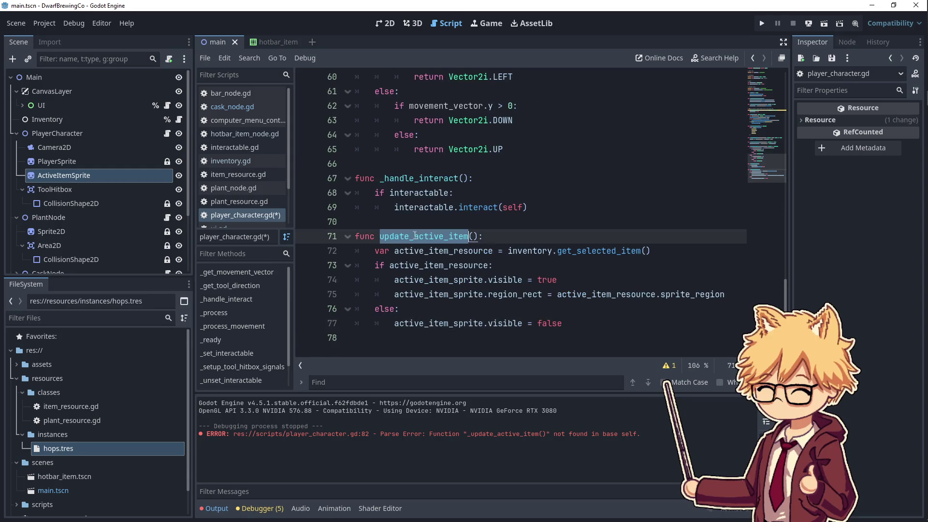
# In inventory.gd, add an onready reference to the PlayerCharacter node
pyautogui.click(177, 121)
pyautogui.scroll(5, 472, 337)
pyautogui.moveTo(65, 132)
pyautogui.mouseDown()
pyautogui.moveTo(382, 152)
pyautogui.moveTo(381, 202)
pyautogui.mouseUp()
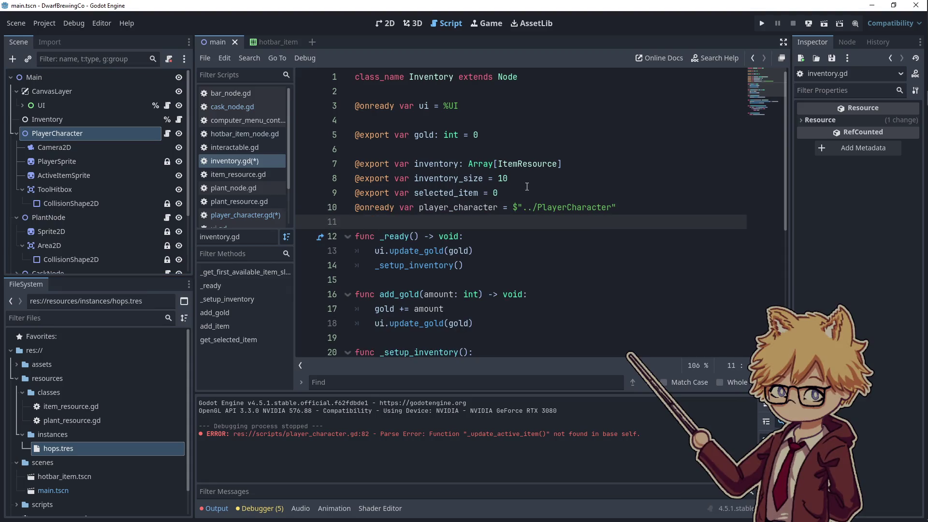
# Make the PlayerCharacter node accessible by unique name
pyautogui.click(527, 192)
pyautogui.press('Return')
pyautogui.doubleClick(458, 221)
pyautogui.click(66, 135)
pyautogui.rightClick(67, 135)
pyautogui.click(145, 464)
# Replace the path-based player_character reference with a %PlayerCharacter unique-name reference
pyautogui.moveTo(617, 222); pyautogui.dragTo(310, 227)
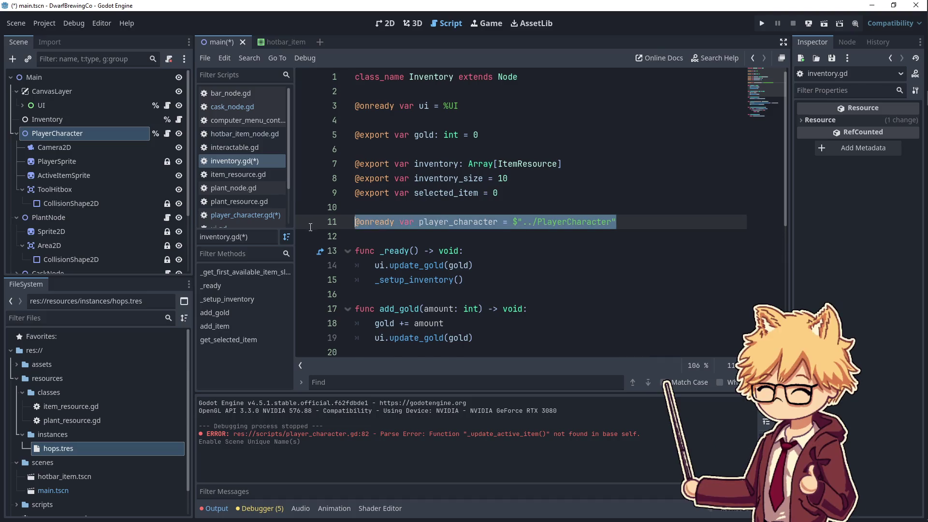
pyautogui.press('BackSpace')
pyautogui.moveTo(51, 135); pyautogui.dragTo(353, 124)
pyautogui.click(438, 120)
# Make add_item call player_character.update_active_item() after adding the item
pyautogui.scroll(-5, 425, 242)
pyautogui.click(422, 344)
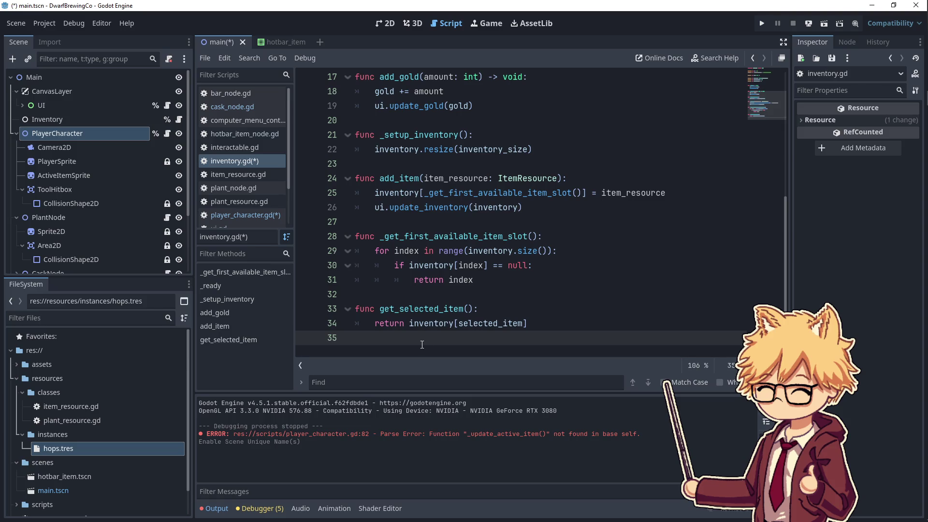
pyautogui.doubleClick(399, 178)
pyautogui.click(576, 214)
pyautogui.press('Return')
pyautogui.write('player_character.updat')
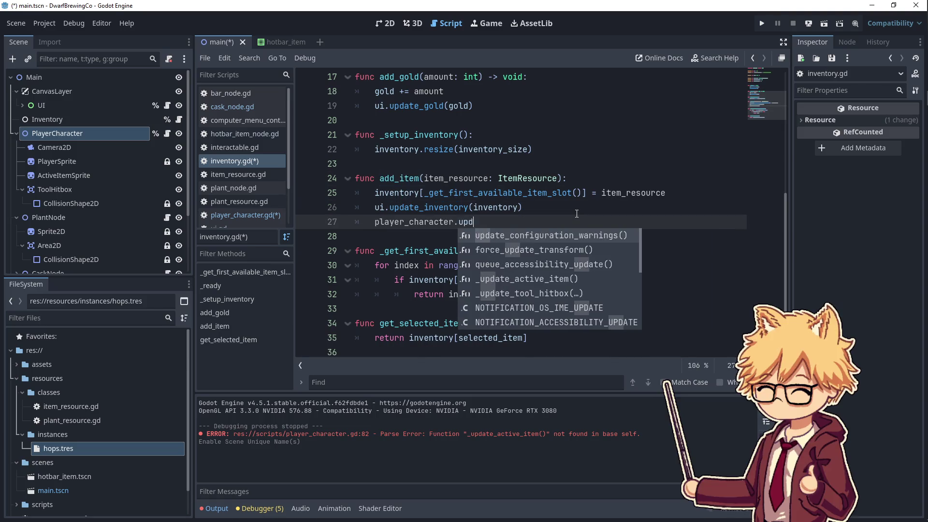
pyautogui.write('e')
pyautogui.press('Down')
pyautogui.press('Down')
pyautogui.press('Down')
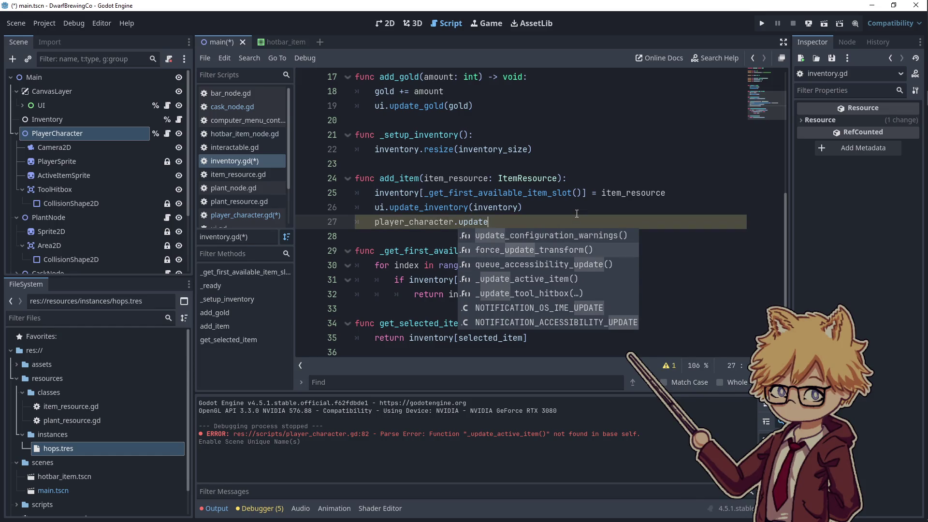
pyautogui.press('Return')
pyautogui.click(459, 224)
pyautogui.press('Delete')
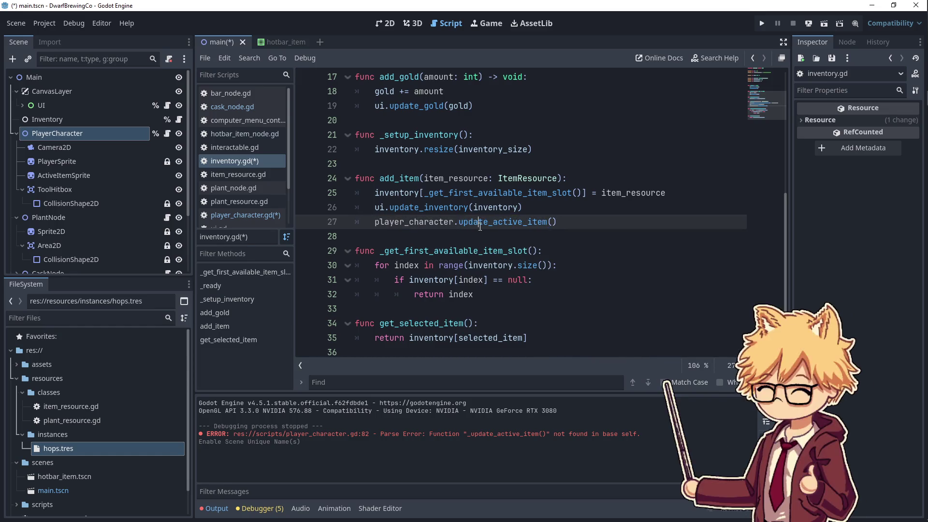
# Check the update_active_item definition and save the changes
pyautogui.keyDown('ctrl'); pyautogui.click(459, 224); pyautogui.keyUp('ctrl')
pyautogui.hotkey('ctrl', 's')
pyautogui.hotkey('alt', 'Left')
pyautogui.doubleClick(408, 178)
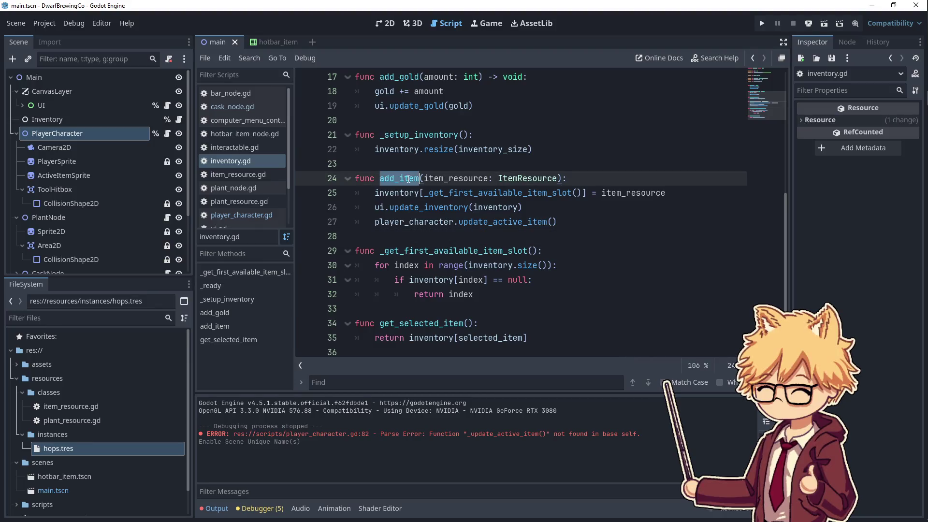
pyautogui.click(167, 218)
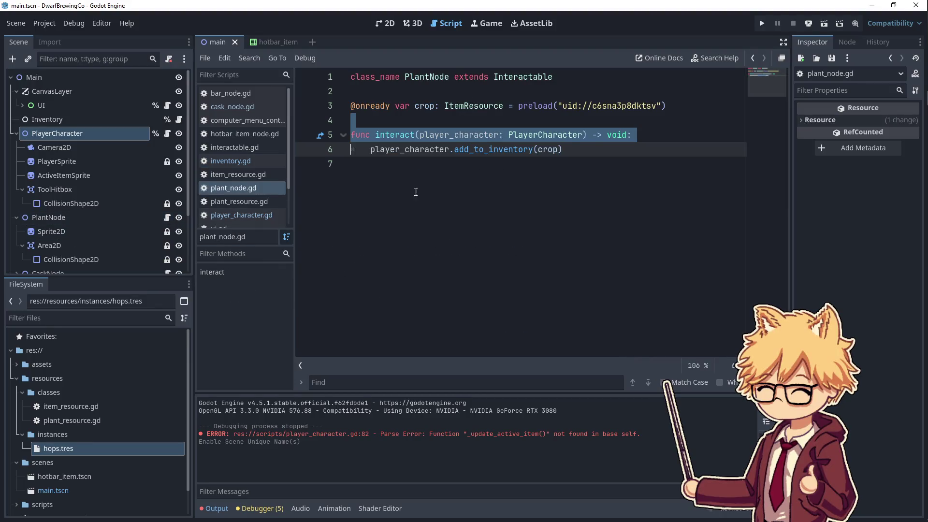
# In plant_node.gd, reference %Inventory and change the call to inventory.add_item(crop)
pyautogui.doubleClick(497, 153)
pyautogui.click(414, 150)
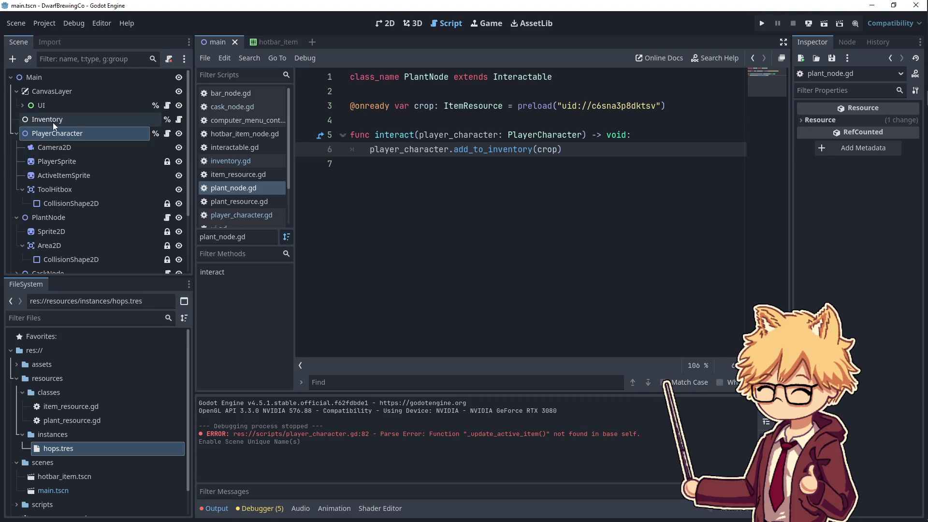
pyautogui.moveTo(47, 119); pyautogui.dragTo(415, 92)
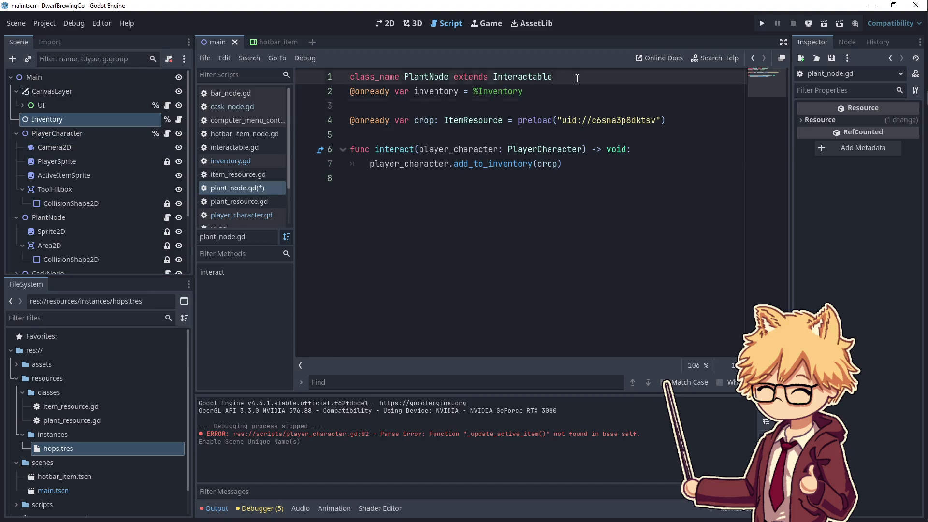
pyautogui.doubleClick(417, 105)
pyautogui.hotkey('ctrl', 'c')
pyautogui.doubleClick(411, 178)
pyautogui.hotkey('ctrl', 'v')
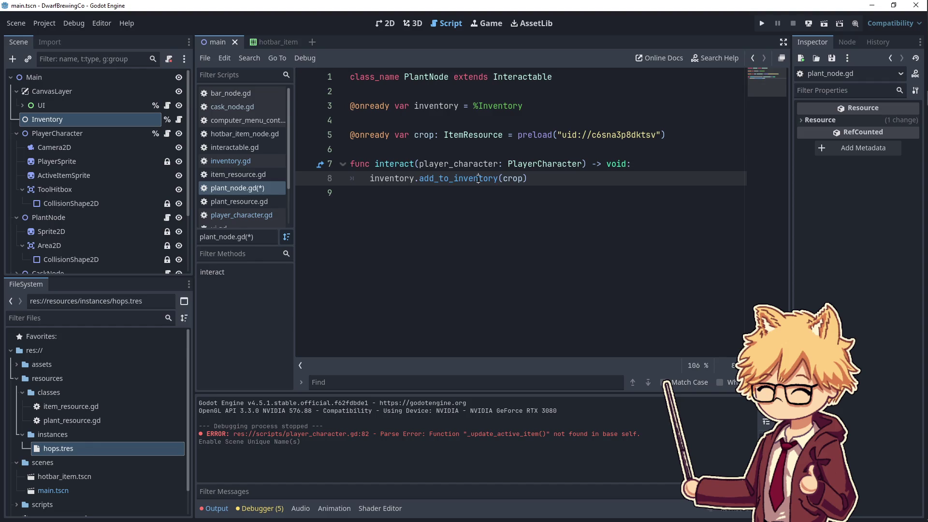
pyautogui.doubleClick(478, 178)
pyautogui.write('add_')
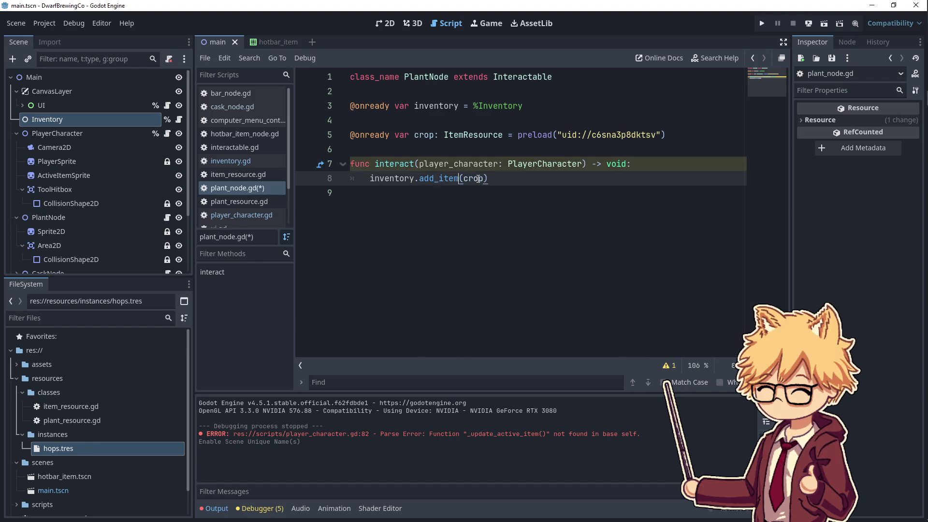
pyautogui.press('Escape')
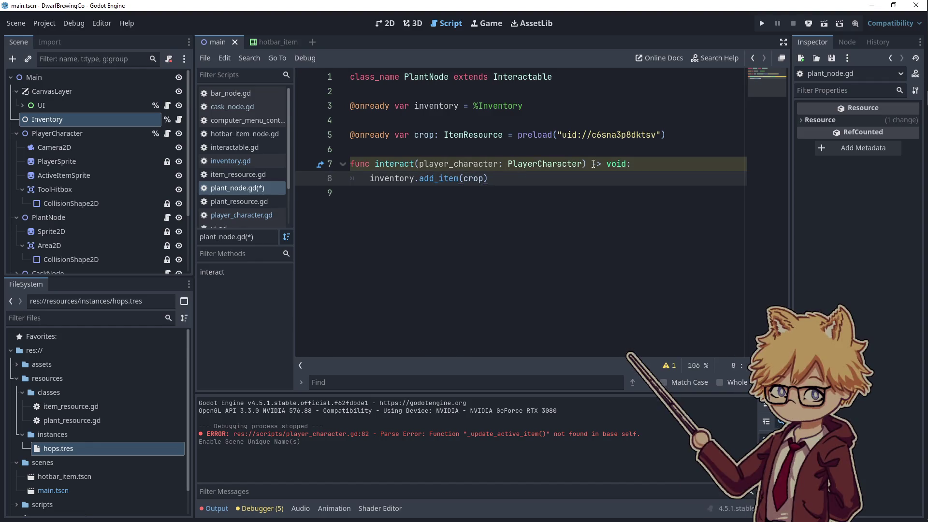
# Delete the player_character parameter from the plant's interact and save
pyautogui.moveTo(582, 164); pyautogui.dragTo(419, 164)
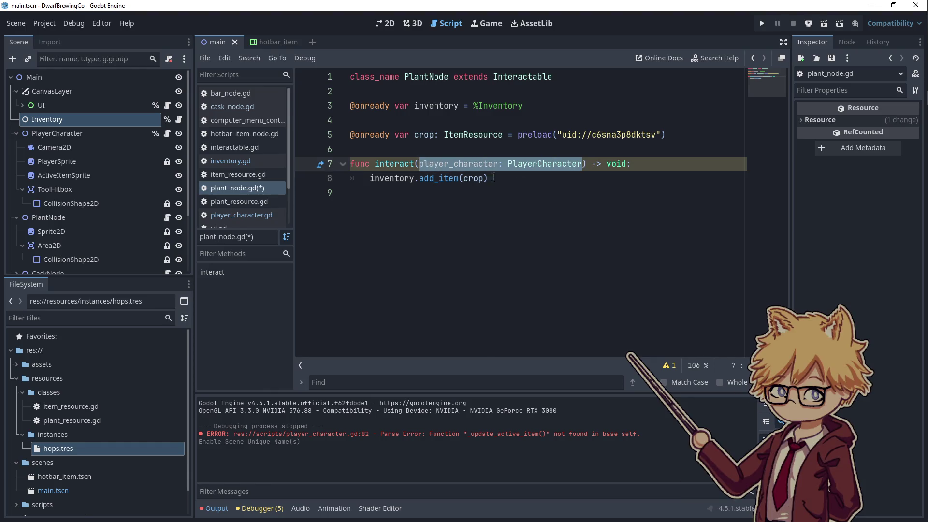
pyautogui.click(491, 193)
pyautogui.hotkey('ctrl', 's')
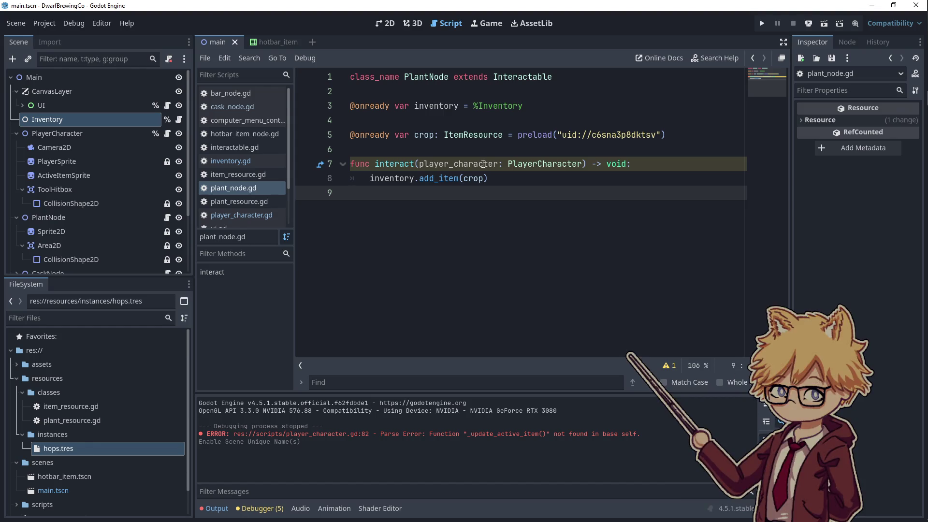
pyautogui.moveTo(418, 163)
pyautogui.mouseDown()
pyautogui.moveTo(604, 164)
pyautogui.moveTo(578, 165)
pyautogui.mouseUp()
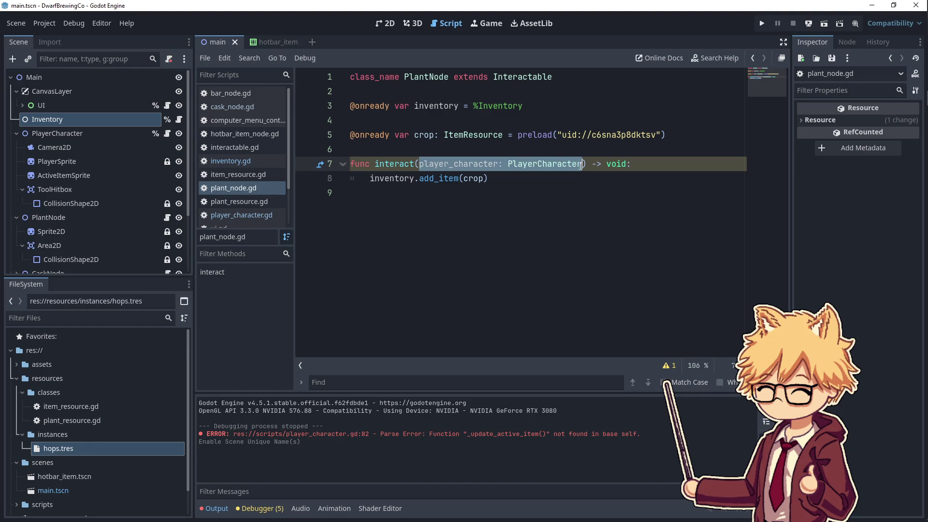
pyautogui.press('BackSpace')
pyautogui.click(474, 210)
pyautogui.hotkey('ctrl', 's')
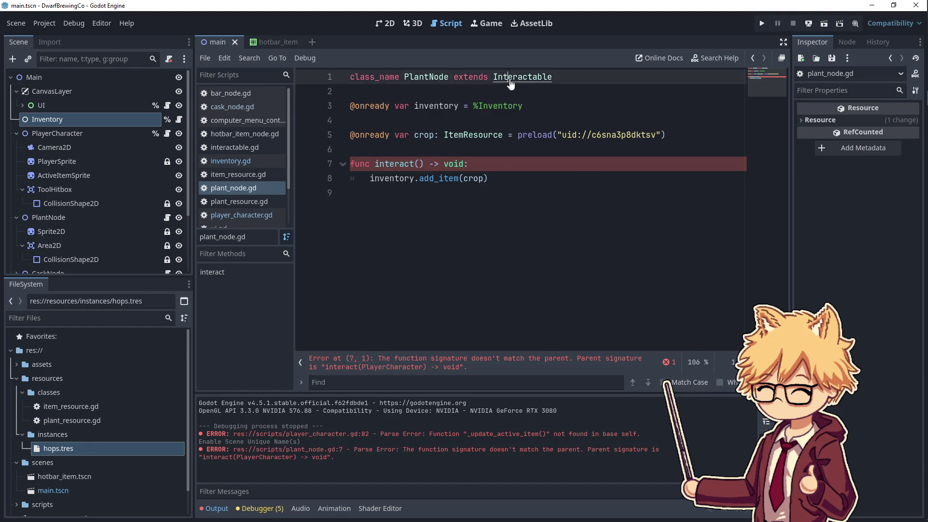
# Remove the player_character parameter from interact() in interactable.gd and save
pyautogui.keyDown('ctrl'); pyautogui.click(522, 77); pyautogui.keyUp('ctrl')
pyautogui.moveTo(419, 106); pyautogui.dragTo(582, 107)
pyautogui.press('BackSpace')
pyautogui.hotkey('ctrl', 's')
pyautogui.scroll(-3, 154, 224)
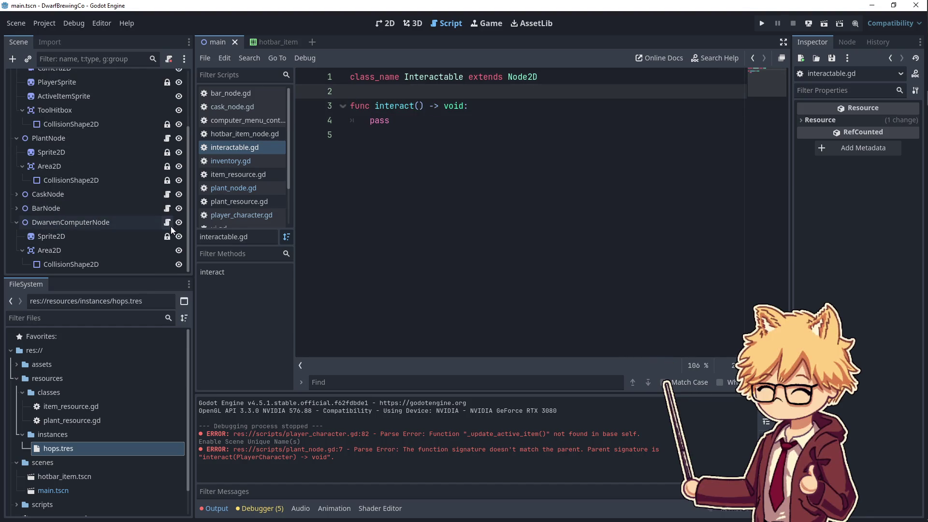
# In cask_node.gd, delete the player_character parameter from interact
pyautogui.click(166, 194)
pyautogui.scroll(3, 521, 195)
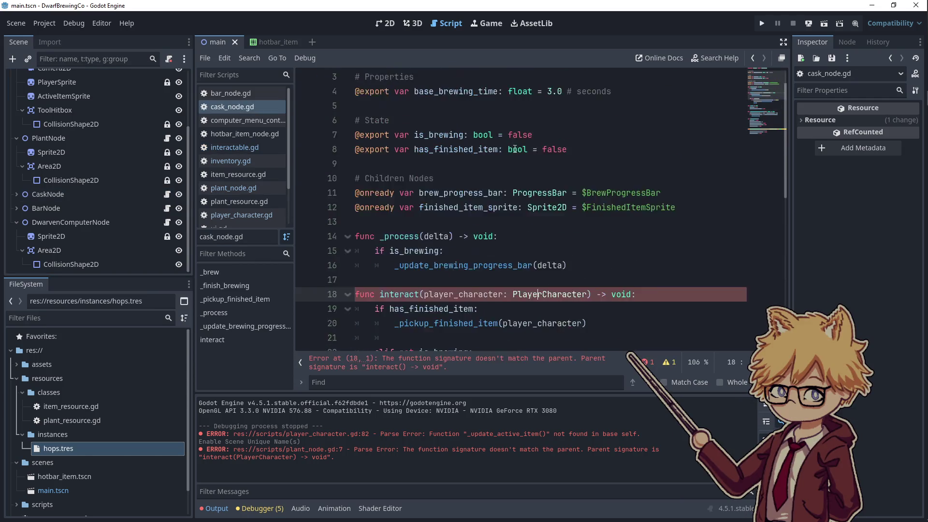
pyautogui.moveTo(418, 324); pyautogui.dragTo(494, 324)
pyautogui.click(493, 309)
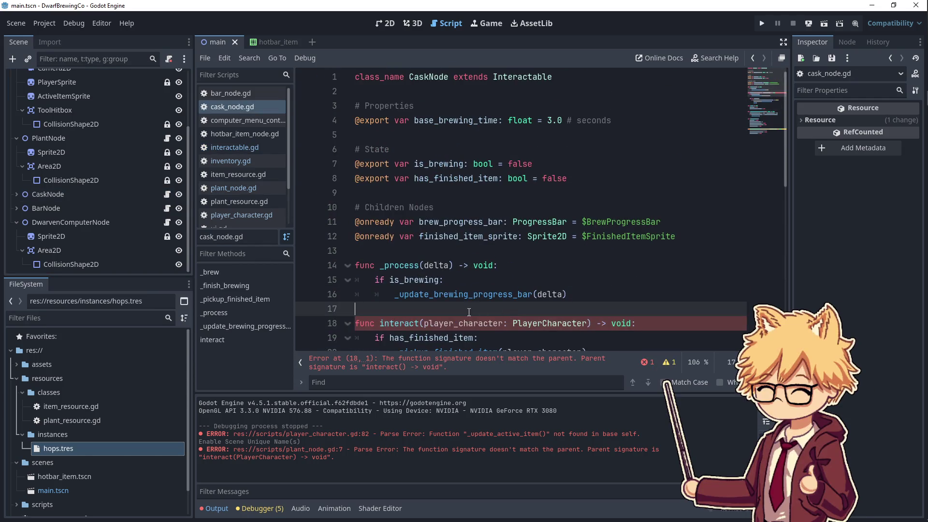
pyautogui.scroll(-5, 434, 144)
pyautogui.moveTo(425, 107); pyautogui.dragTo(590, 106)
pyautogui.press('BackSpace')
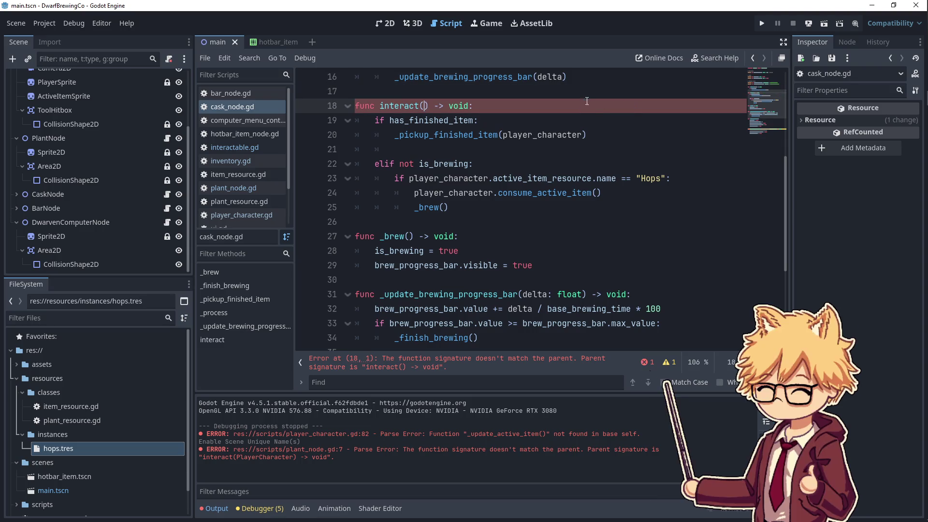
# Comment out the Hops check and brew lines and add pass under the elif
pyautogui.click(410, 153)
pyautogui.doubleClick(432, 137)
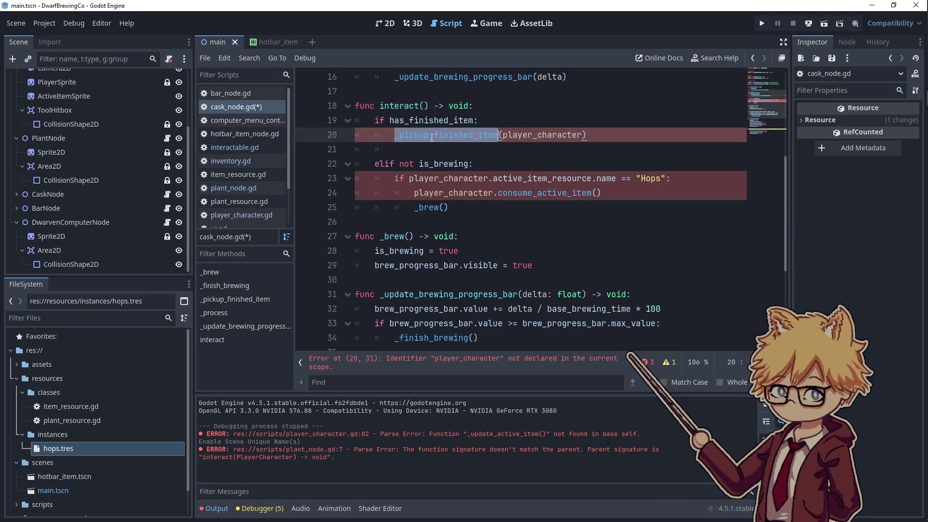
pyautogui.click(399, 138)
pyautogui.moveTo(460, 208); pyautogui.dragTo(326, 182)
pyautogui.hotkey('ctrl', 'k')
pyautogui.click(502, 162)
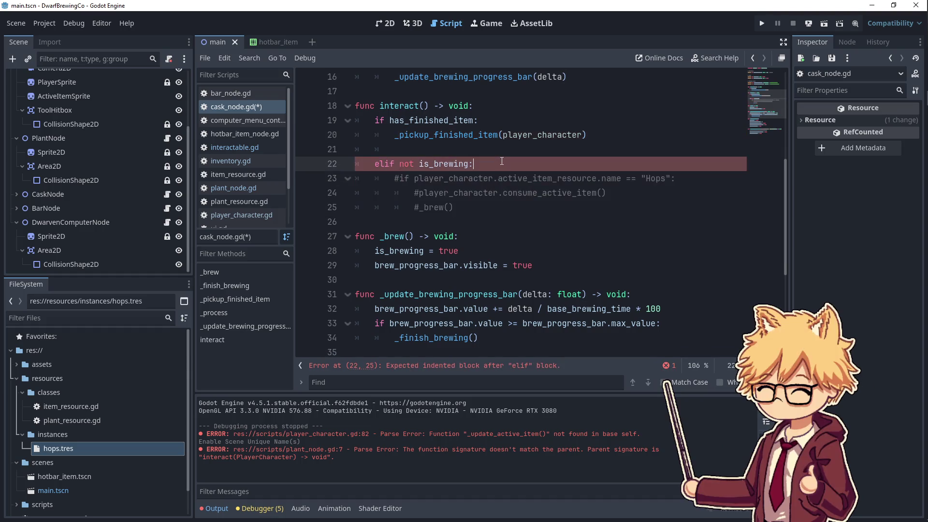
pyautogui.press('Return')
pyautogui.write('pas')
# Comment out the pickup call, add pass under the if branch, and run the game
pyautogui.click(533, 134)
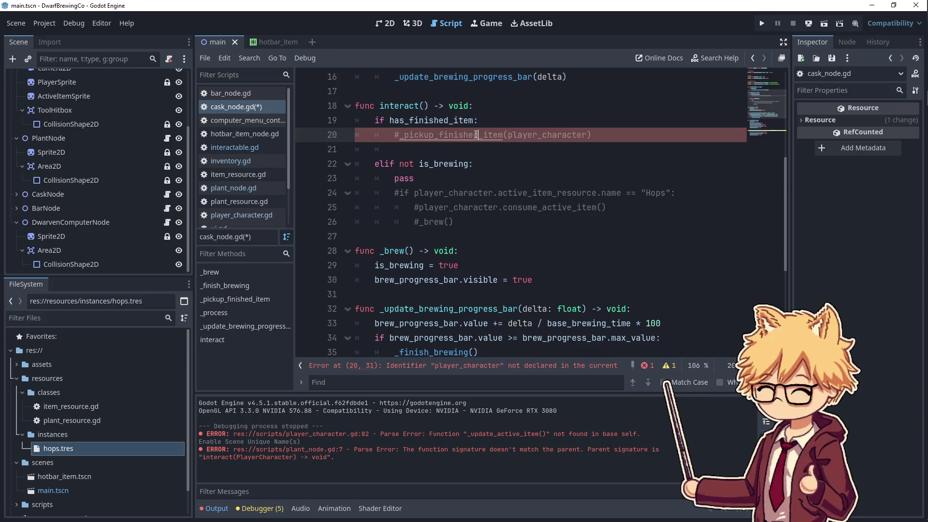
pyautogui.hotkey('ctrl', 'k')
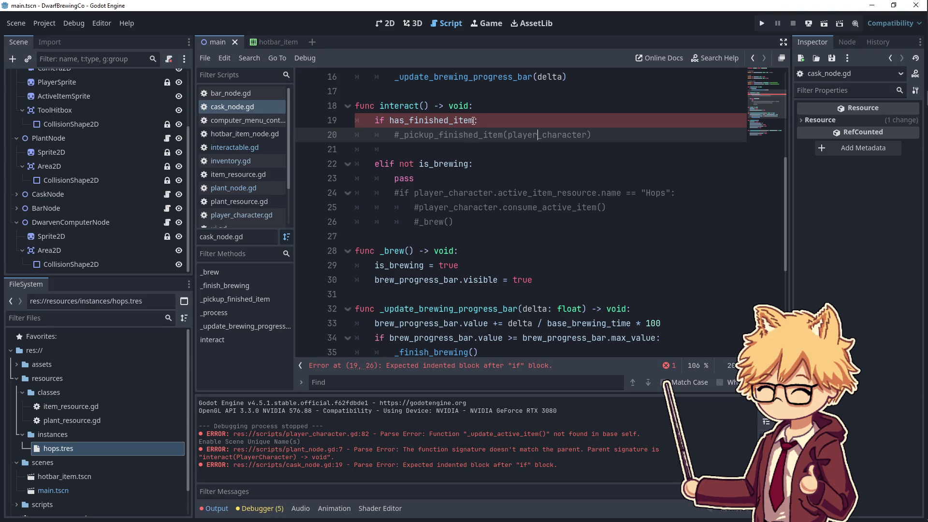
pyautogui.click(498, 122)
pyautogui.press('Return')
pyautogui.write('pass')
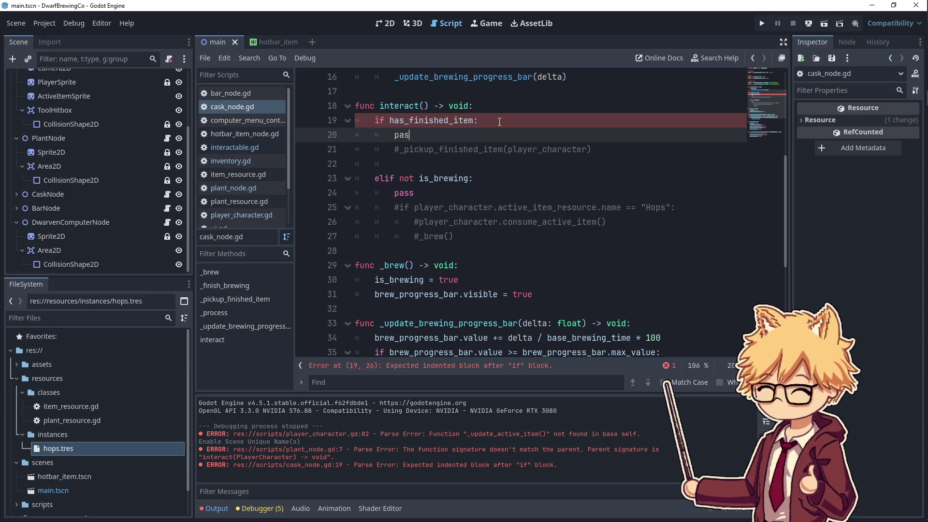
pyautogui.click(499, 121)
pyautogui.click(762, 25)
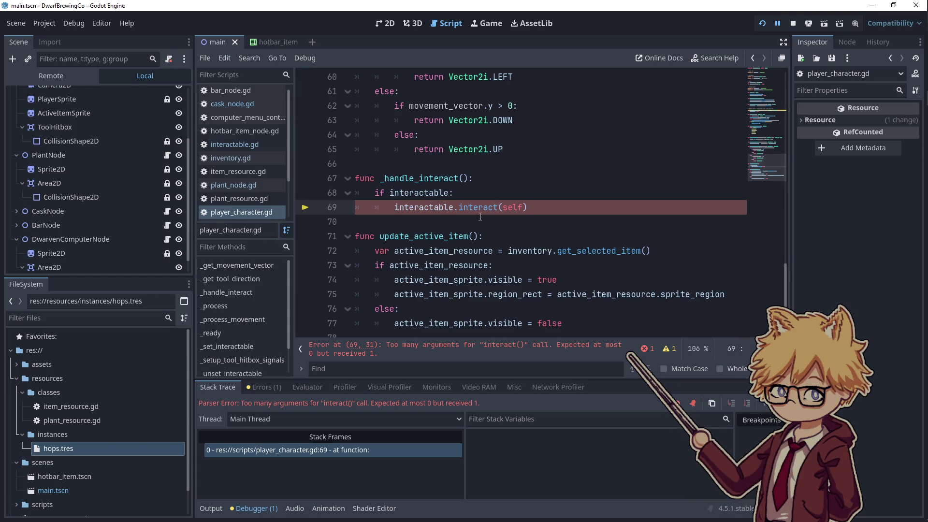
# Remove self from the player's interact() call, save, and rerun the game
pyautogui.press('BackSpace')
pyautogui.press('Up')
pyautogui.press('Up')
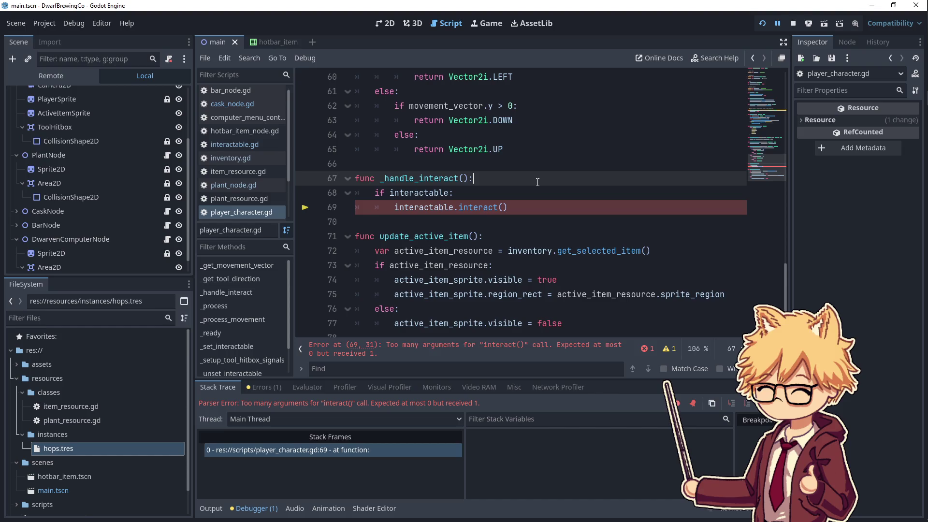
pyautogui.hotkey('ctrl', 's')
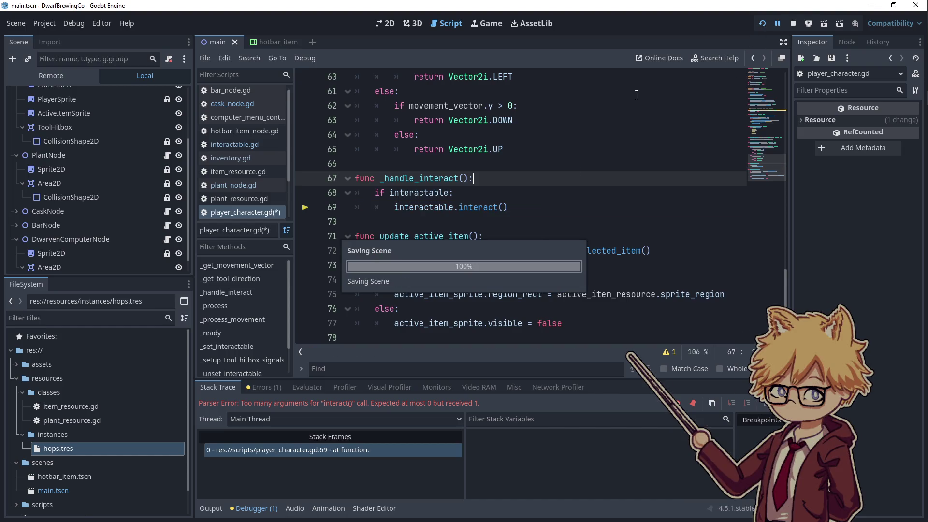
pyautogui.click(469, 378)
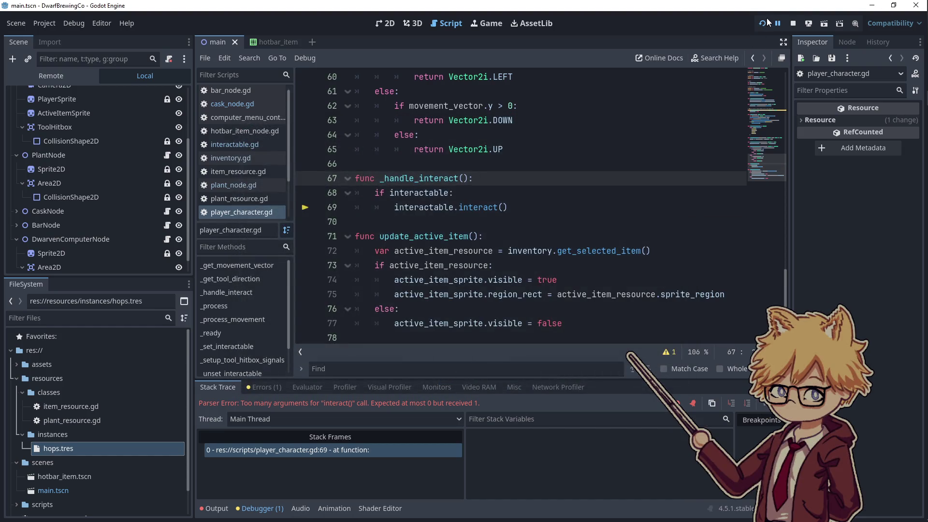
pyautogui.click(767, 23)
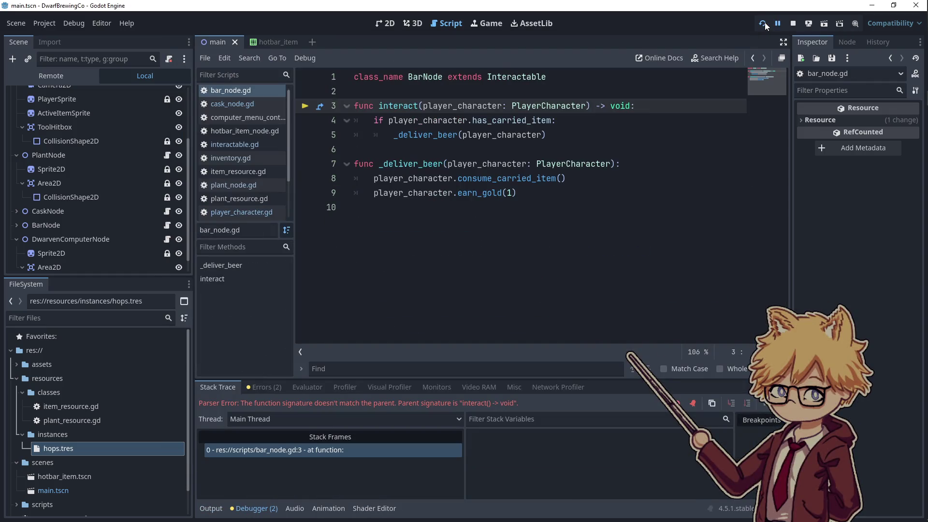
# In bar_node.gd, drop interact's parameter, comment out beer delivery, add pass, and run
pyautogui.moveTo(588, 106); pyautogui.dragTo(424, 105)
pyautogui.press('BackSpace')
pyautogui.hotkey('ctrl', 's')
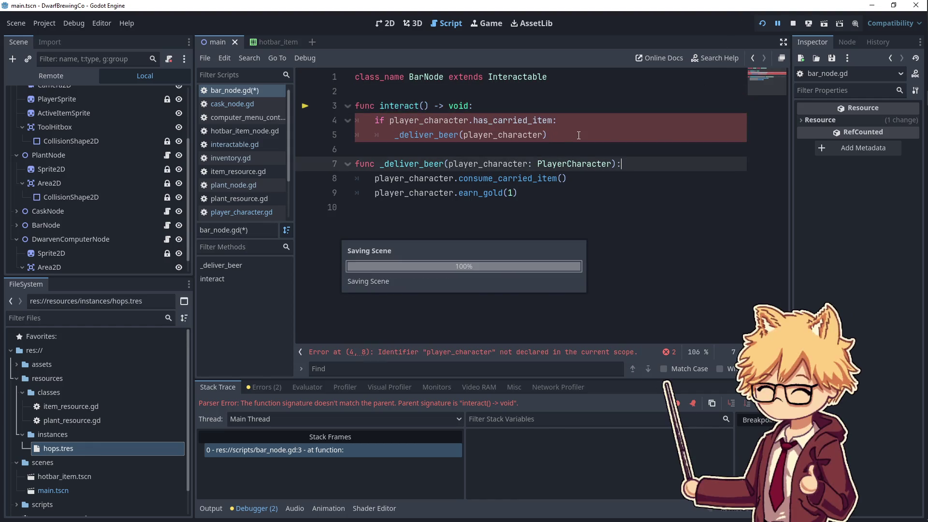
pyautogui.press('Return')
pyautogui.moveTo(547, 135); pyautogui.dragTo(304, 122)
pyautogui.hotkey('ctrl', 'k')
pyautogui.click(497, 108)
pyautogui.press('Return')
pyautogui.write('pass')
pyautogui.hotkey('ctrl', 's')
pyautogui.click(756, 25)
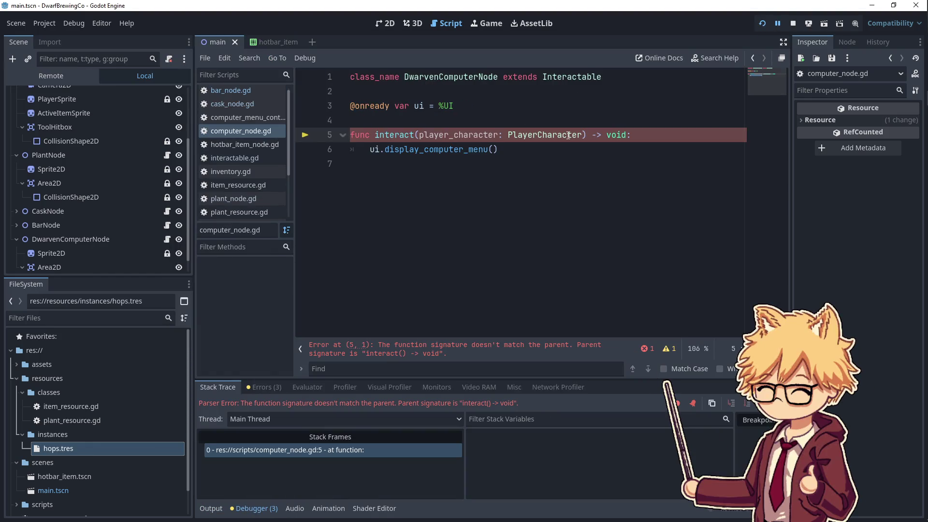
# Remove the parameter from computer_node.gd's interact, save, and launch the game
pyautogui.moveTo(579, 134); pyautogui.dragTo(418, 134)
pyautogui.press('BackSpace')
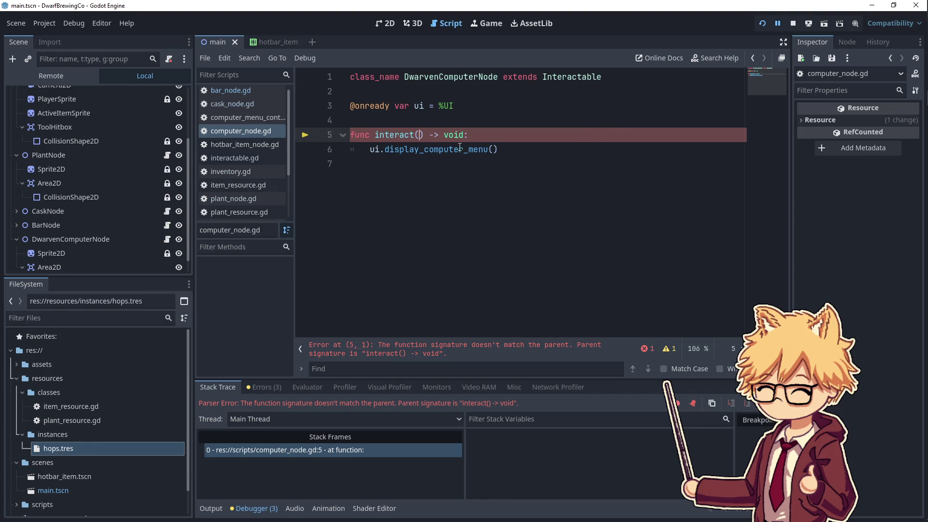
pyautogui.click(513, 144)
pyautogui.hotkey('ctrl', 's')
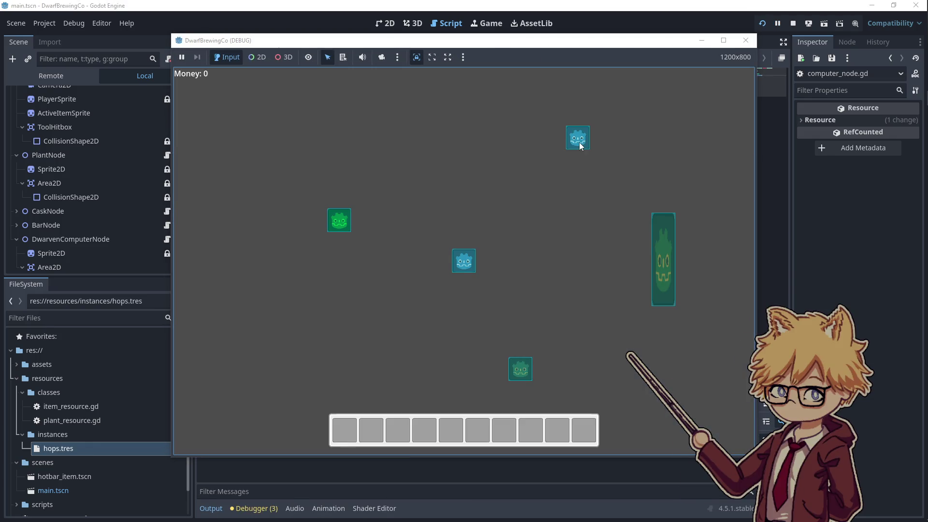
# Walk to the plant, harvest Hops into the hotbar, then stop the game
pyautogui.hotkey('w', 'a')
pyautogui.press('e')
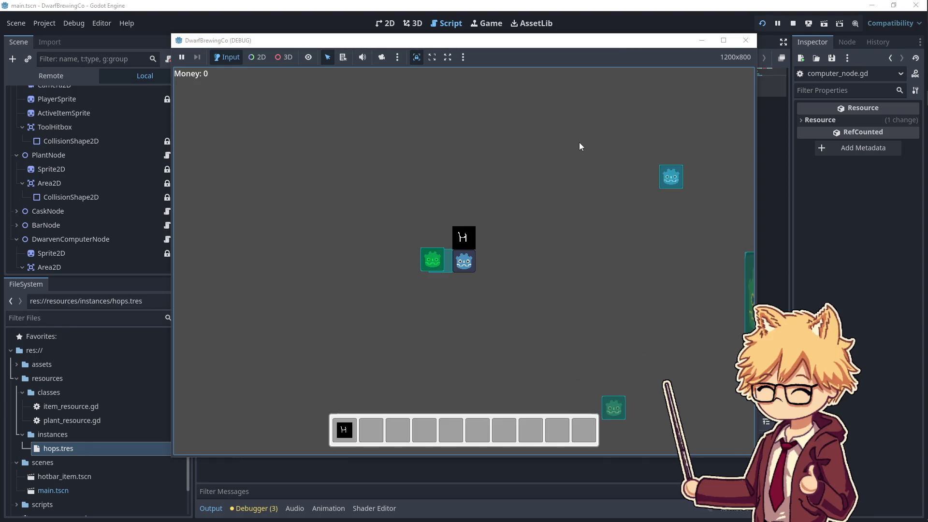
pyautogui.hotkey('s', 'd')
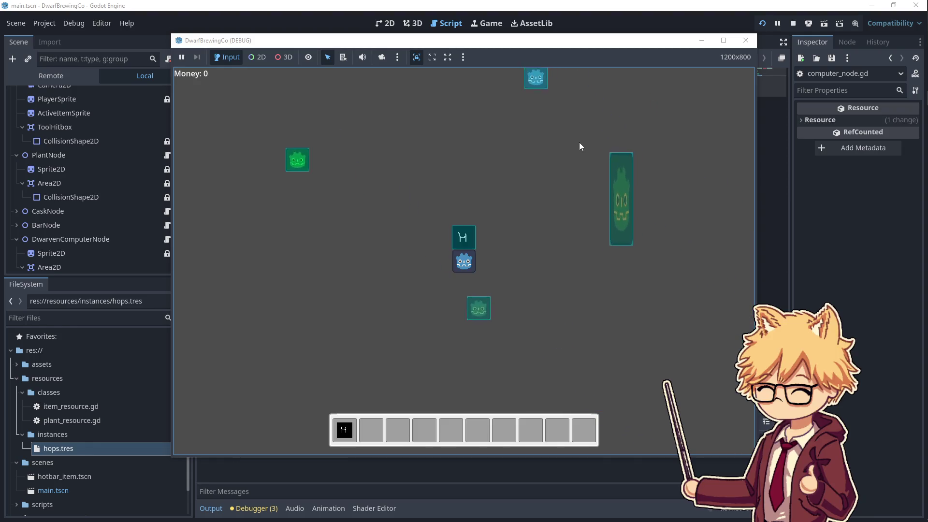
pyautogui.press('s')
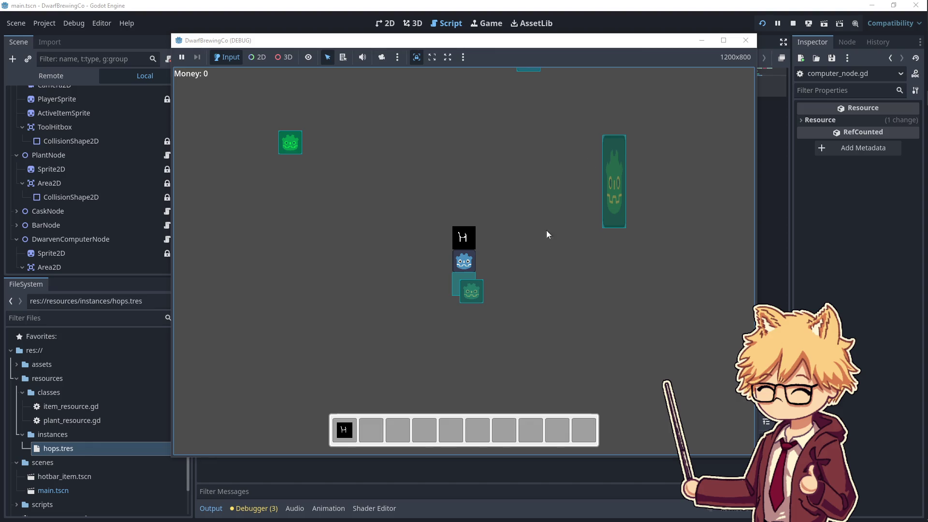
pyautogui.click(746, 40)
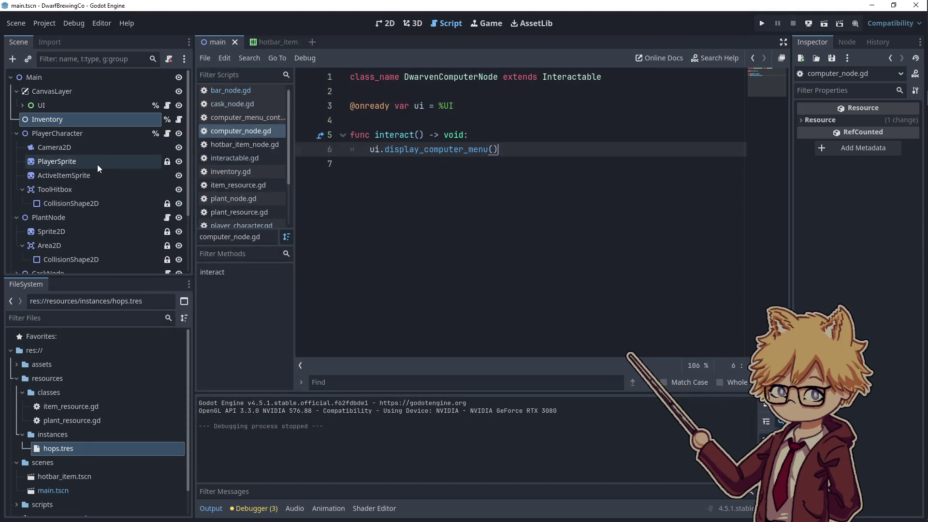
# Bring up the CaskNode script to review its stubbed interact code
pyautogui.scroll(-3, 105, 228)
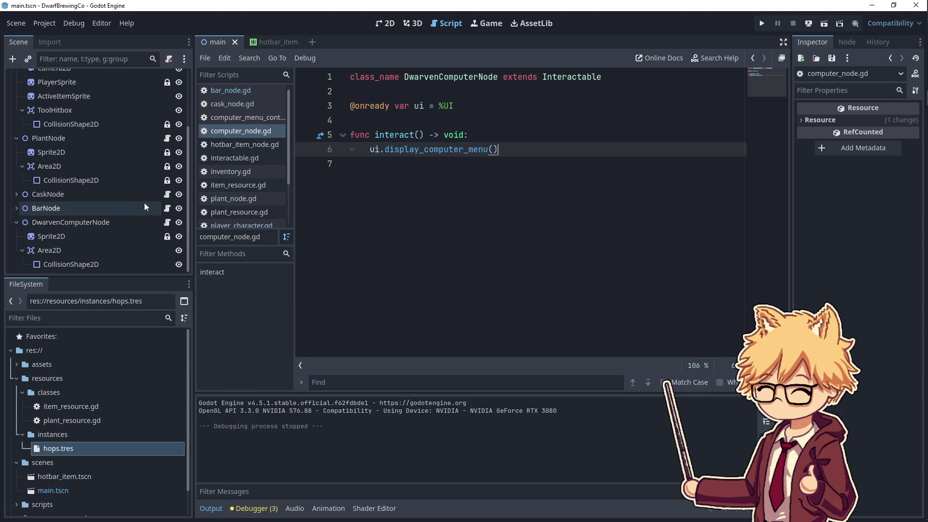
pyautogui.click(166, 208)
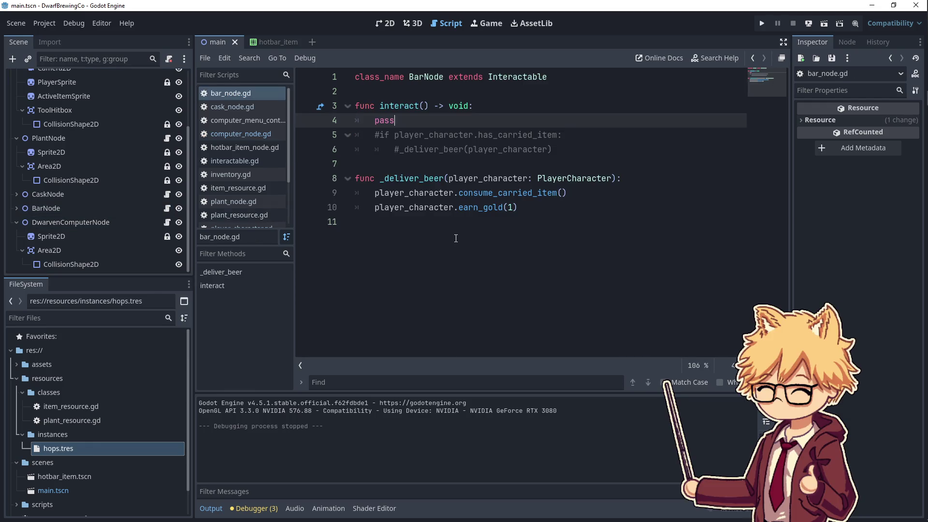
pyautogui.click(167, 194)
pyautogui.scroll(2, 465, 206)
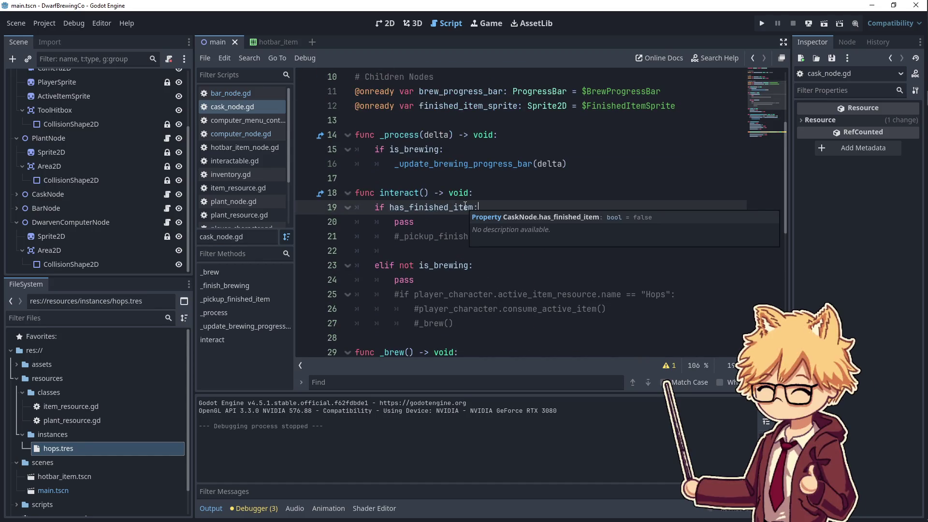
pyautogui.click(404, 238)
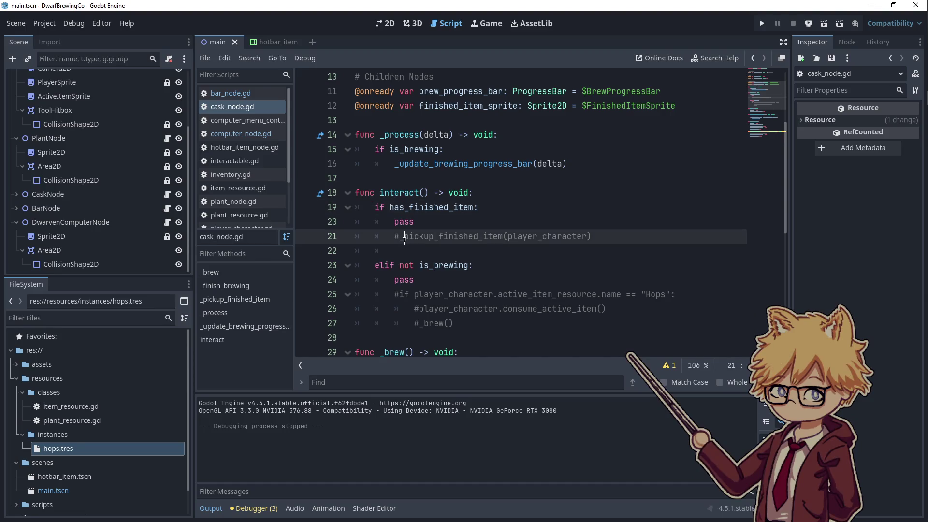
# Tidy the finished-item branch so it keeps a single placeholder pass line
pyautogui.press('BackSpace')
pyautogui.doubleClick(398, 222)
pyautogui.press('BackSpace')
pyautogui.press('BackSpace')
pyautogui.press('BackSpace')
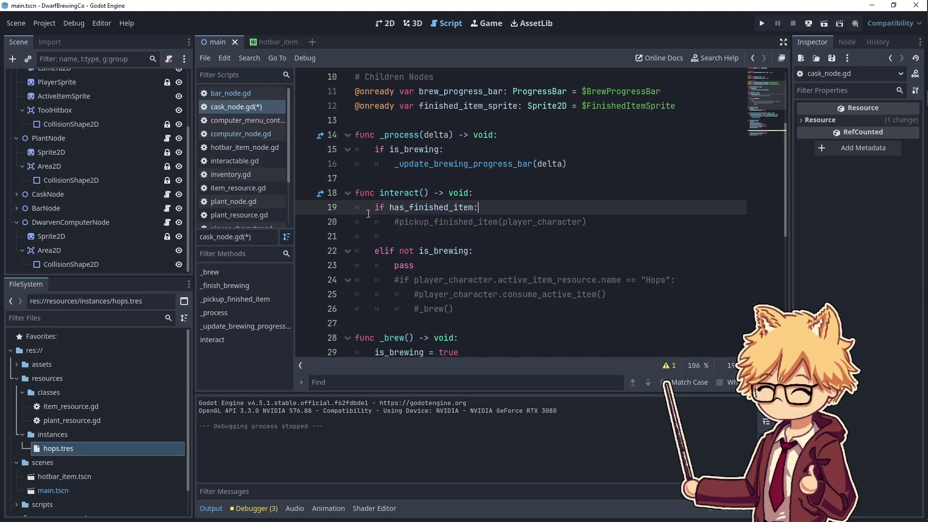
pyautogui.press('Return')
pyautogui.write('pass')
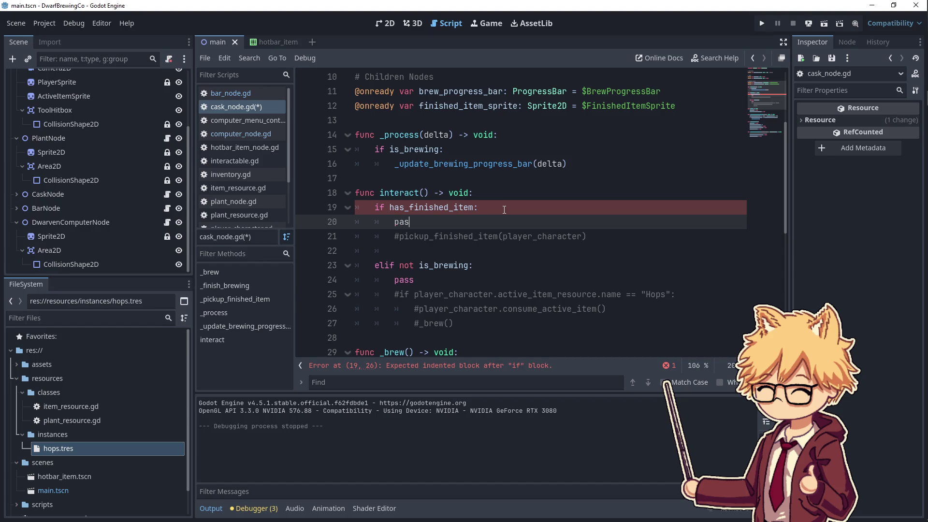
# Uncomment the Hops check and replace player_character's item expression with inventory.active_item
pyautogui.scroll(-1, 452, 253)
pyautogui.scroll(-1, 452, 254)
pyautogui.doubleClick(431, 193)
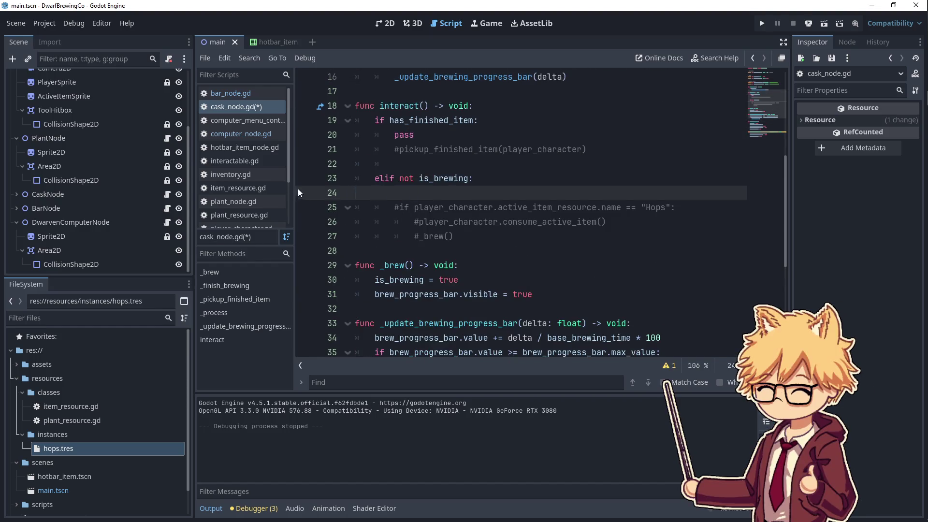
pyautogui.press('BackSpace')
pyautogui.press('BackSpace')
pyautogui.press('BackSpace')
pyautogui.press('Down')
pyautogui.press('Home')
pyautogui.press('Delete')
pyautogui.doubleClick(451, 193)
pyautogui.moveTo(616, 193); pyautogui.dragTo(407, 196)
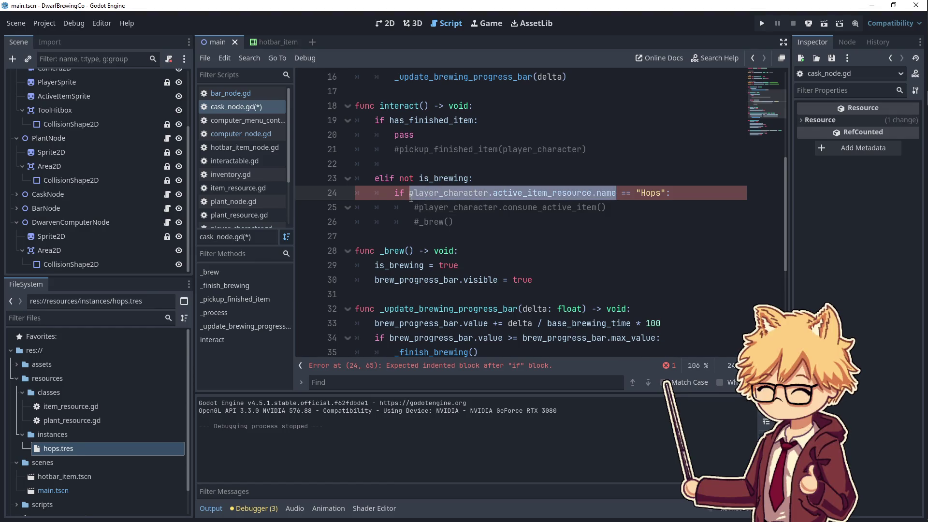
pyautogui.write('inventory.activ')
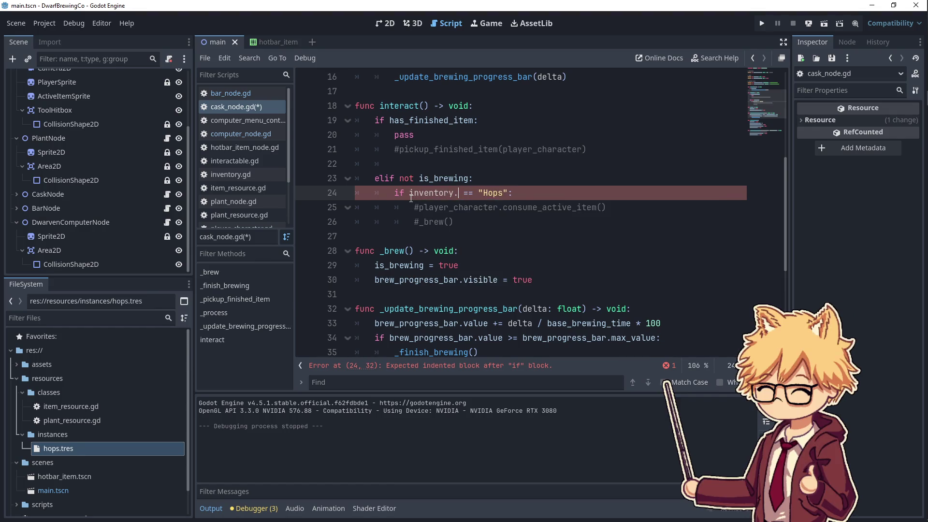
pyautogui.write('e_item.')
# Complete the check as inventory.active_item_resource.name == "Hops" and save cask_node.gd
pyautogui.click(495, 181)
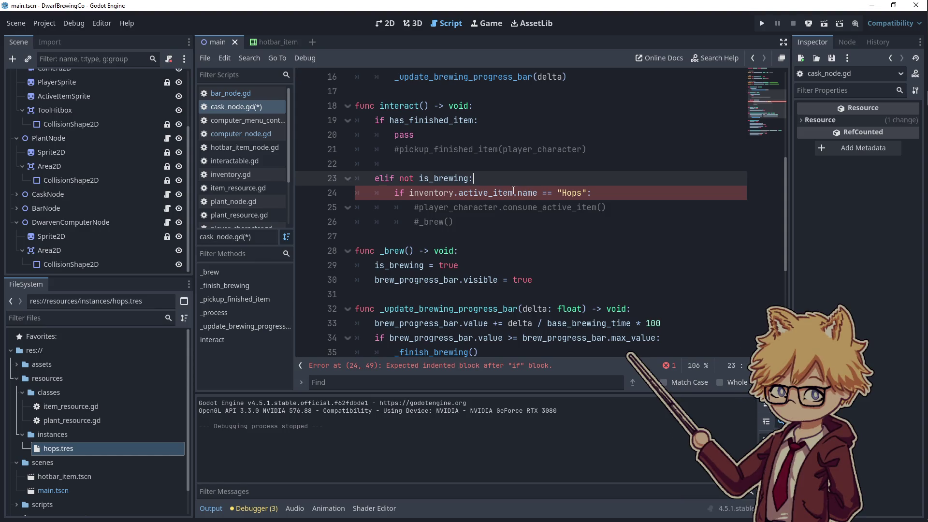
pyautogui.click(513, 192)
pyautogui.write('_resource')
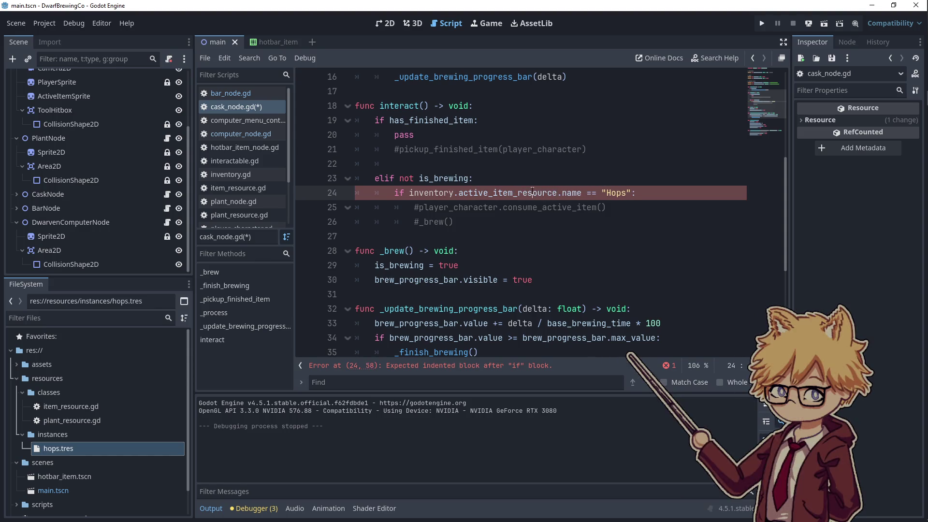
pyautogui.press('Up')
pyautogui.hotkey('ctrl', 's')
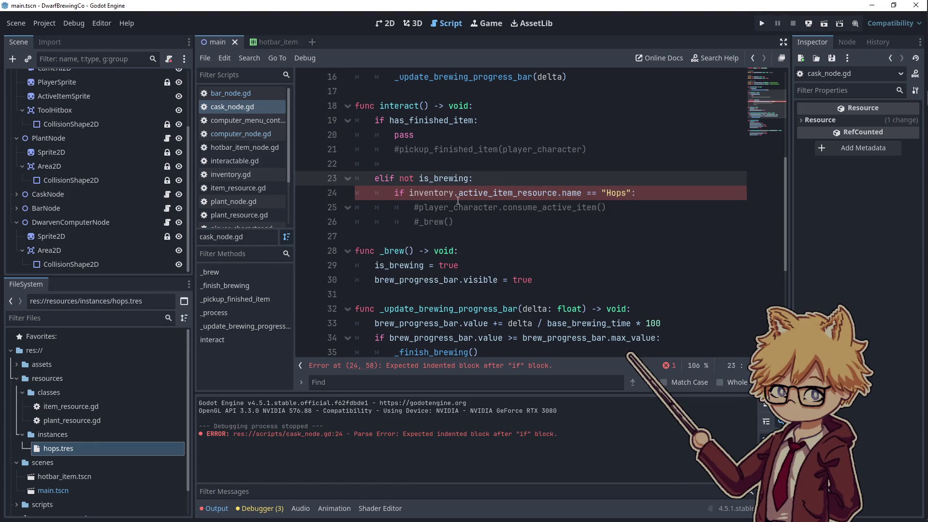
pyautogui.scroll(3, 126, 123)
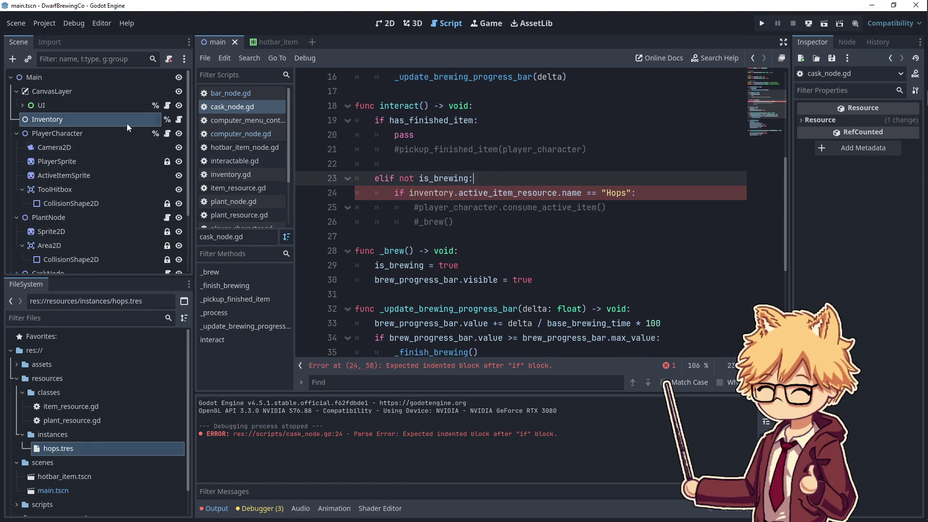
# In inventory.gd, start an ItemResource-typed variable line below selected_item
pyautogui.click(178, 119)
pyautogui.click(443, 222)
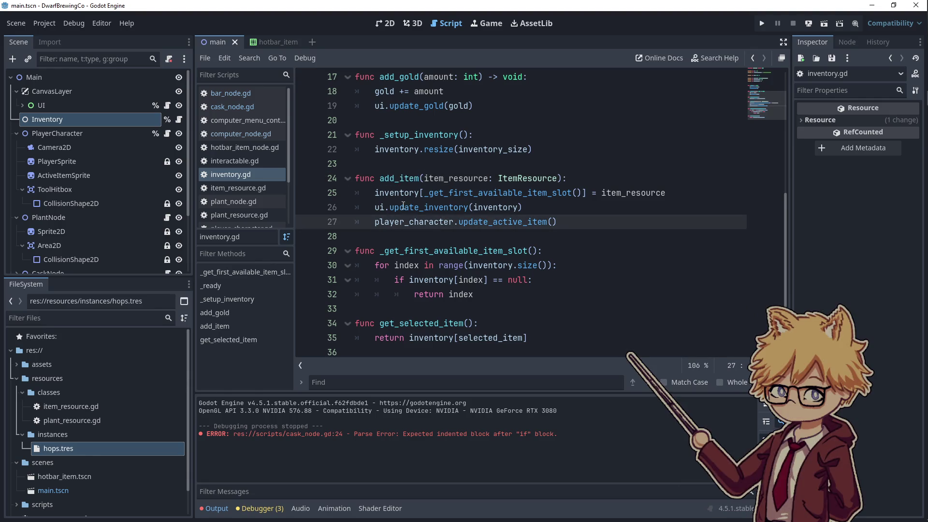
pyautogui.scroll(5, 425, 198)
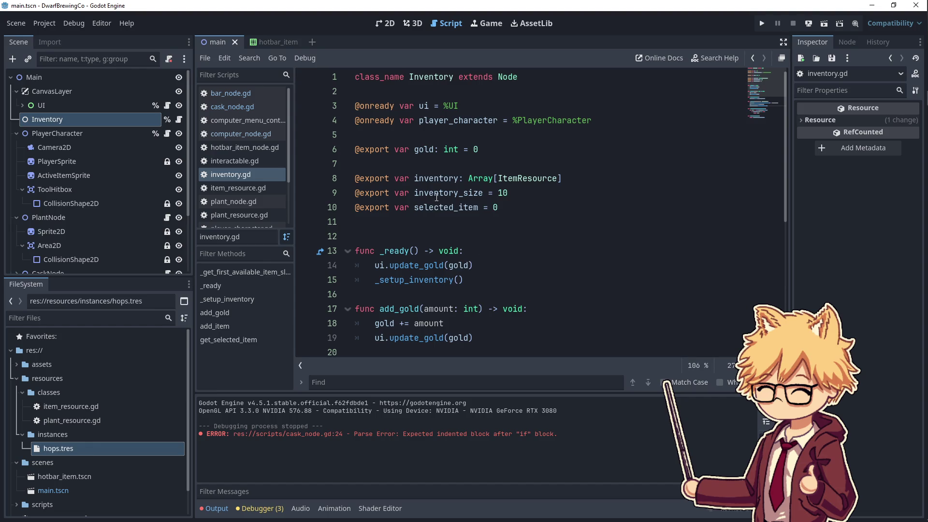
pyautogui.click(541, 208)
pyautogui.press('Return')
pyautogui.press('Return')
pyautogui.write('@')
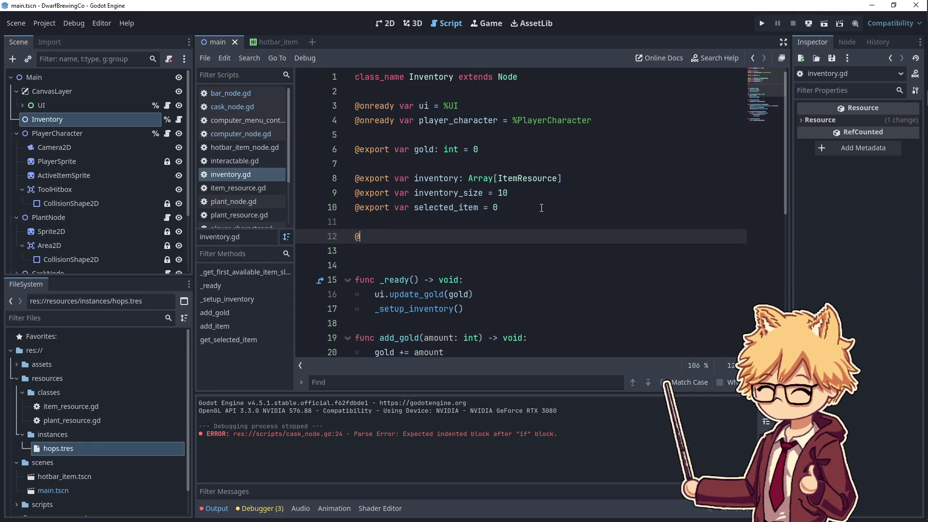
pyautogui.write('active_item_resource:"')
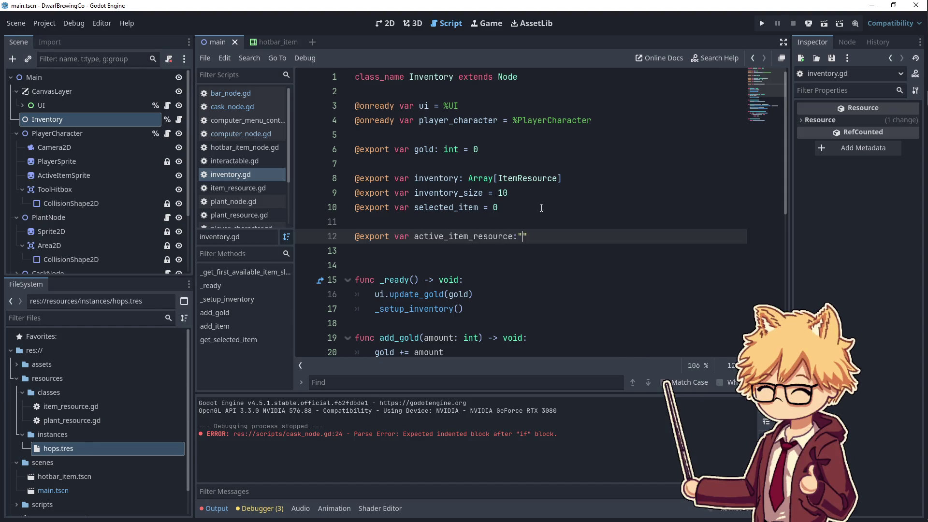
pyautogui.press('BackSpace')
pyautogui.write('Item')
pyautogui.press('Return')
# Remove the leftover blank line and cut the active_item_resource variable from inventory.gd
pyautogui.click(521, 197)
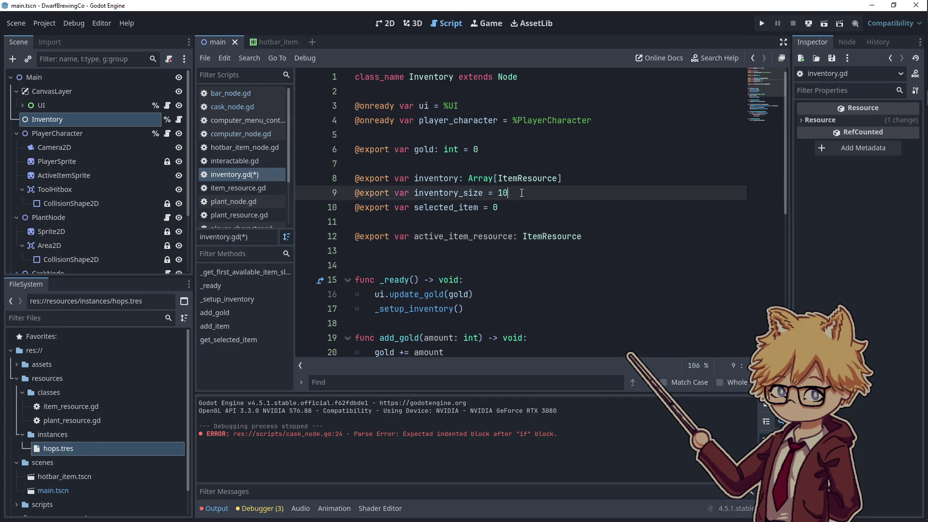
pyautogui.press('Return')
pyautogui.click(563, 240)
pyautogui.press('BackSpace')
pyautogui.click(327, 246)
pyautogui.press('Up')
pyautogui.hotkey('ctrl', 'x')
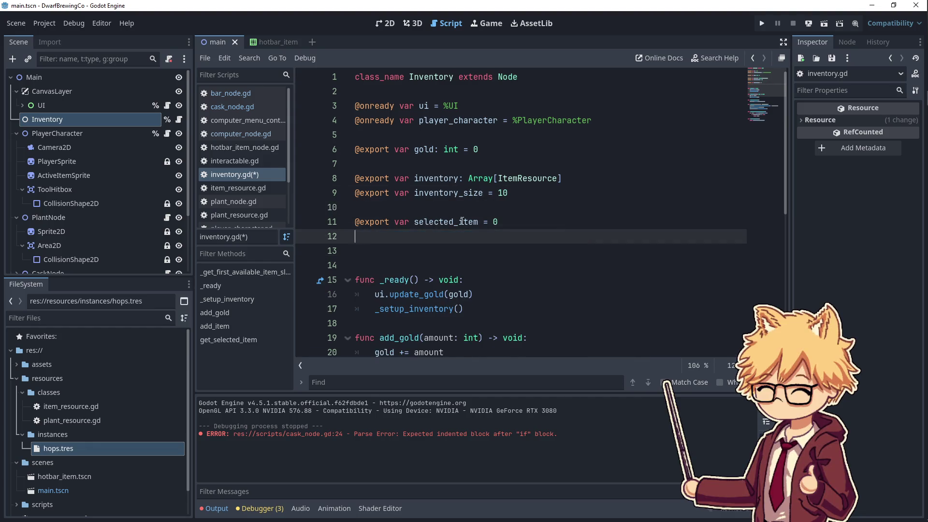
# Add a new func get_active_item(): declaration near the end of inventory.gd
pyautogui.doubleClick(446, 221)
pyautogui.scroll(-2, 498, 266)
pyautogui.scroll(-5, 498, 267)
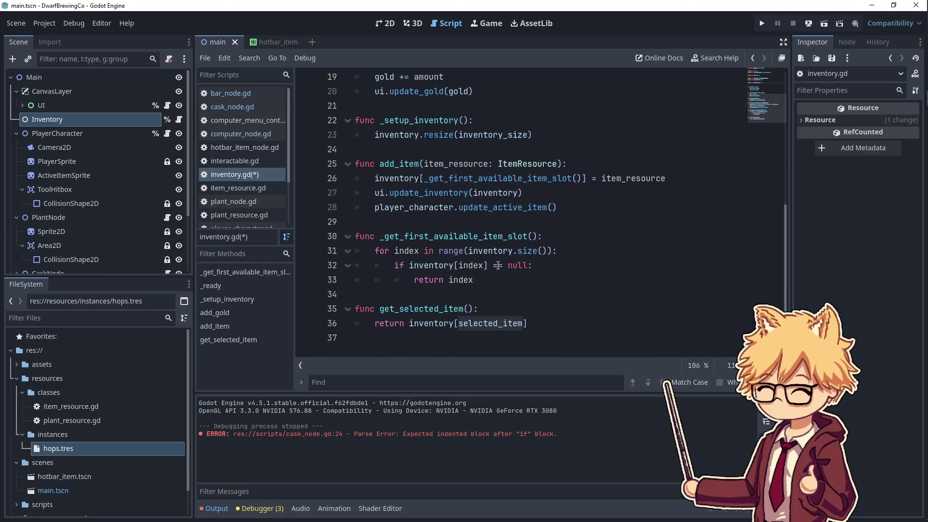
pyautogui.click(538, 223)
pyautogui.press('Return')
pyautogui.press('Return')
pyautogui.press('Up')
pyautogui.write('func get_active_item()')
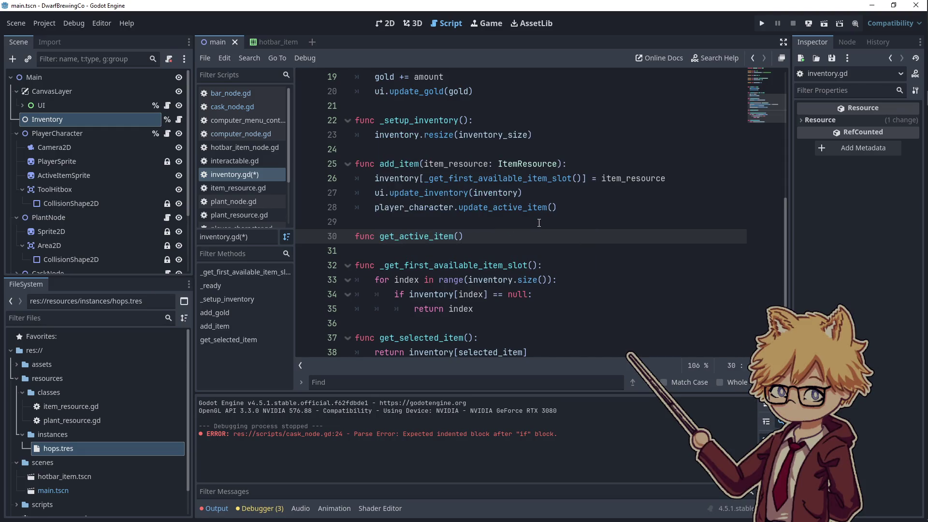
pyautogui.write(':')
pyautogui.press('Return')
# Make get_active_item return inventory[selected_item] with an ItemResource return type, and save
pyautogui.write('return inve')
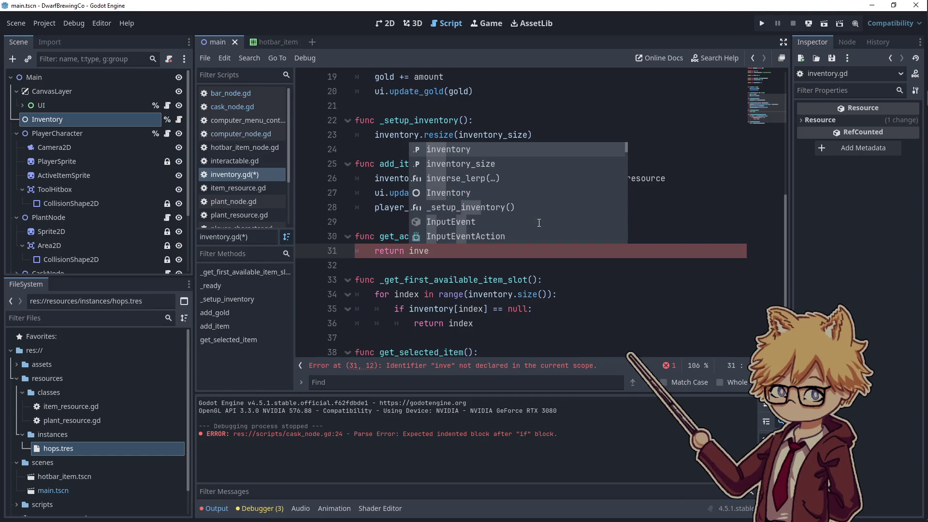
pyautogui.press('Return')
pyautogui.write('[selected_item')
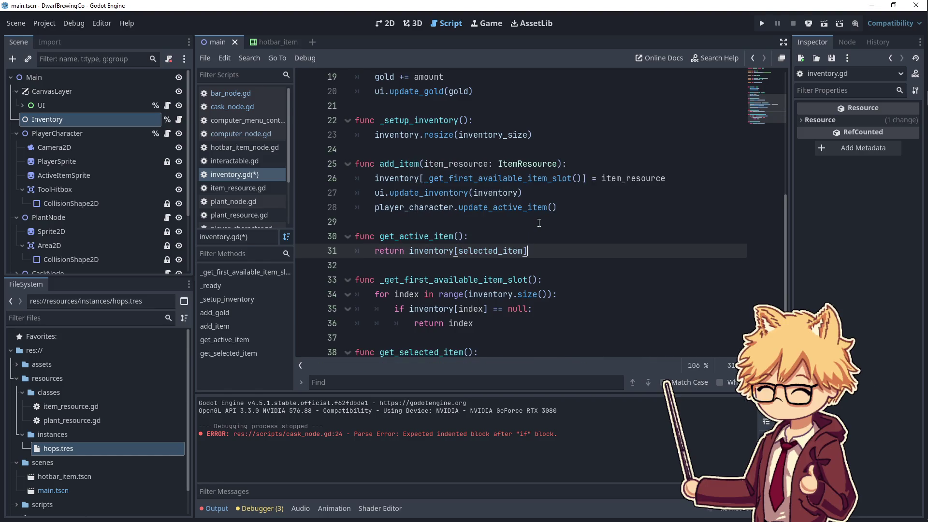
pyautogui.click(463, 236)
pyautogui.write('-> ItemRe')
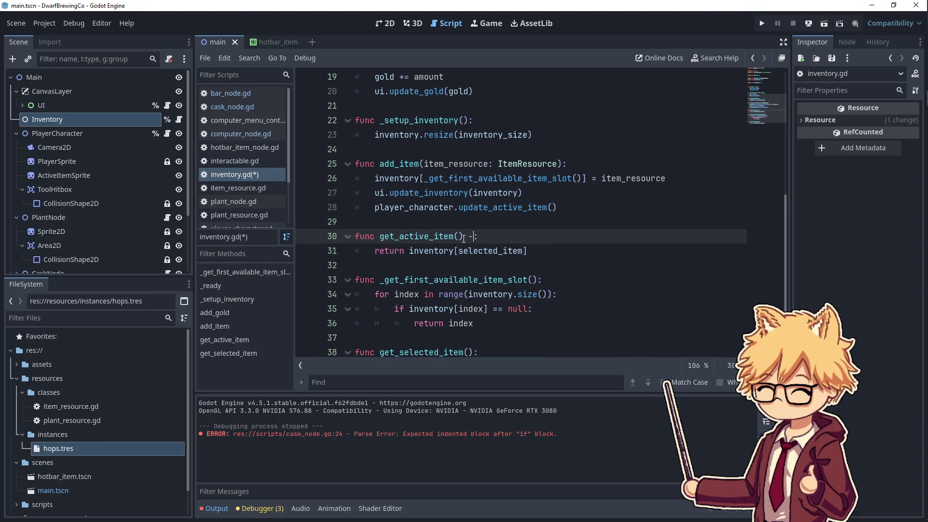
pyautogui.press('Return')
pyautogui.hotkey('ctrl', 's')
pyautogui.doubleClick(423, 237)
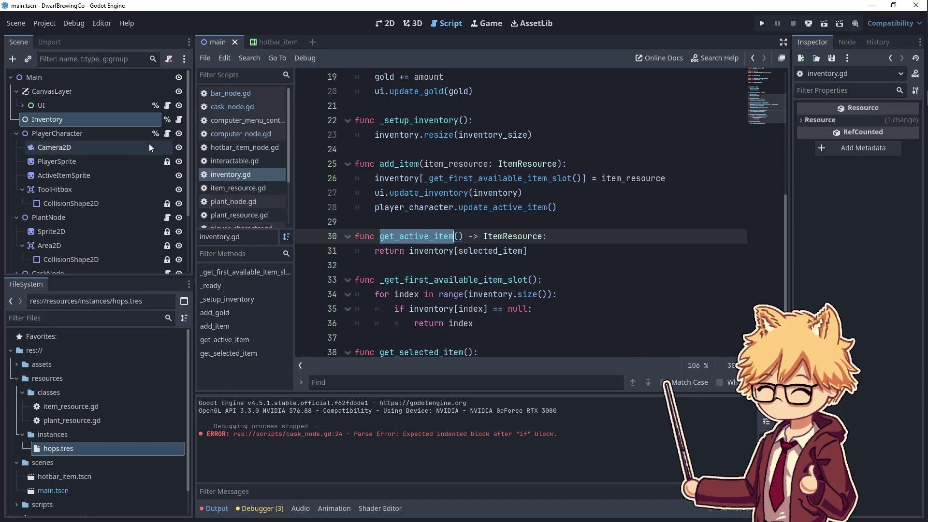
pyautogui.scroll(-3, 124, 230)
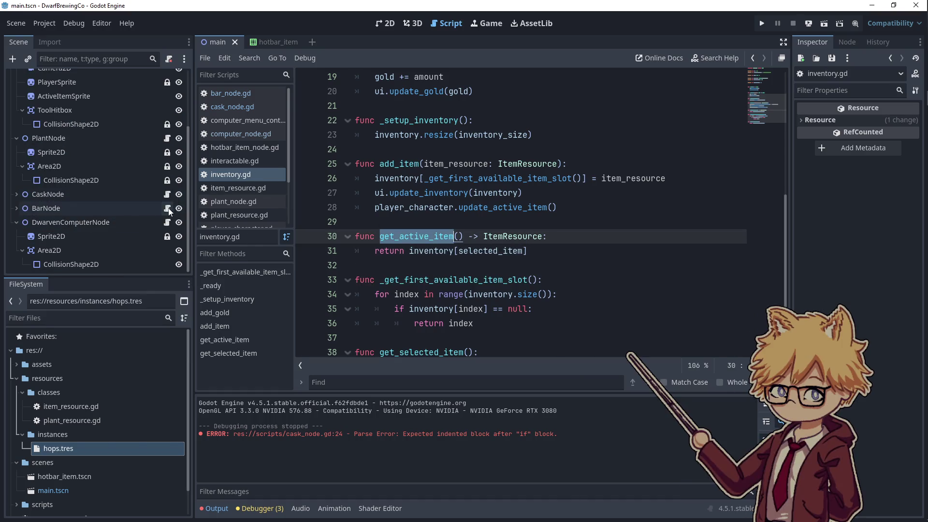
pyautogui.click(166, 194)
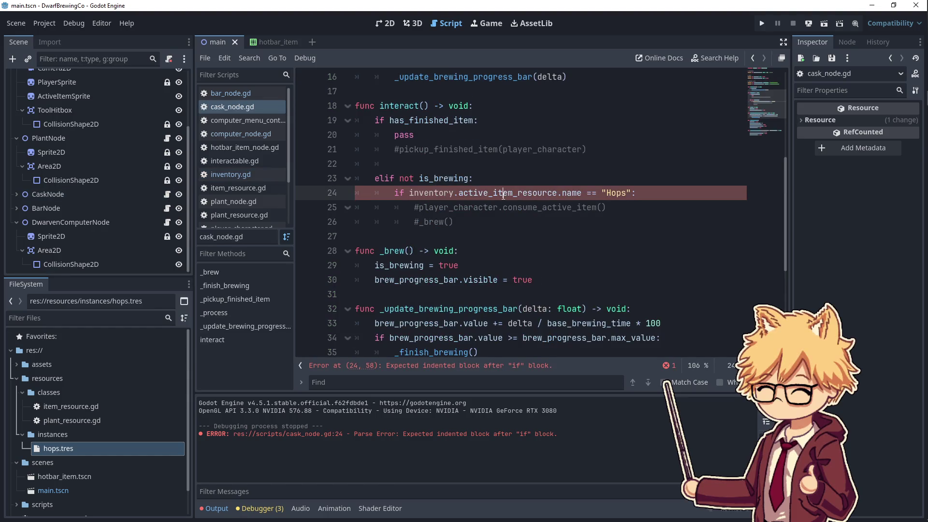
# Change the cask's Hops condition to inventory.get_active_item().name == "Hops"
pyautogui.moveTo(582, 193); pyautogui.dragTo(453, 194)
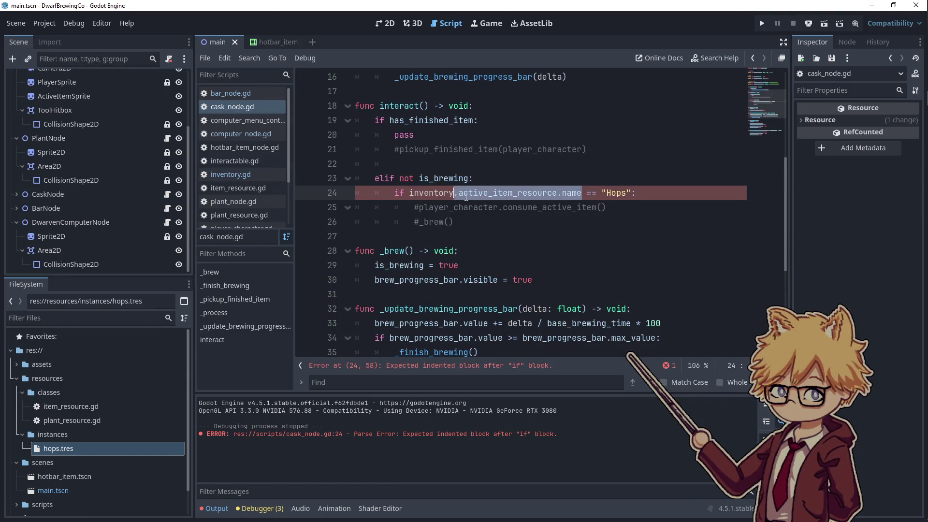
pyautogui.write('.get_active_item')
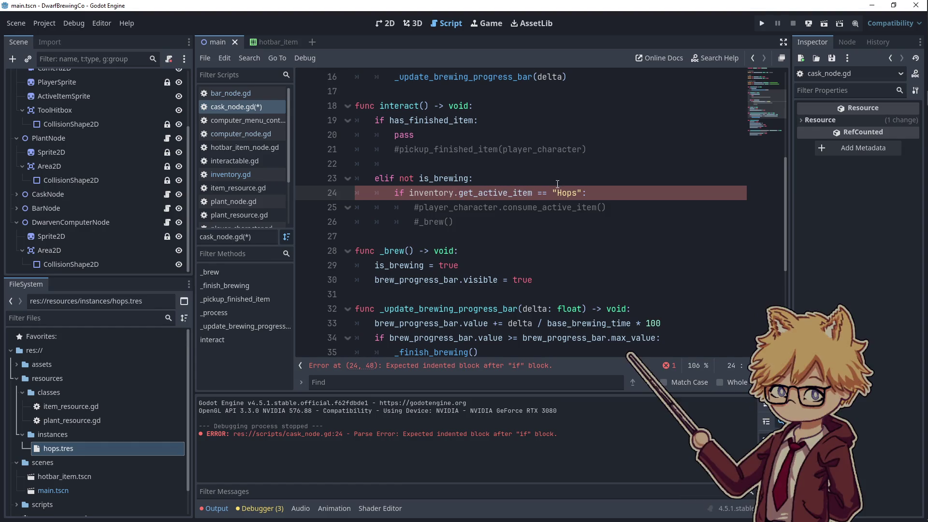
pyautogui.write('().name')
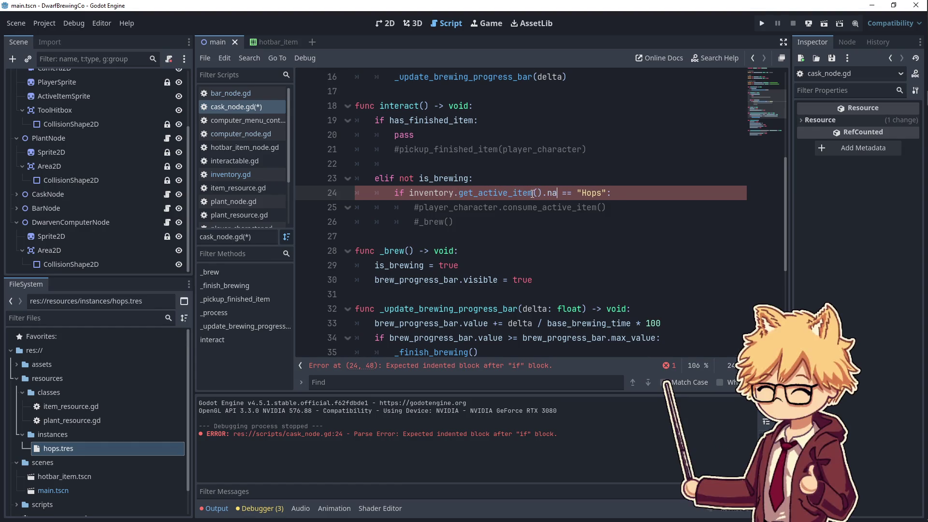
pyautogui.click(558, 179)
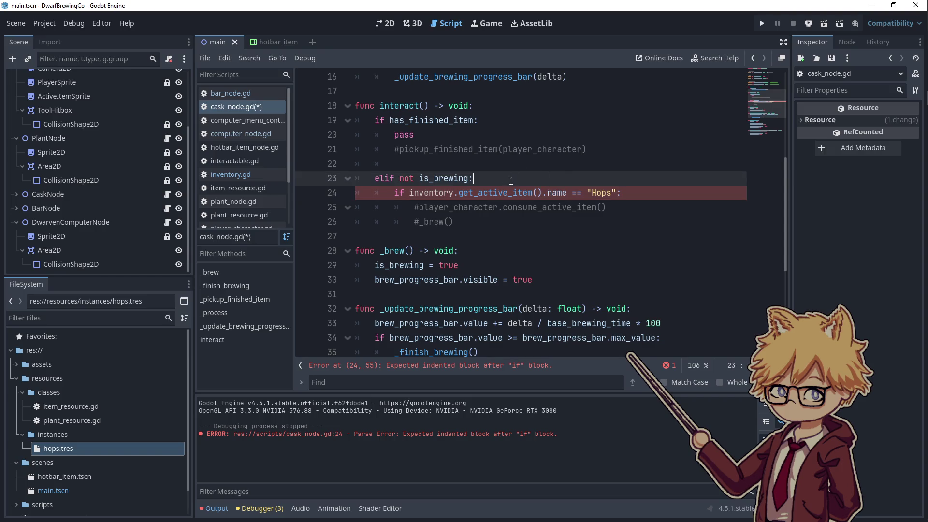
pyautogui.click(650, 198)
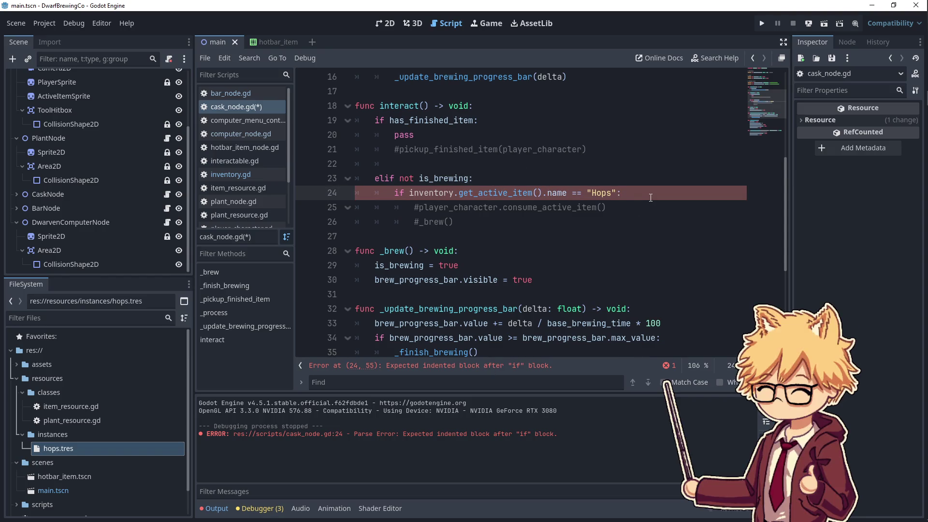
# Uncomment the consume line and call inventory.consume_active_item() instead of player_character's
pyautogui.click(637, 207)
pyautogui.hotkey('ctrl', 'k')
pyautogui.press('Down')
pyautogui.doubleClick(455, 207)
pyautogui.write('inve')
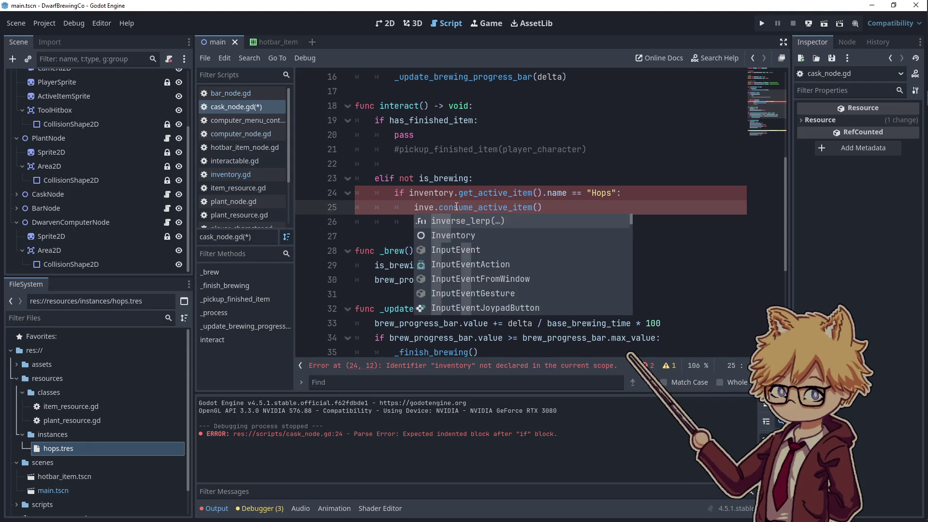
pyautogui.press('Down')
pyautogui.press('Return')
pyautogui.press('BackSpace')
pyautogui.press('BackSpace')
pyautogui.press('BackSpace')
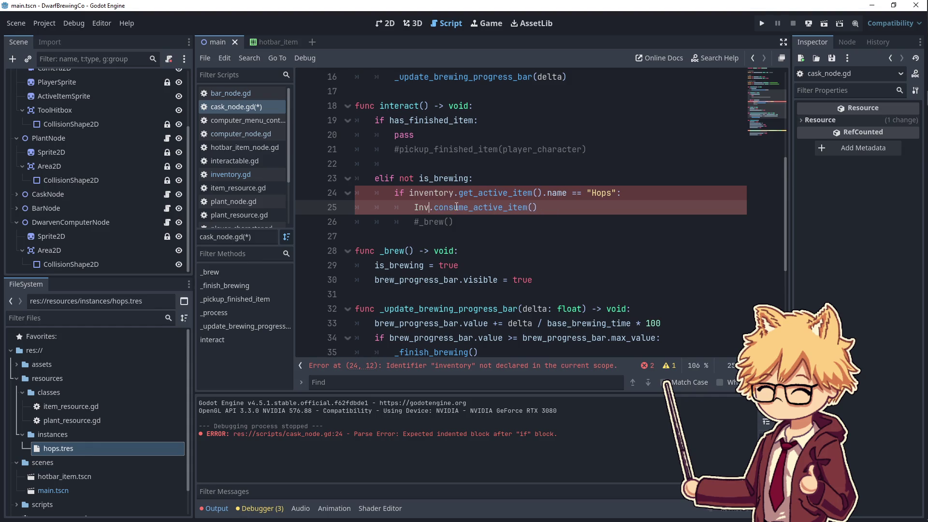
pyautogui.write('inventory')
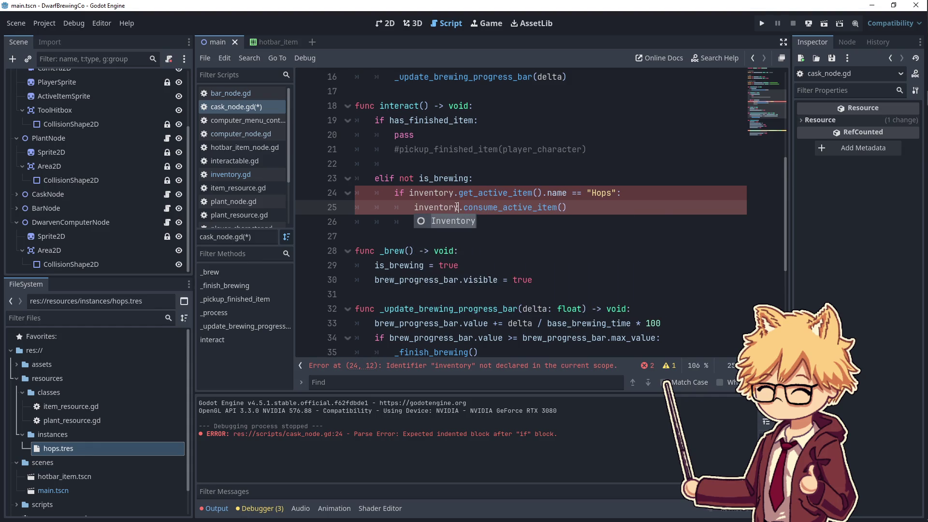
pyautogui.click(512, 164)
pyautogui.scroll(5, 450, 179)
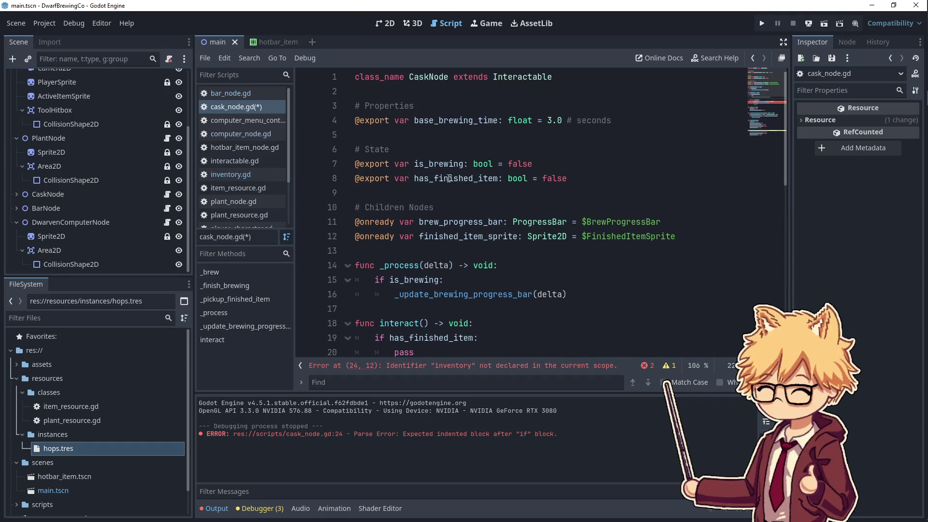
pyautogui.scroll(3, 78, 145)
pyautogui.moveTo(63, 122); pyautogui.dragTo(444, 97)
pyautogui.press('Return')
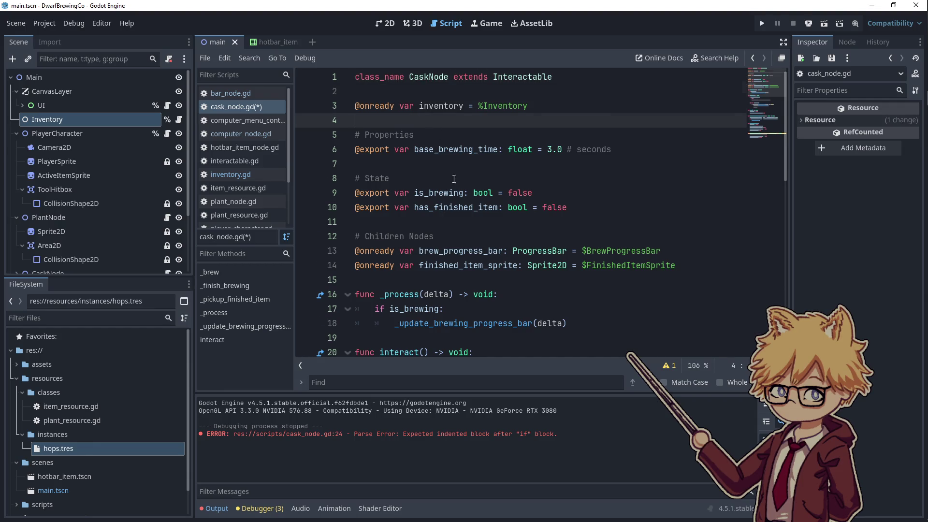
pyautogui.scroll(-9, 489, 220)
pyautogui.scroll(4, 489, 220)
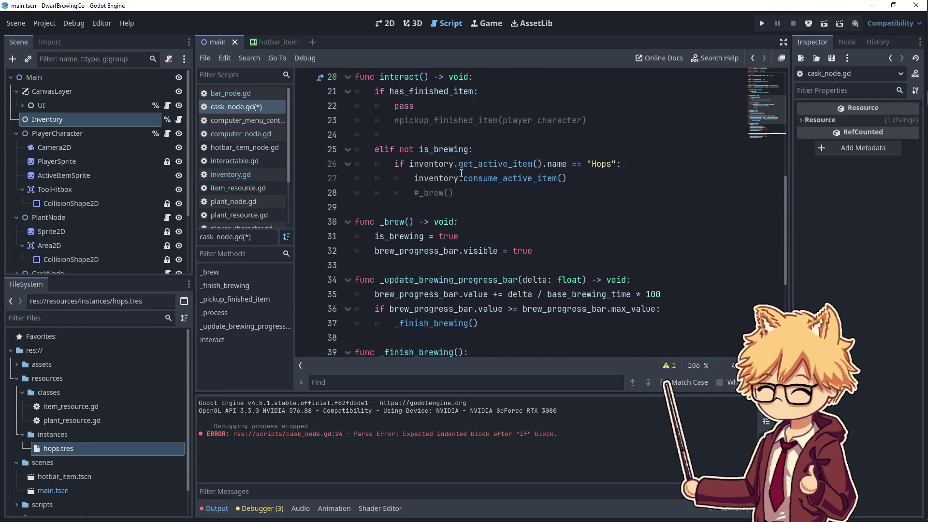
# Uncomment the _brew() call so consuming Hops starts brewing
pyautogui.click(447, 163)
pyautogui.doubleClick(448, 164)
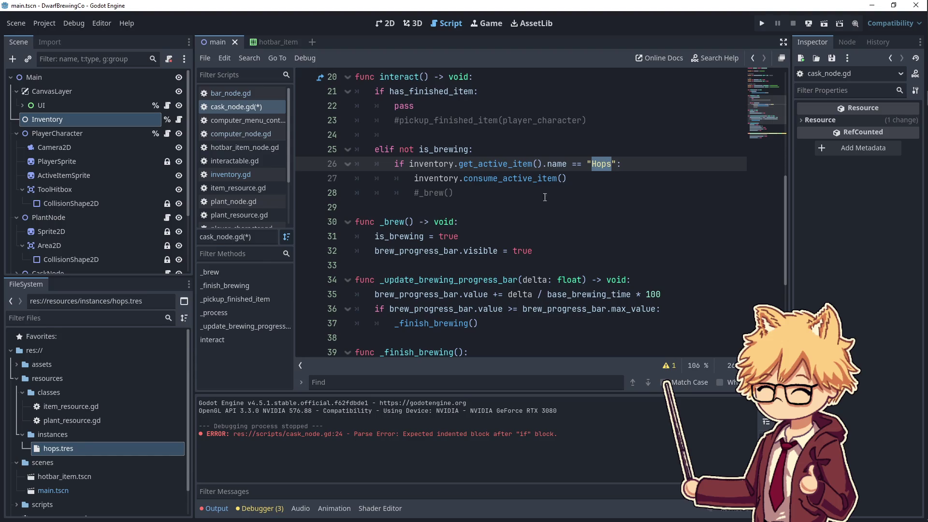
pyautogui.click(449, 178)
pyautogui.click(482, 191)
pyautogui.hotkey('ctrl', 'k')
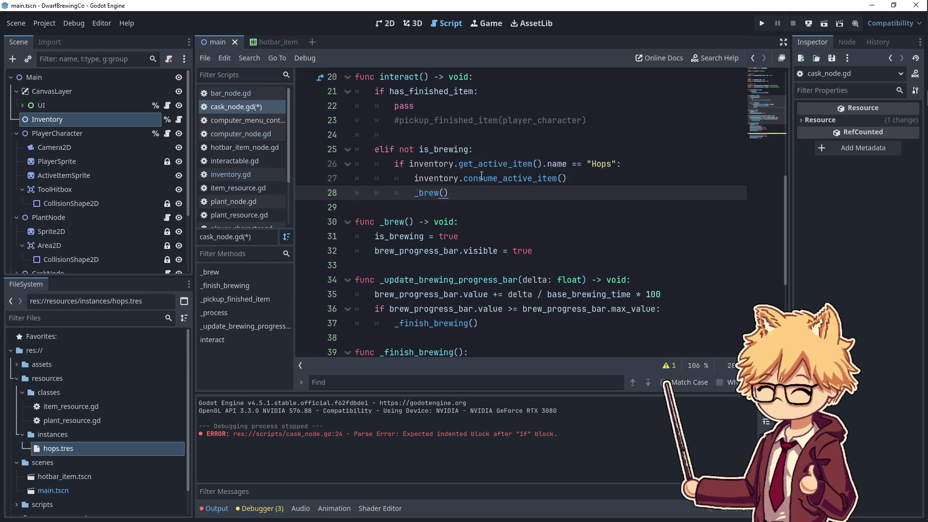
pyautogui.doubleClick(482, 178)
pyautogui.keyDown('ctrl'); pyautogui.click(495, 164); pyautogui.keyUp('ctrl')
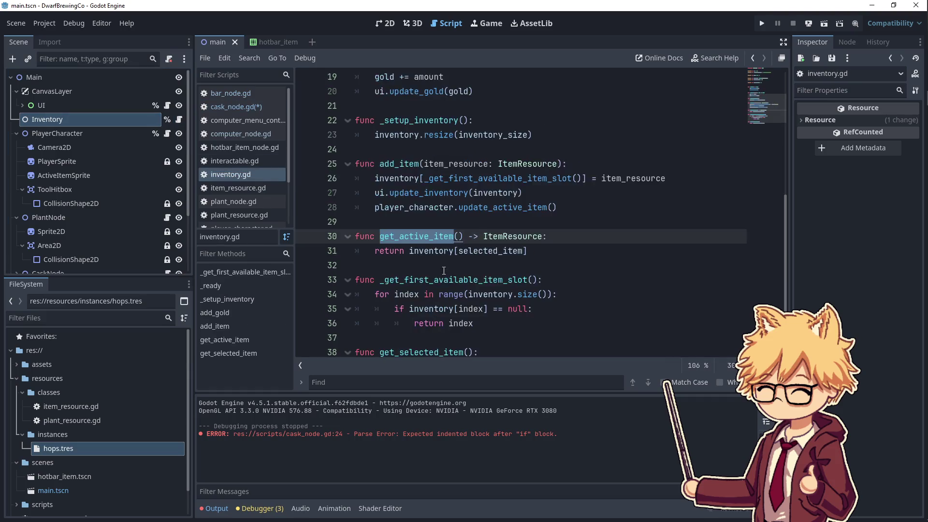
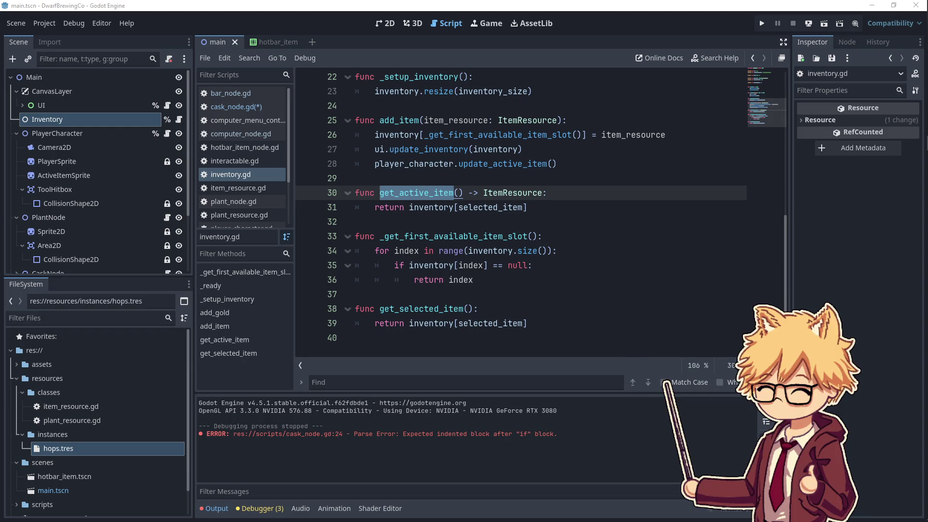
# Below get_active_item, add a consume_active_item() -> void function that sets inventory[selected_item] to null
pyautogui.click(450, 193)
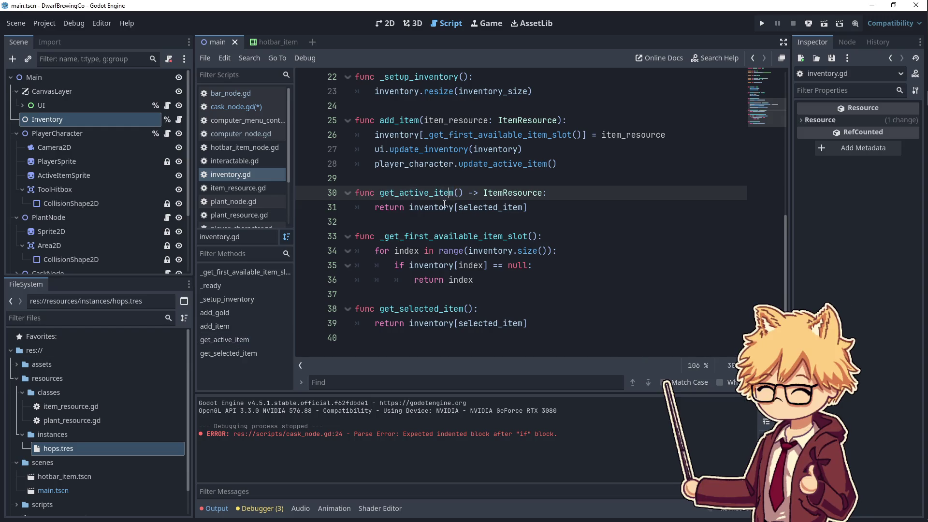
pyautogui.moveTo(442, 210)
pyautogui.click(369, 225)
pyautogui.press('Return')
pyautogui.press('Return')
pyautogui.press('Up')
pyautogui.write('func consume_active_item(): -')
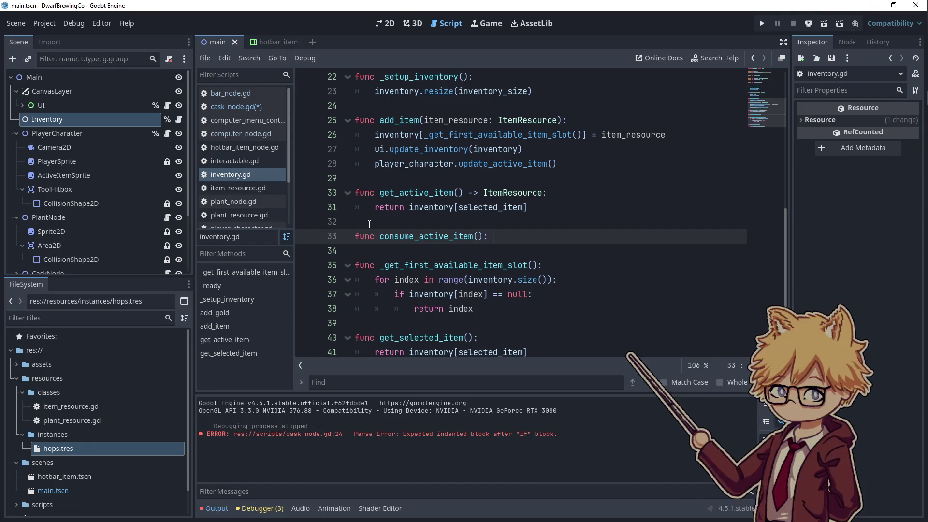
pyautogui.write('> Void')
pyautogui.press('BackSpace')
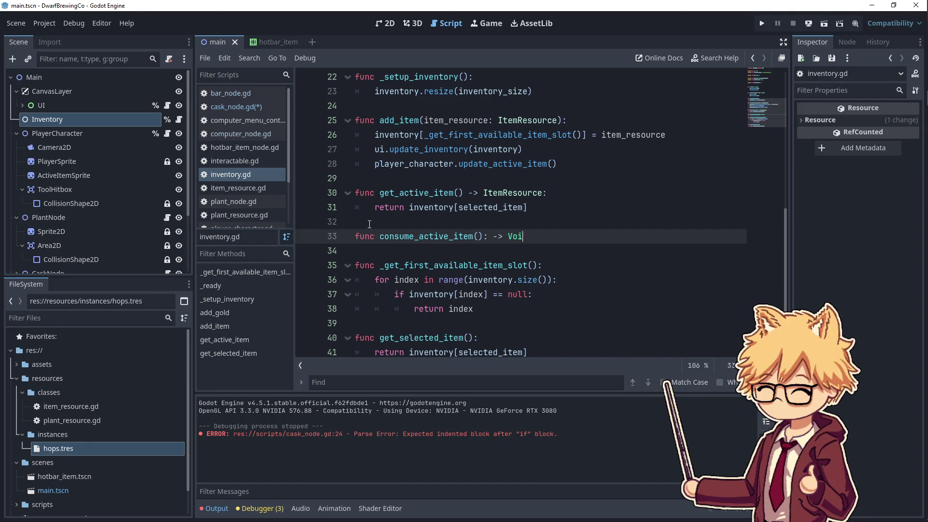
pyautogui.write('oid:')
pyautogui.press('Return')
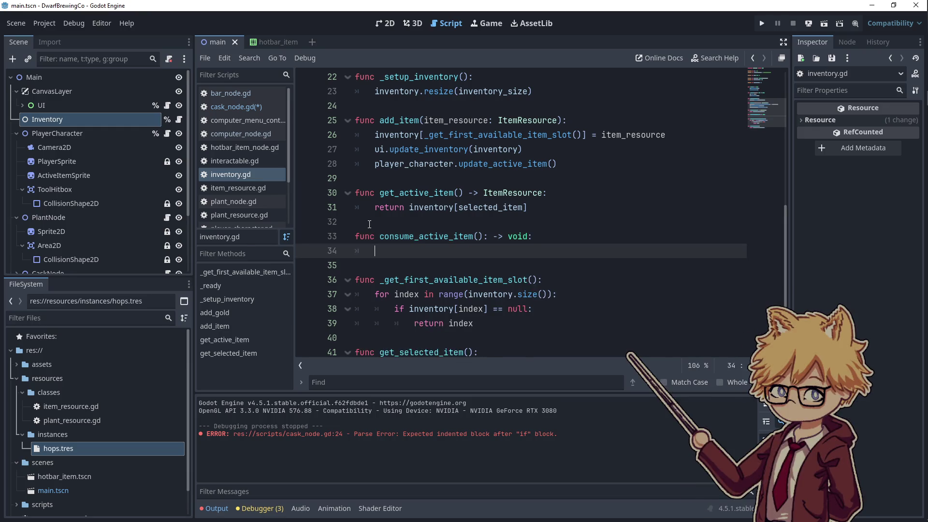
pyautogui.write('inventory[')
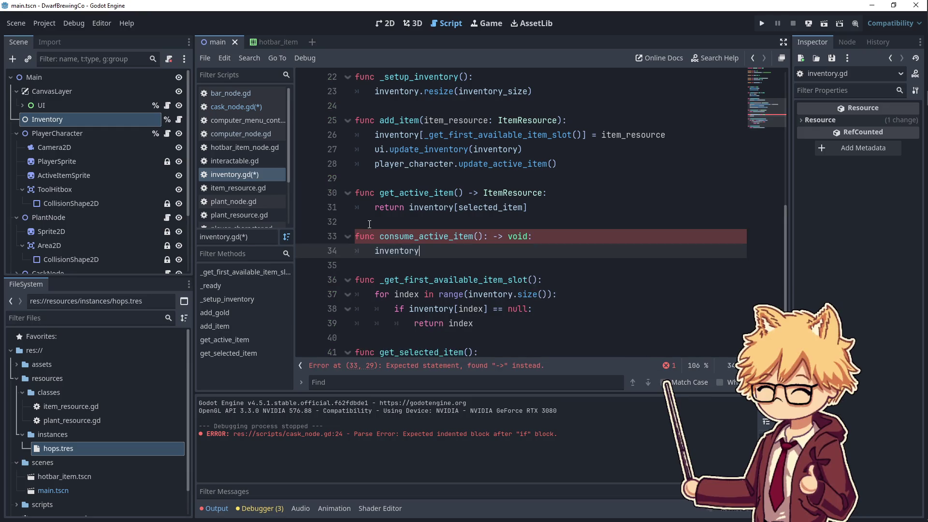
pyautogui.write('sele')
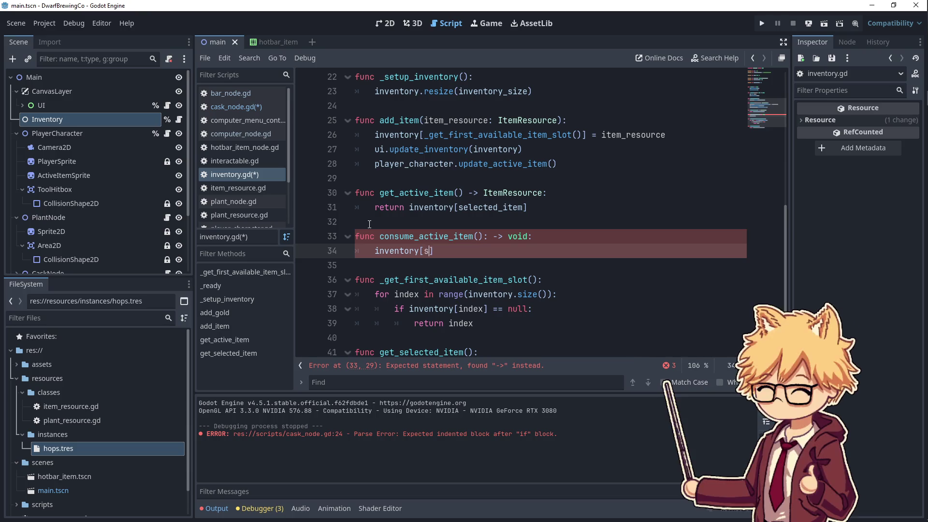
pyautogui.write('e_')
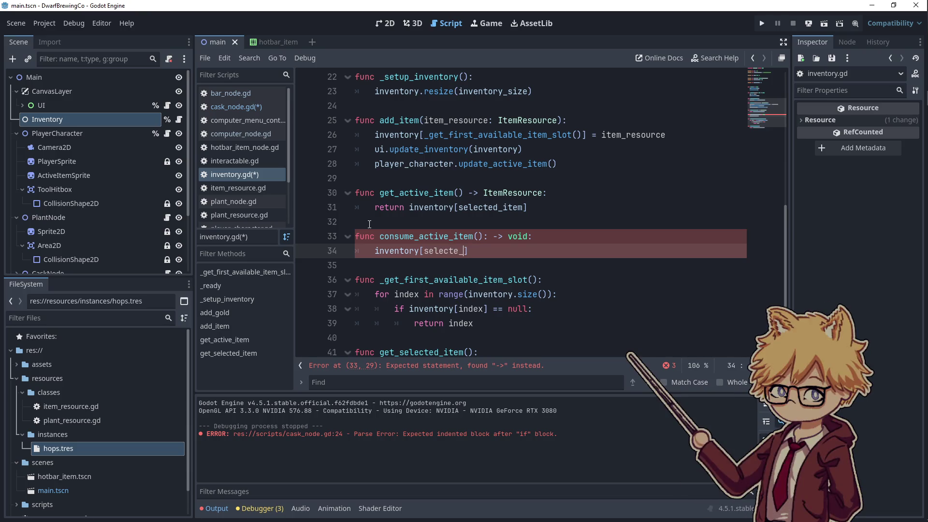
pyautogui.write('_ite')
pyautogui.write('= null')
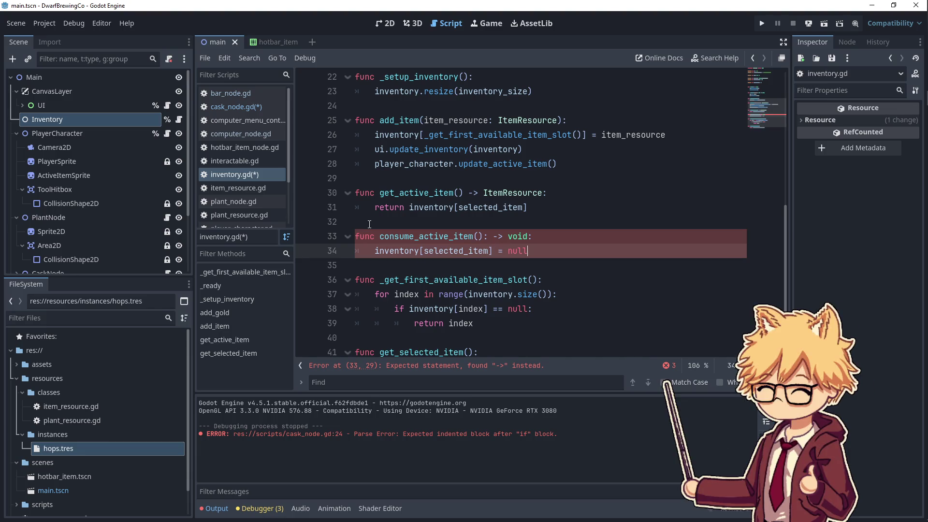
# Remove the stray colon after consume_active_item() and save inventory.gd
pyautogui.click(369, 225)
pyautogui.click(485, 236)
pyautogui.press('BackSpace')
pyautogui.click(566, 217)
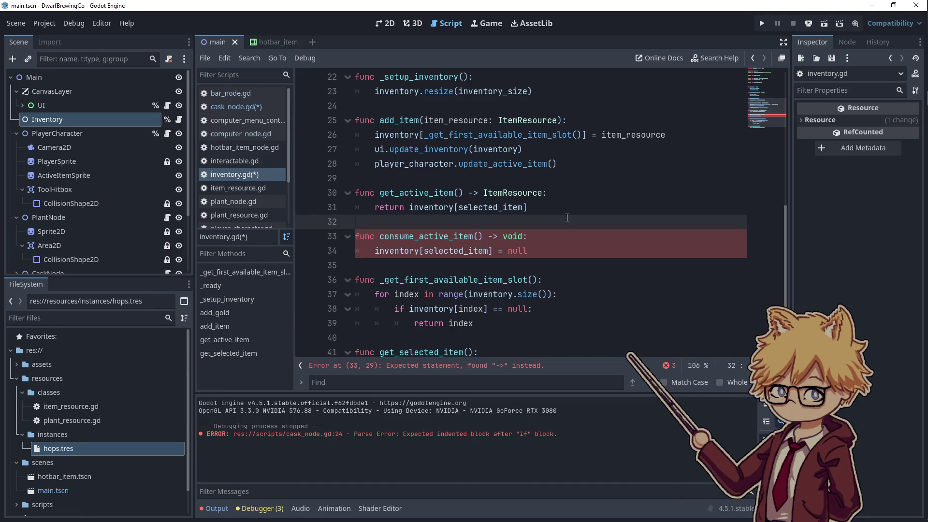
pyautogui.hotkey('ctrl', 's')
# Look over the new function's lines, then launch the project to test it
pyautogui.moveTo(529, 250); pyautogui.dragTo(295, 238)
pyautogui.moveTo(536, 251)
pyautogui.mouseDown()
pyautogui.moveTo(309, 207)
pyautogui.moveTo(373, 228)
pyautogui.mouseUp()
pyautogui.click(609, 220)
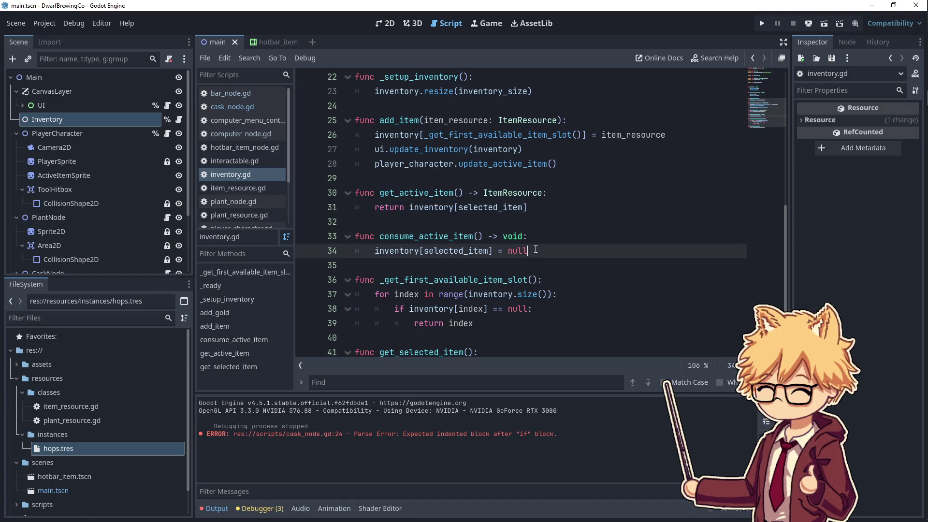
pyautogui.doubleClick(503, 194)
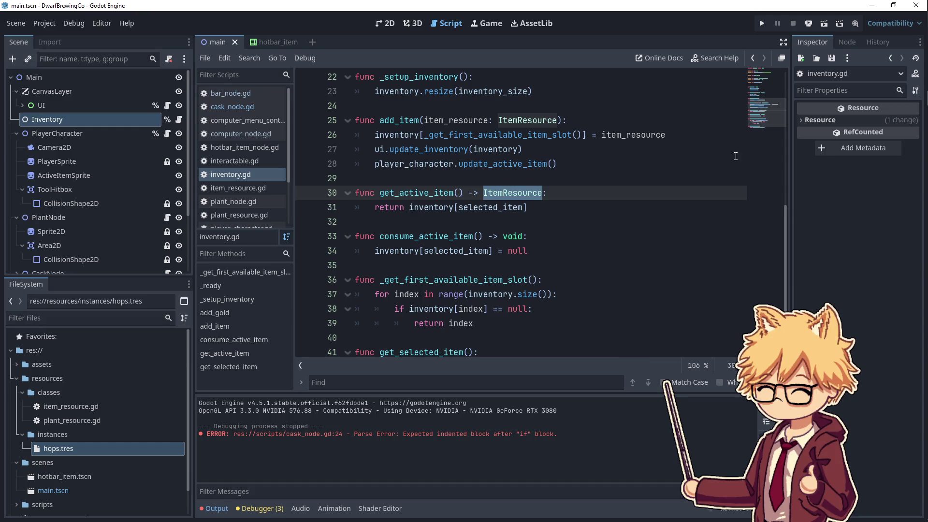
pyautogui.click(735, 156)
pyautogui.click(768, 28)
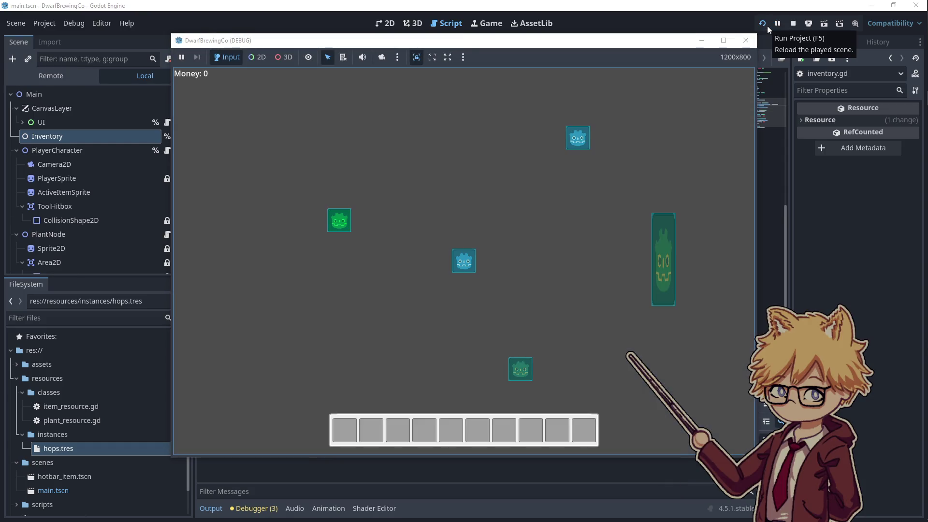
# Walk the player around the running game, then stop it
pyautogui.press('a')
pyautogui.press('d')
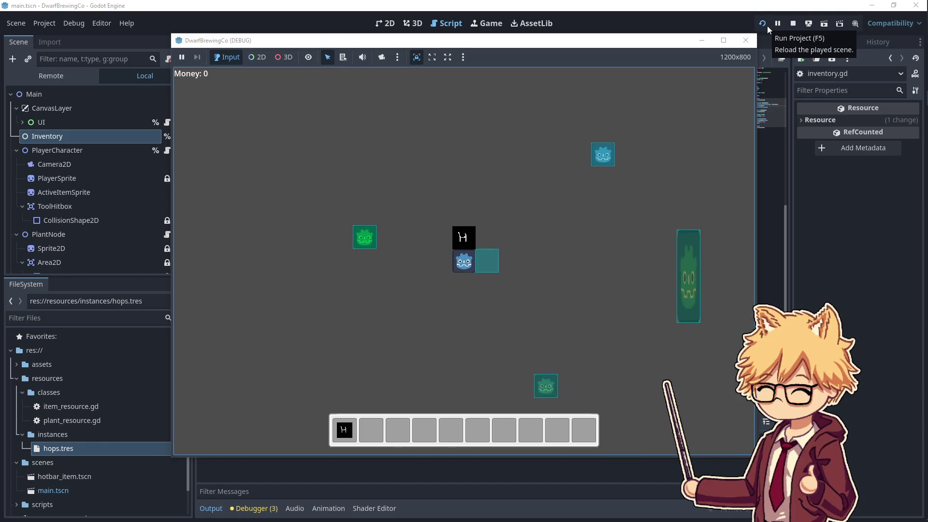
pyautogui.press('s')
pyautogui.press('d')
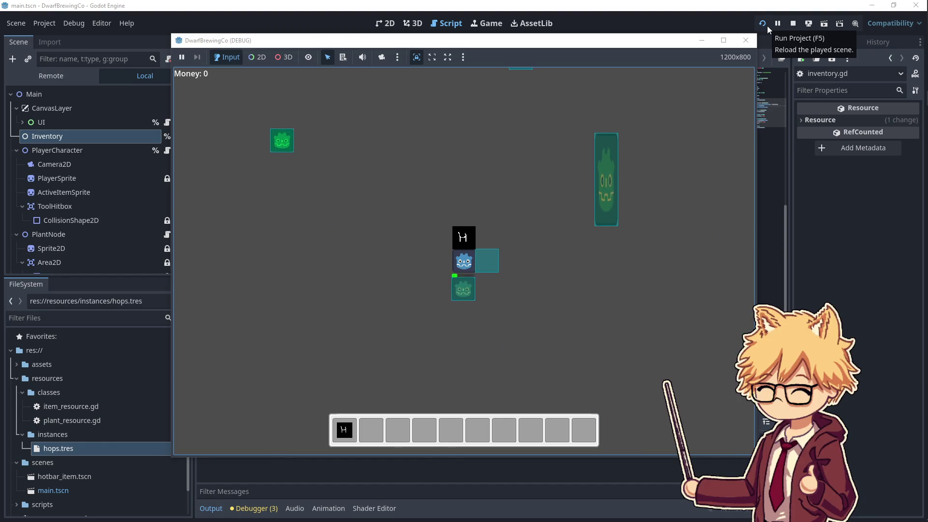
pyautogui.press('w')
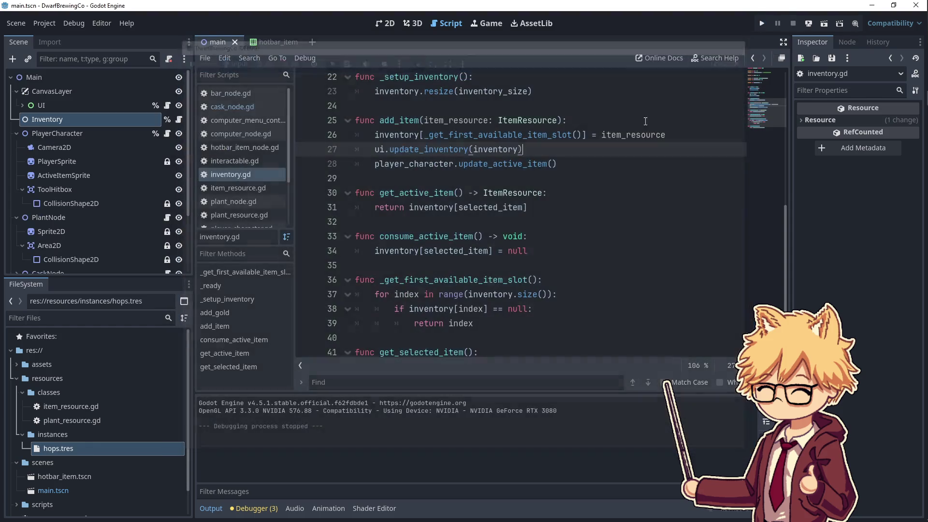
pyautogui.click(745, 40)
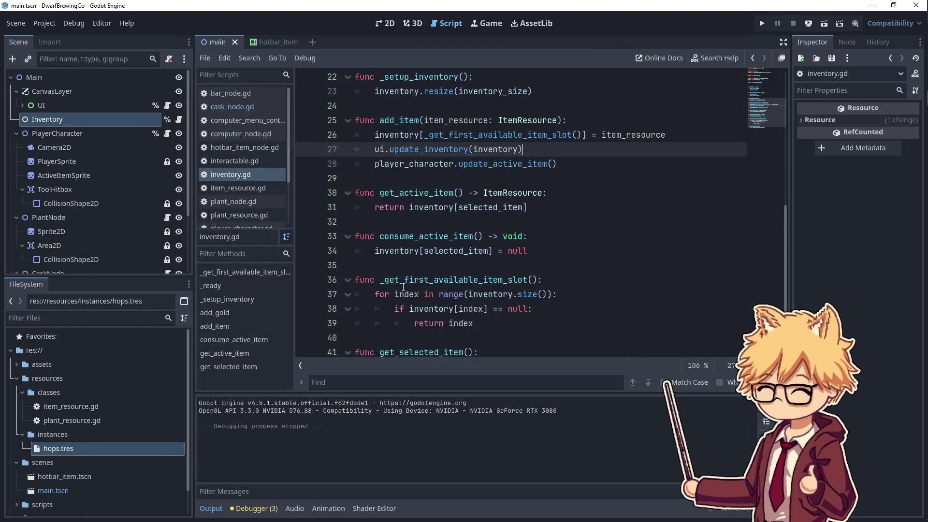
# Copy add_item's two display-update lines into consume_active_item after the null line
pyautogui.scroll(1, 484, 203)
pyautogui.scroll(-1, 506, 184)
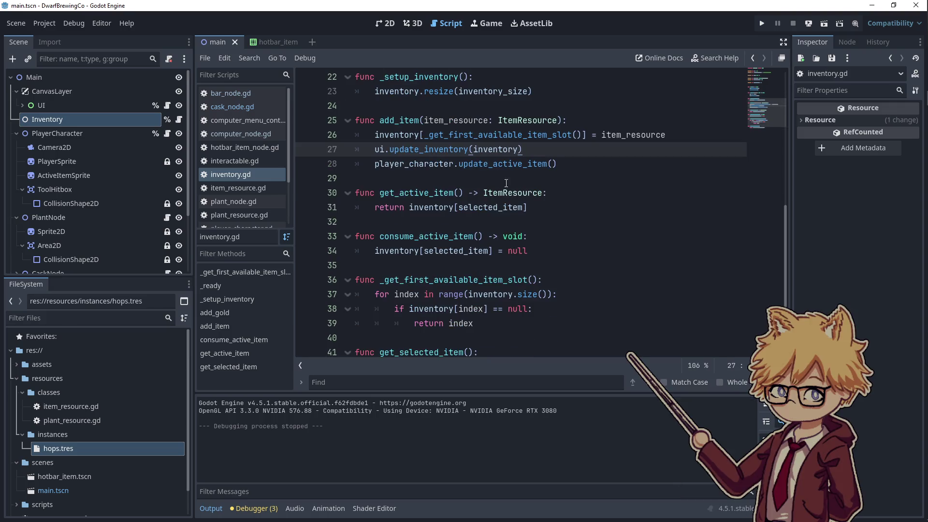
pyautogui.doubleClick(401, 134)
pyautogui.moveTo(557, 164); pyautogui.dragTo(316, 153)
pyautogui.hotkey('ctrl', 'c')
pyautogui.click(554, 250)
pyautogui.hotkey('ctrl', 'v')
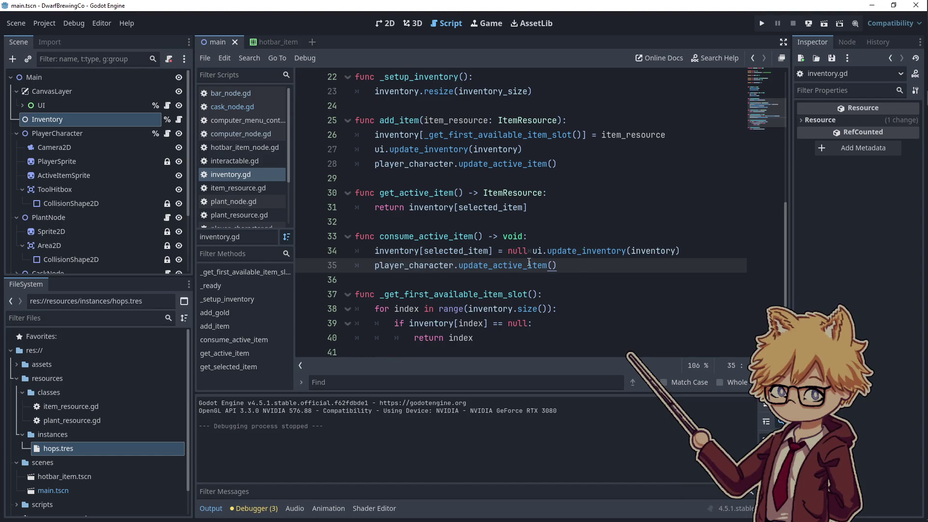
pyautogui.click(528, 251)
pyautogui.press('Return')
pyautogui.press('Delete')
pyautogui.click(545, 250)
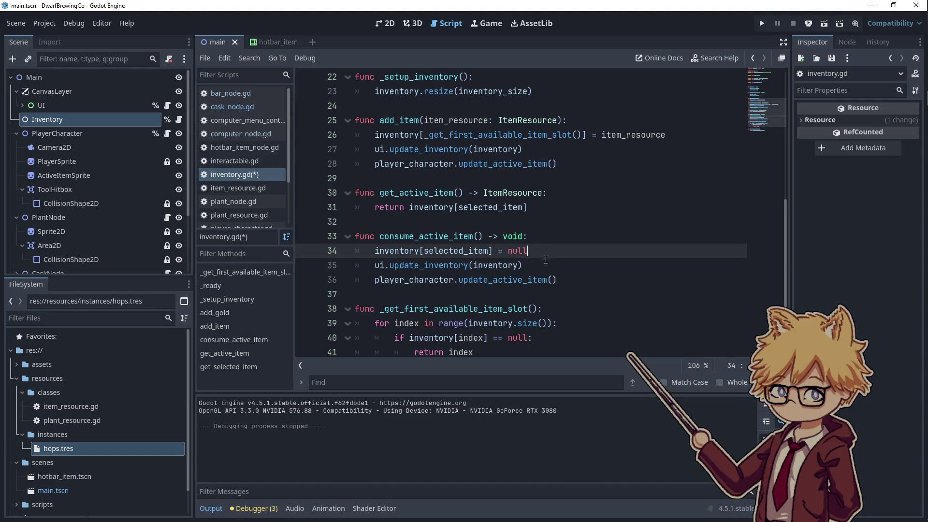
# Add a new update_inventory_displays() function below consume_active_item
pyautogui.doubleClick(463, 237)
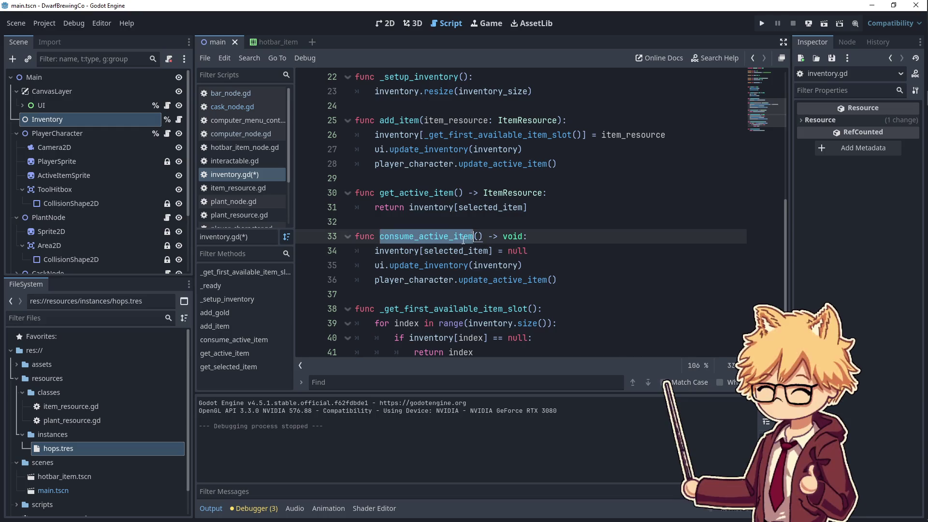
pyautogui.click(441, 292)
pyautogui.press('Return')
pyautogui.press('Return')
pyautogui.press('Up')
pyautogui.write('func d')
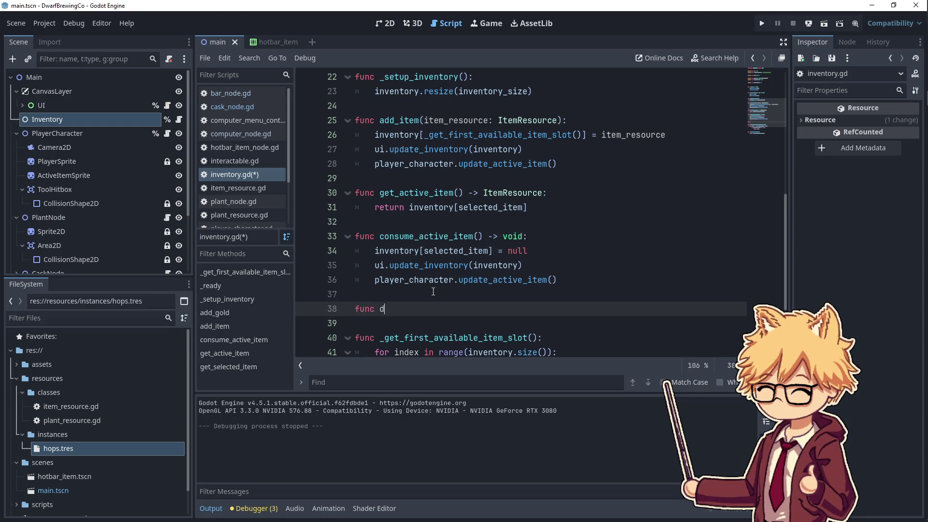
pyautogui.press('BackSpace')
pyautogui.write('update_display')
pyautogui.press('BackSpace')
pyautogui.write('inventory_d')
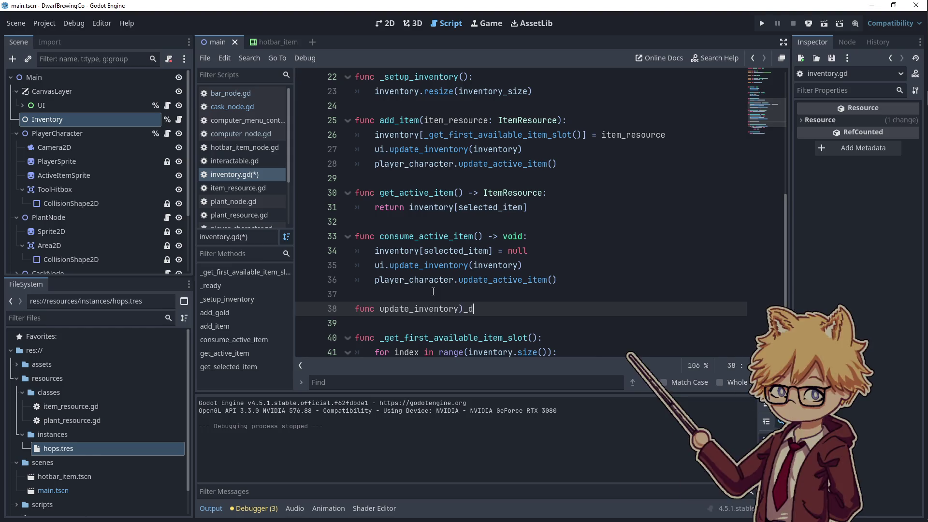
pyautogui.write('isplays():')
pyautogui.press('Return')
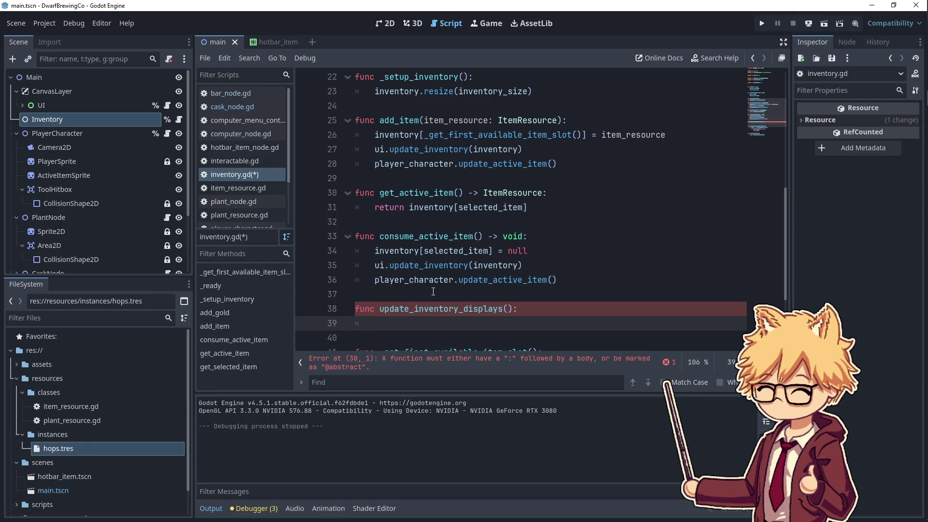
# Move the display-update lines into update_inventory_displays and delete the duplicates from add_item
pyautogui.moveTo(560, 280); pyautogui.dragTo(324, 265)
pyautogui.hotkey('ctrl', 'x')
pyautogui.click(393, 308)
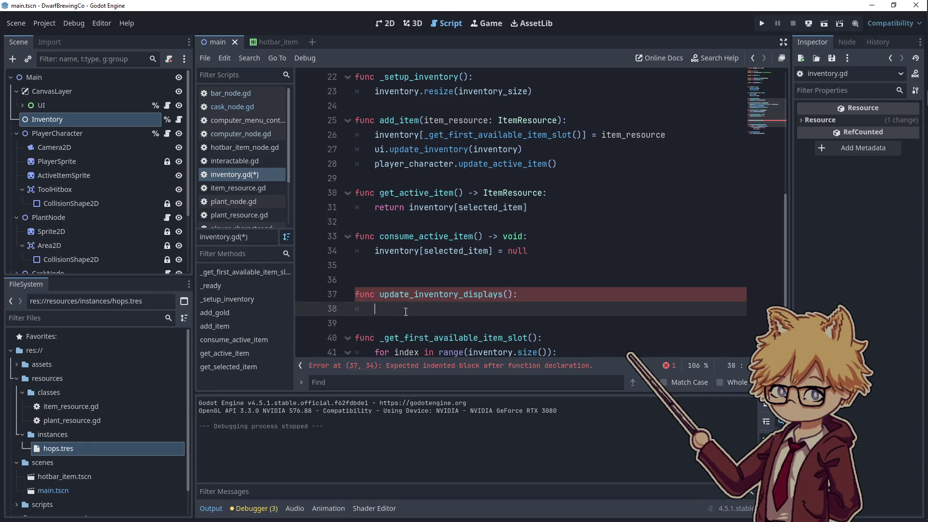
pyautogui.hotkey('ctrl', 'v')
pyautogui.press('BackSpace')
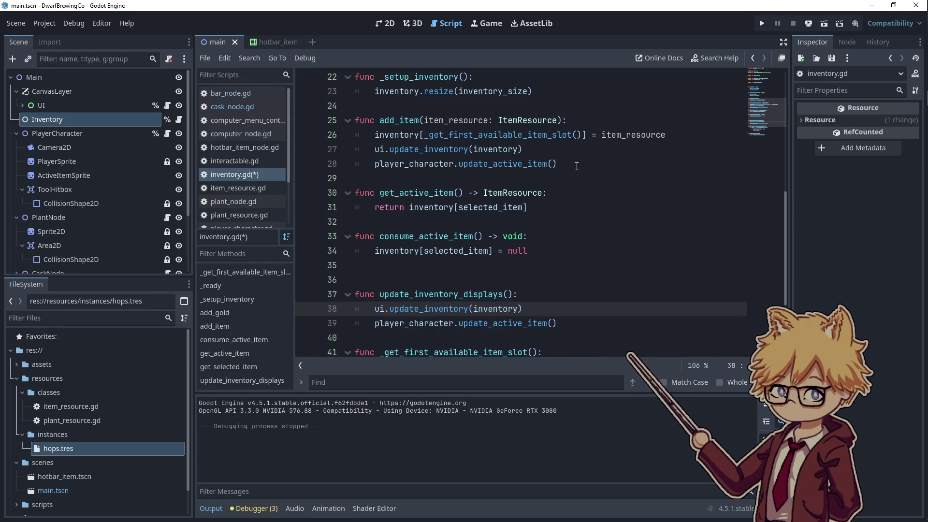
pyautogui.moveTo(560, 164); pyautogui.dragTo(355, 149)
pyautogui.press('BackSpace')
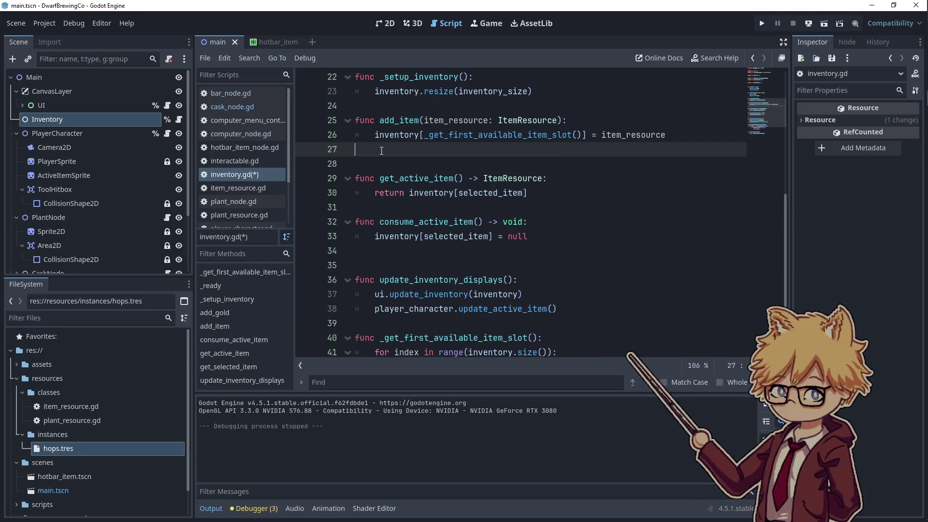
pyautogui.press('BackSpace')
pyautogui.click(428, 251)
pyautogui.press('BackSpace')
# Call update_inventory_displays() from consume_active_item and add_item, then save the script
pyautogui.doubleClick(427, 248)
pyautogui.hotkey('ctrl', 'c')
pyautogui.click(550, 220)
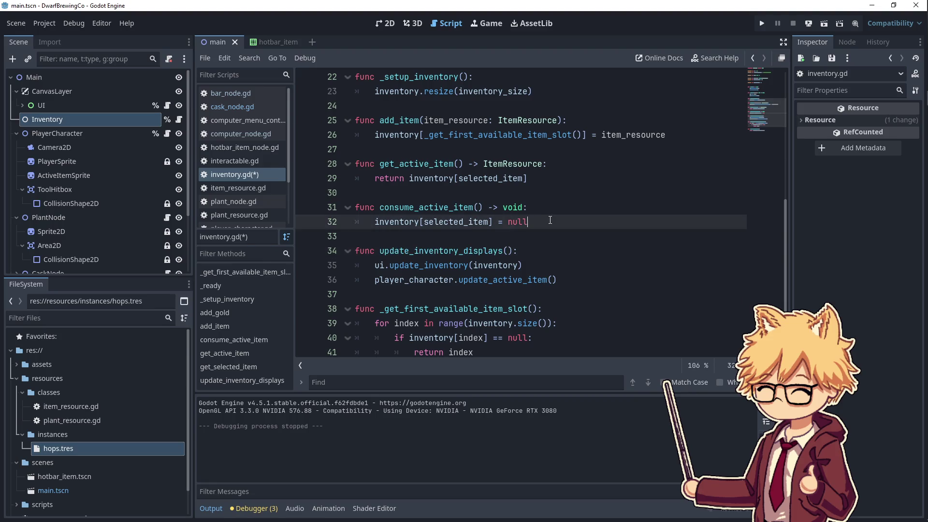
pyautogui.press('Return')
pyautogui.hotkey('ctrl', 'v')
pyautogui.write('()')
pyautogui.click(686, 134)
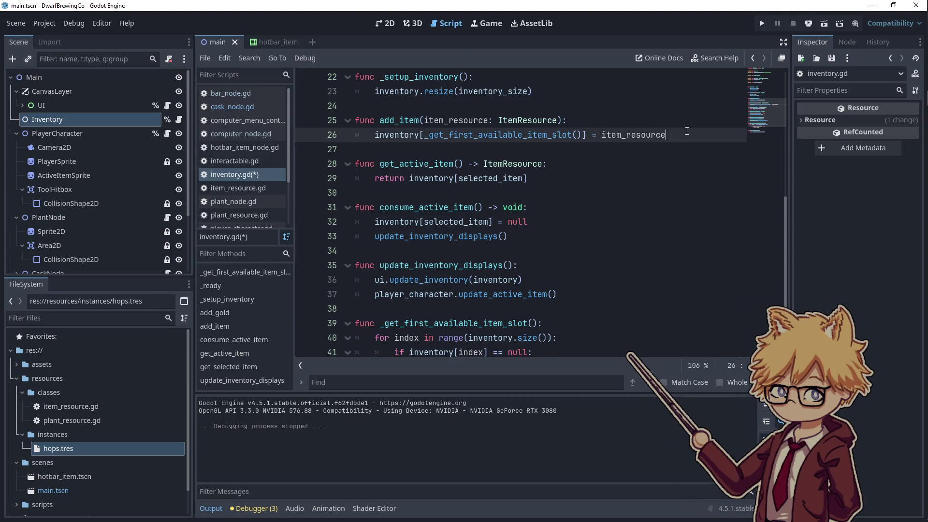
pyautogui.press('Return')
pyautogui.hotkey('ctrl', 'v')
pyautogui.write('(')
pyautogui.press('BackSpace')
pyautogui.write('(')
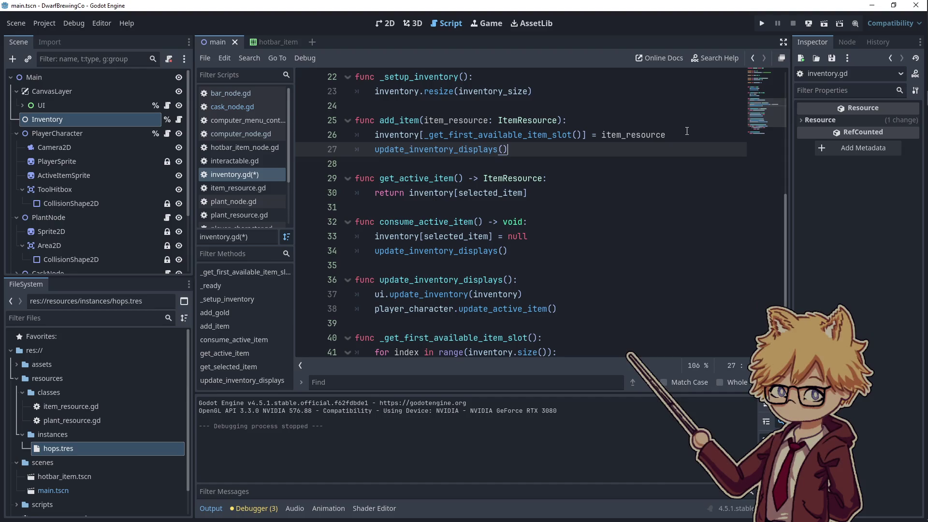
pyautogui.hotkey('ctrl', 's')
# Relaunch the game, move the player around to test, then stop it
pyautogui.click(761, 24)
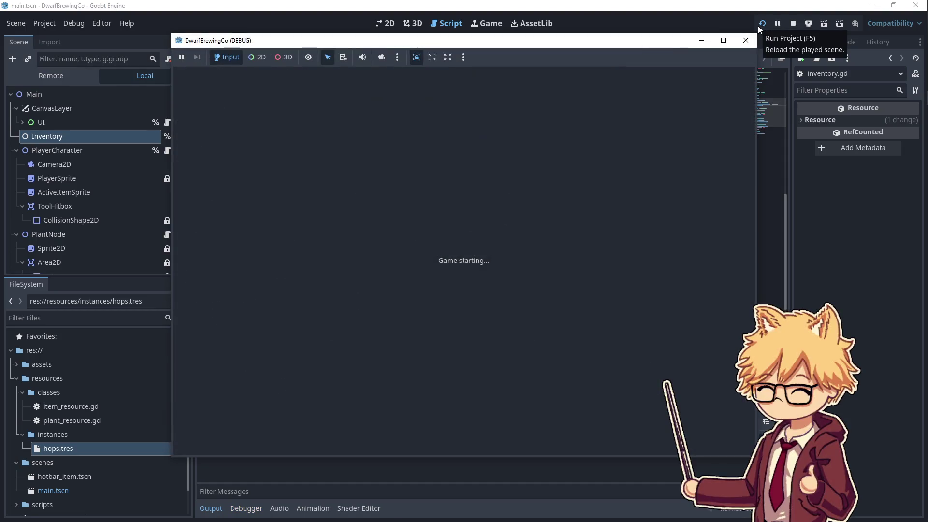
pyautogui.press('a')
pyautogui.press('w')
pyautogui.press('d')
pyautogui.press('s')
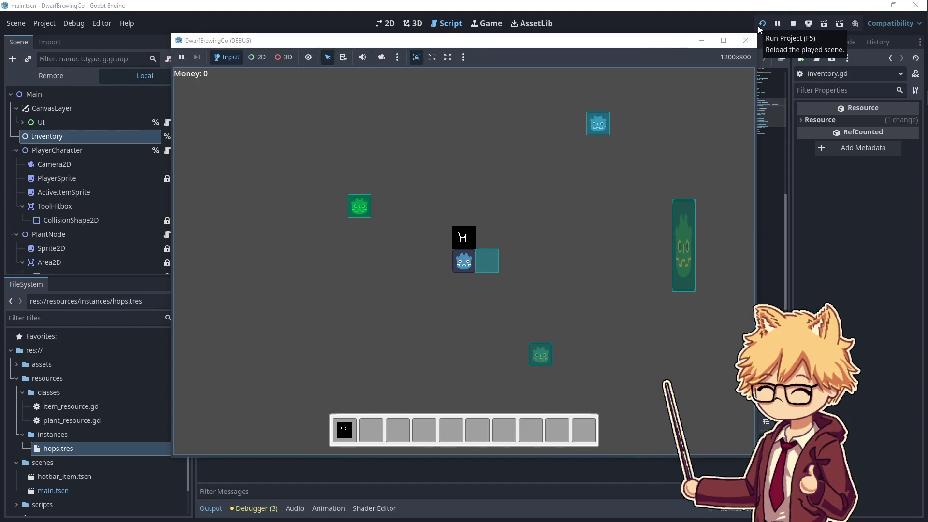
pyautogui.press('a')
pyautogui.press('s')
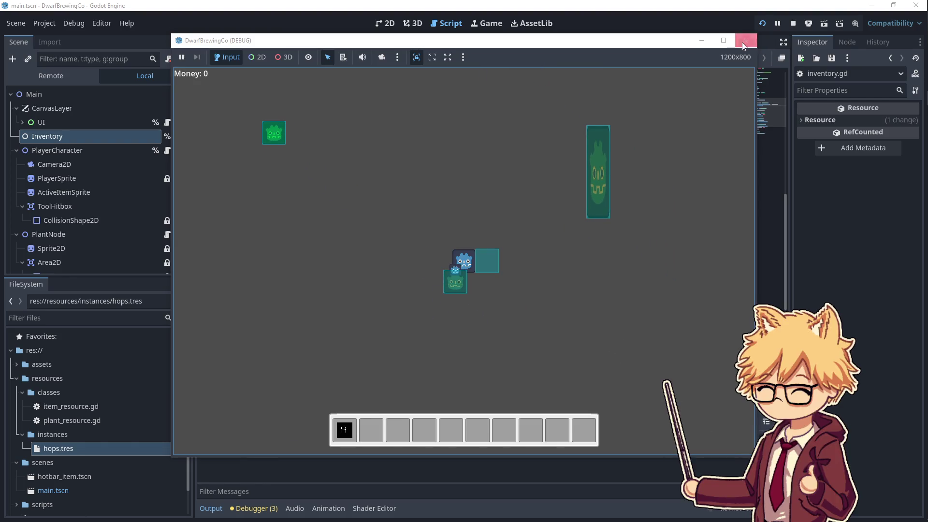
pyautogui.click(746, 40)
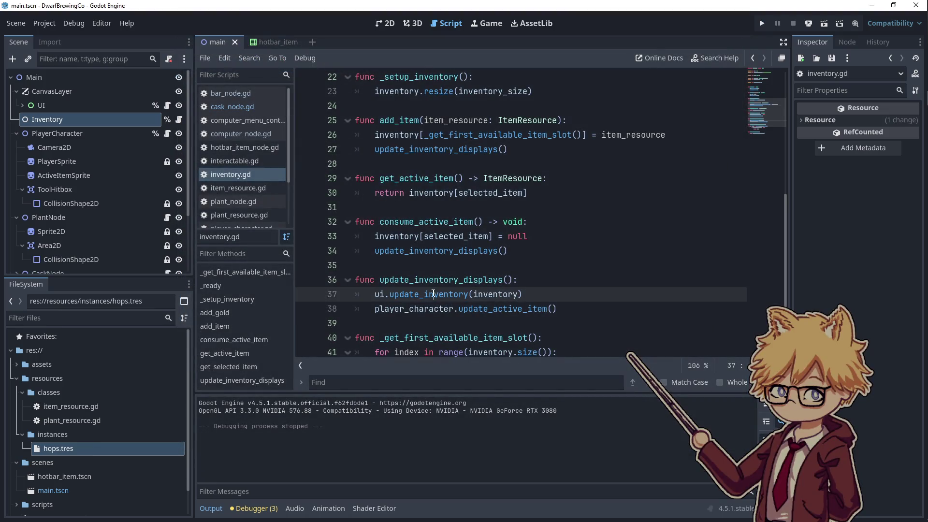
# Trace update_inventory_displays to update_inventory in ui.gd and inspect _update_hotbar and set_item
pyautogui.doubleClick(444, 250)
pyautogui.doubleClick(455, 234)
pyautogui.doubleClick(425, 294)
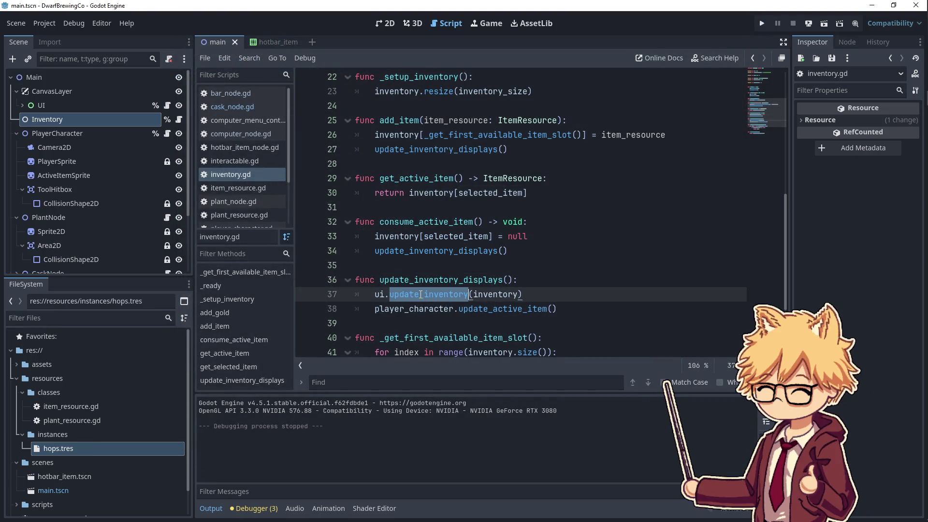
pyautogui.click(386, 308)
pyautogui.hotkey('alt', 'Left')
pyautogui.hotkey('alt', 'Left')
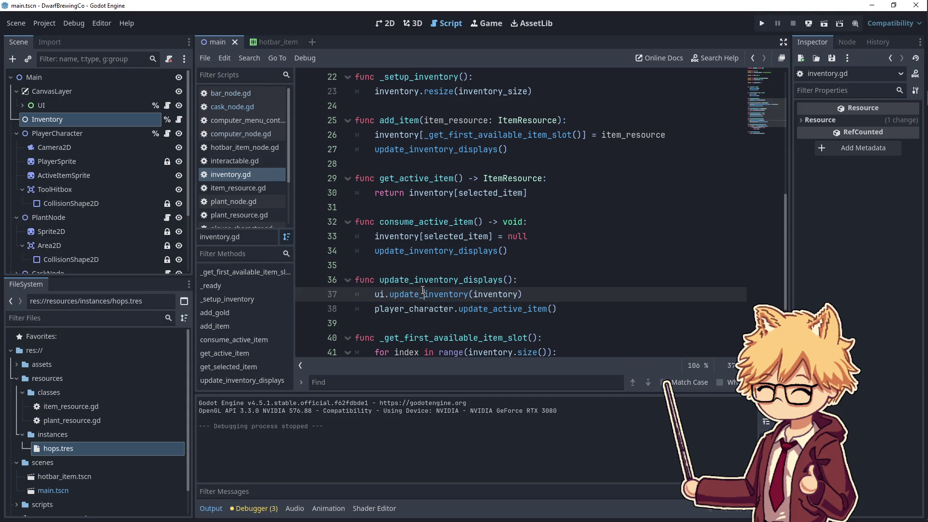
pyautogui.click(444, 291)
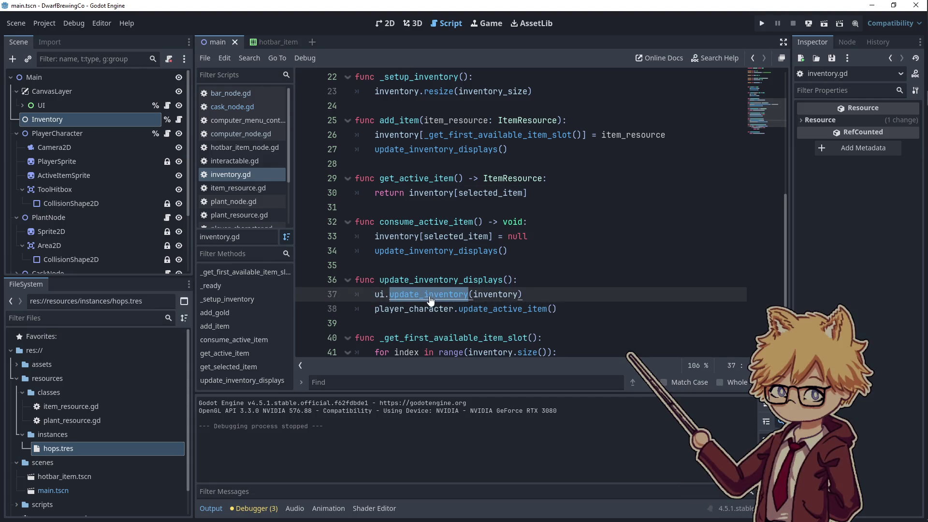
pyautogui.keyDown('ctrl'); pyautogui.click(426, 295); pyautogui.keyUp('ctrl')
pyautogui.doubleClick(433, 237)
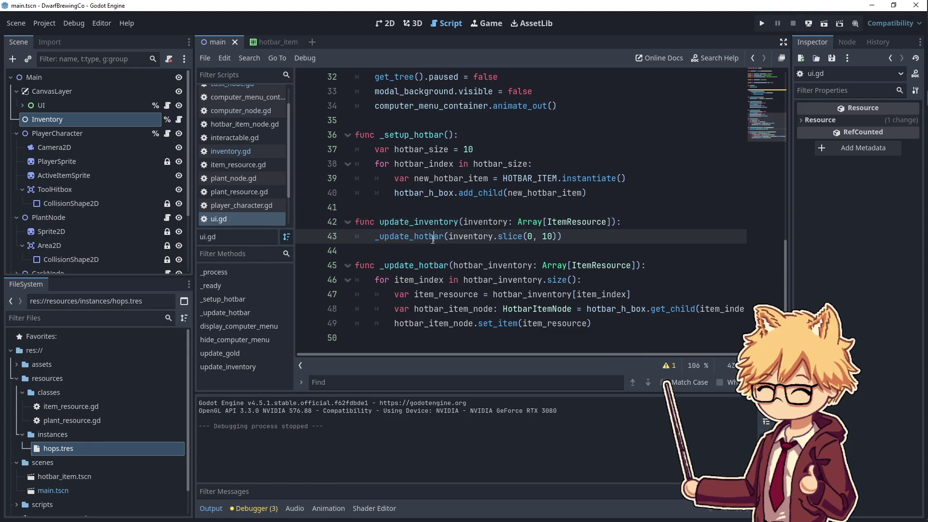
pyautogui.click(503, 324)
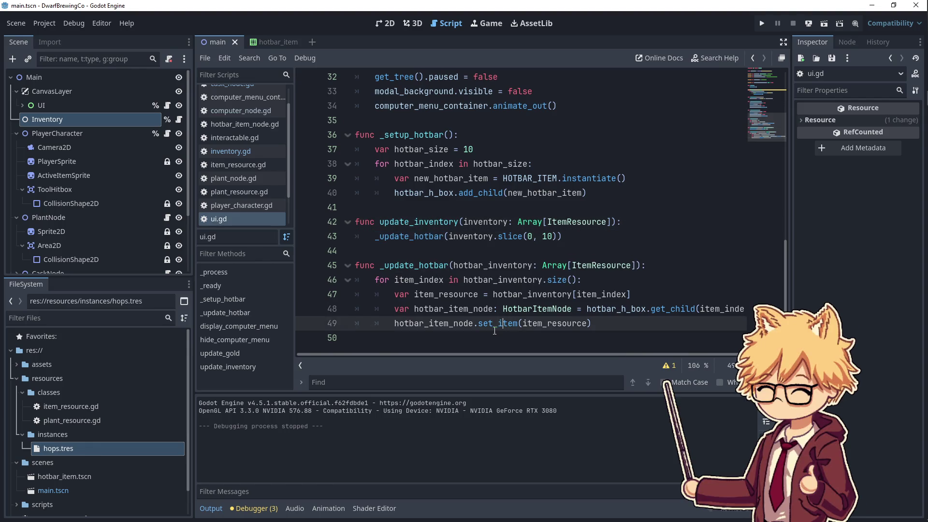
pyautogui.click(425, 331)
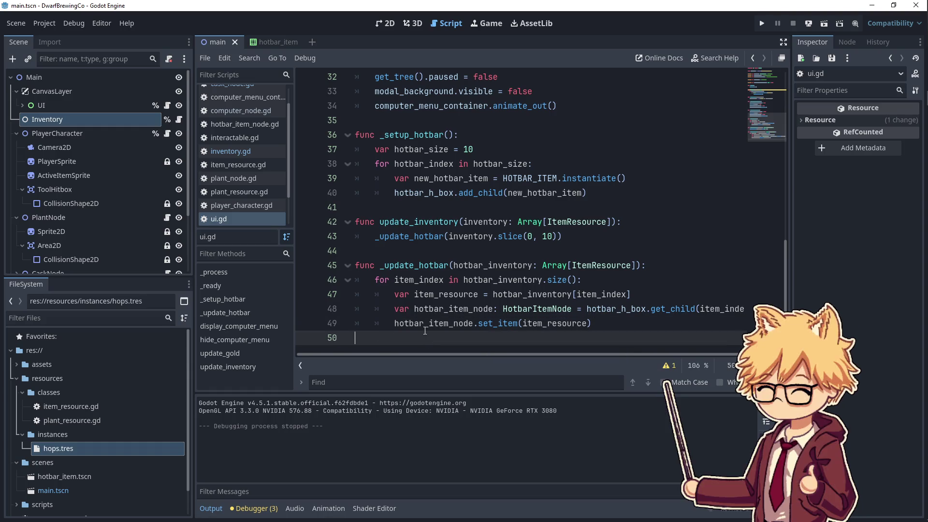
# In the hotbar item script, add an else: branch after set_item's texture assignment
pyautogui.click(283, 42)
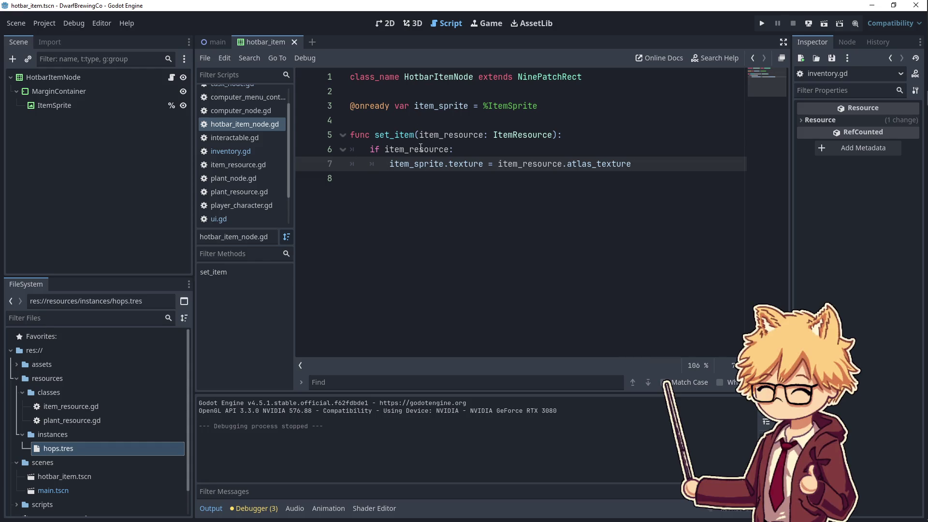
pyautogui.click(103, 103)
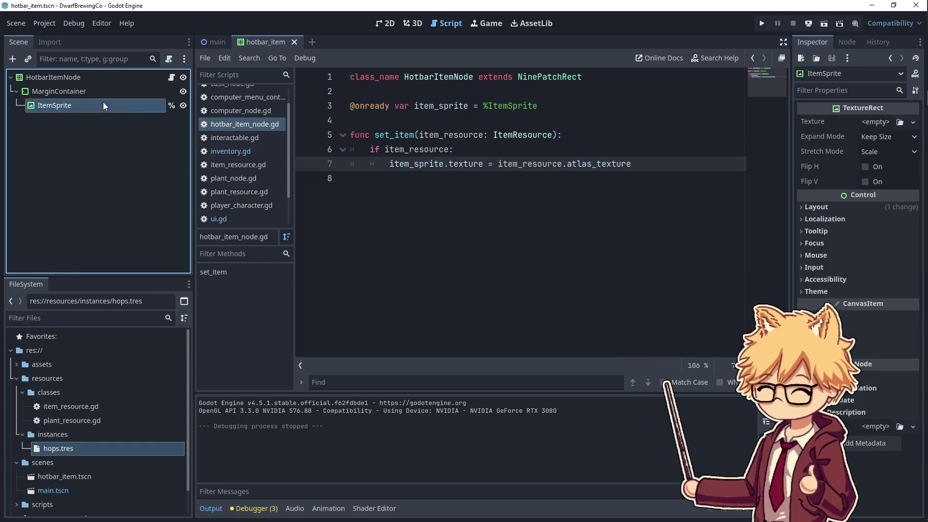
pyautogui.click(645, 164)
pyautogui.press('Return')
pyautogui.press('BackSpace')
pyautogui.write('else:')
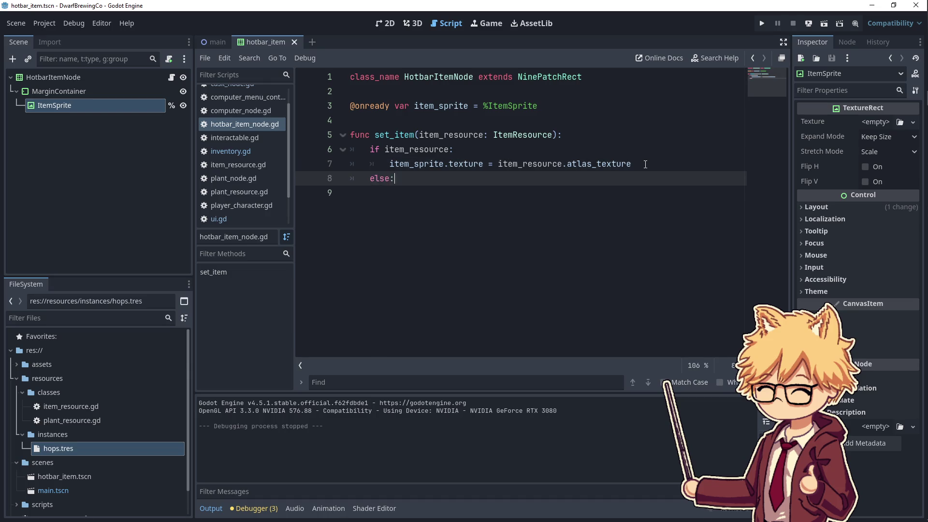
pyautogui.press('Return')
# Make the else branch set item_sprite.texture = null, save, and run the game
pyautogui.write('ti')
pyautogui.press('BackSpace')
pyautogui.press('BackSpace')
pyautogui.write('item')
pyautogui.press('Return')
pyautogui.press('Return')
pyautogui.write('=- ')
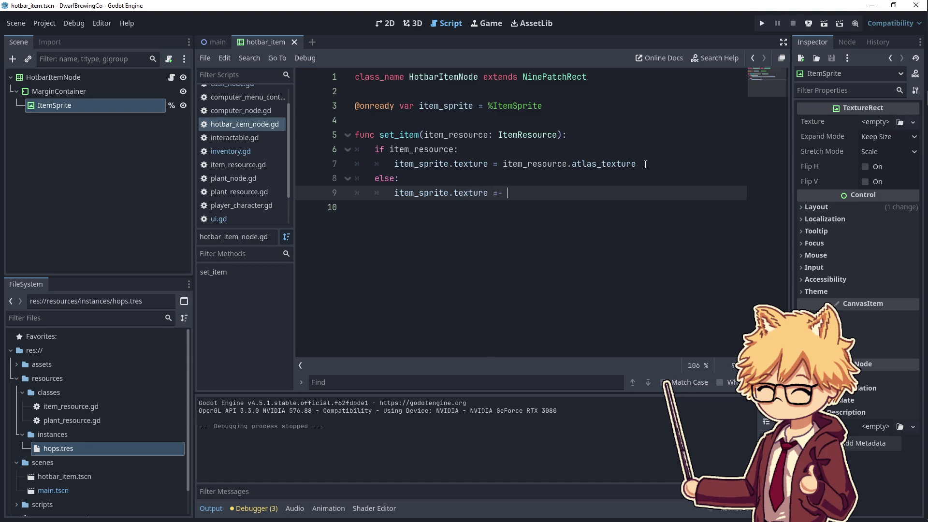
pyautogui.write('null')
pyautogui.hotkey('ctrl', 's')
pyautogui.click(761, 24)
pyautogui.press('Left')
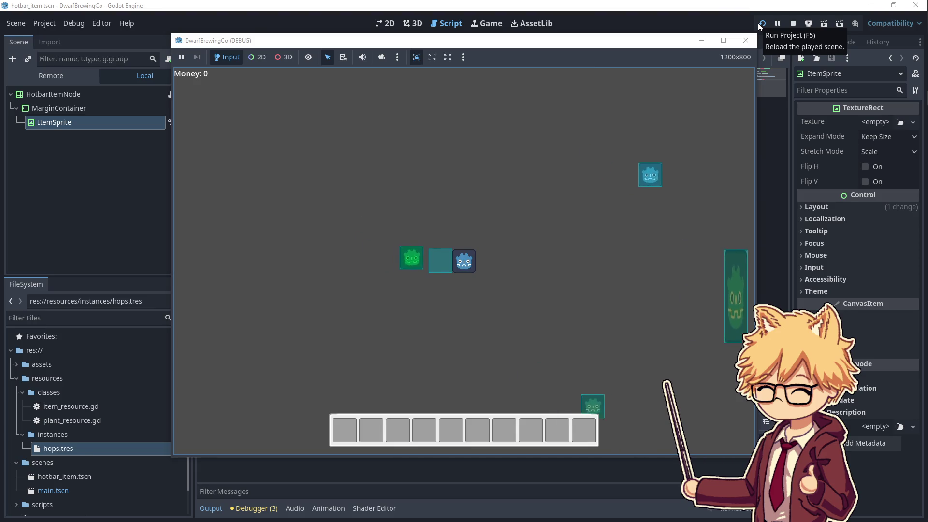
# Pick up the hops and put them into the cask to start brewing
pyautogui.press('Down')
pyautogui.press('Right')
pyautogui.press('space')
pyautogui.press('Right')
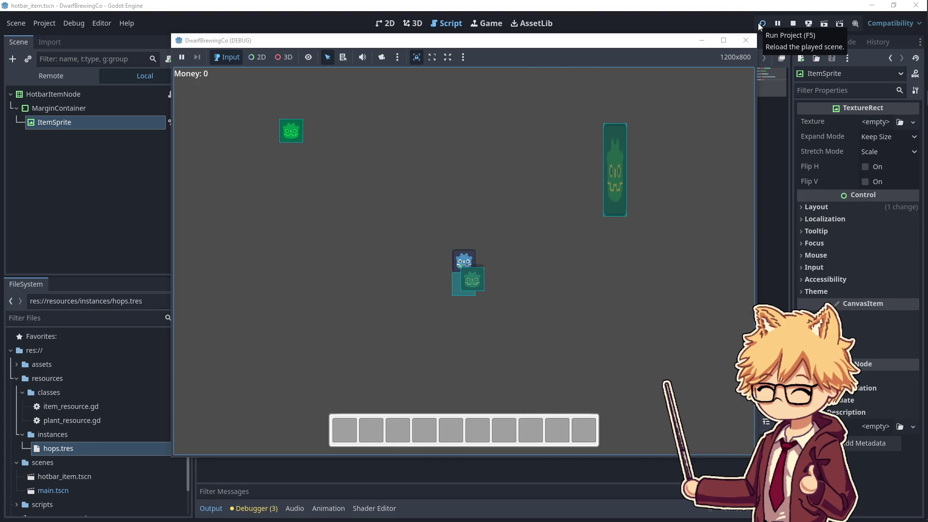
pyautogui.press('Up')
# Walk the player around, then close the game and return to the main scene
pyautogui.press('Left')
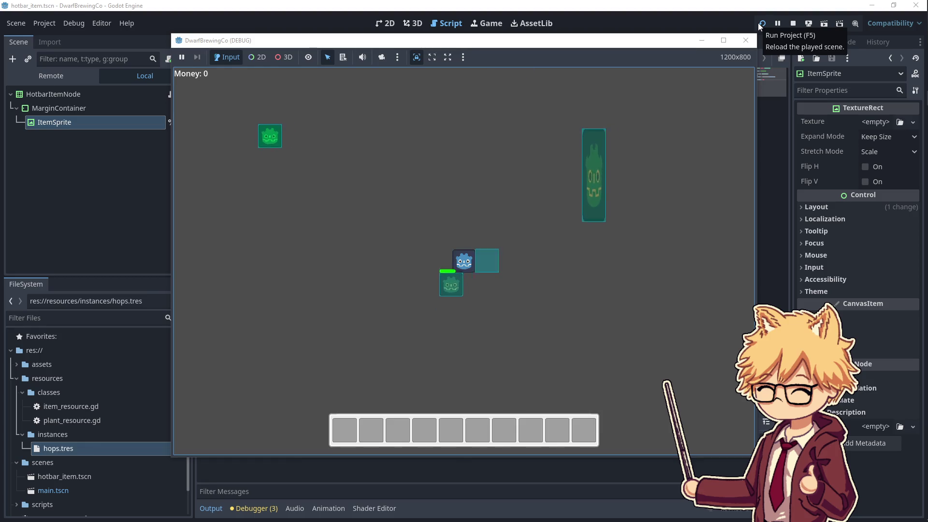
pyautogui.press('Up')
pyautogui.press('Left')
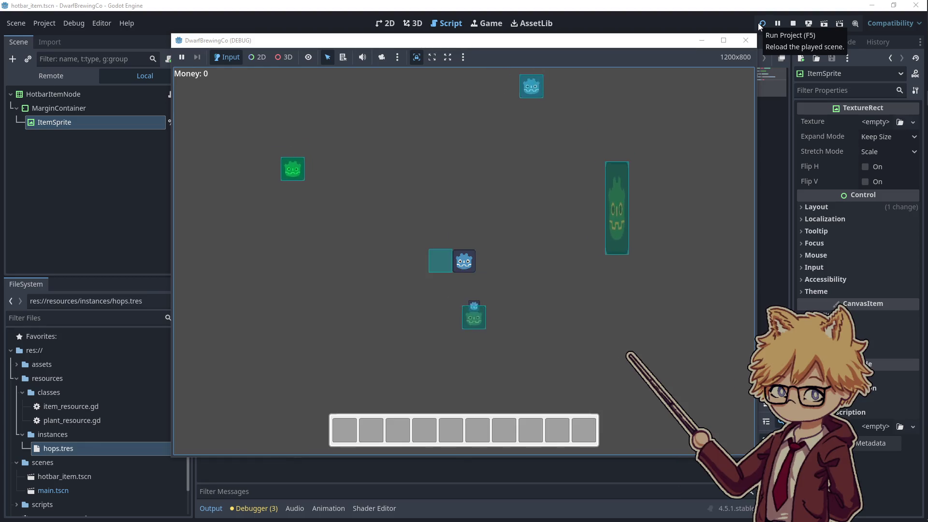
pyautogui.press('Right')
pyautogui.press('Down')
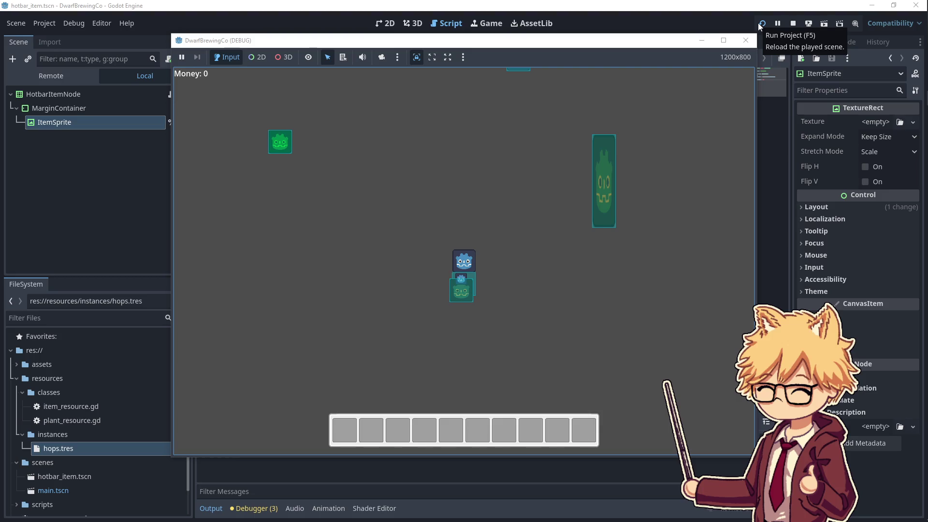
pyautogui.click(745, 41)
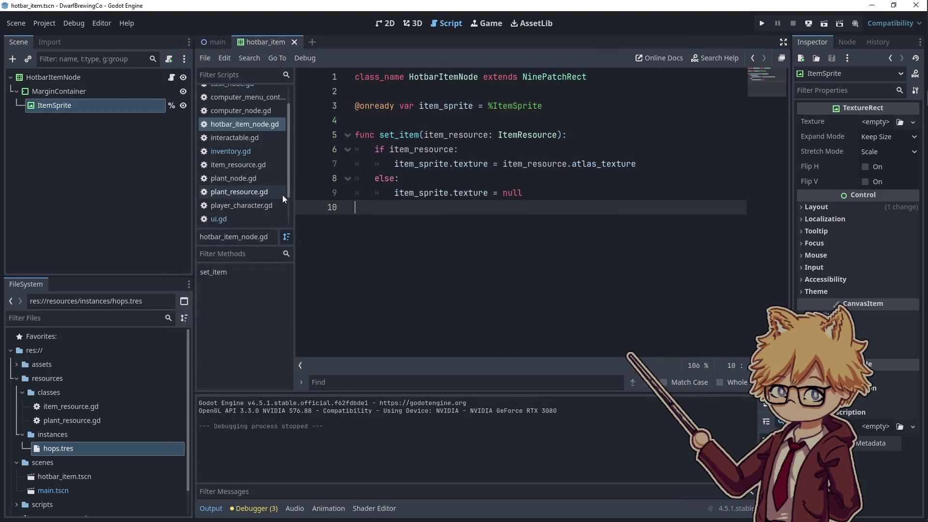
pyautogui.click(220, 44)
# Give CaskNode's FinishedItemSprite position y -32 and reset its scale to 1.0
pyautogui.scroll(-3, 115, 182)
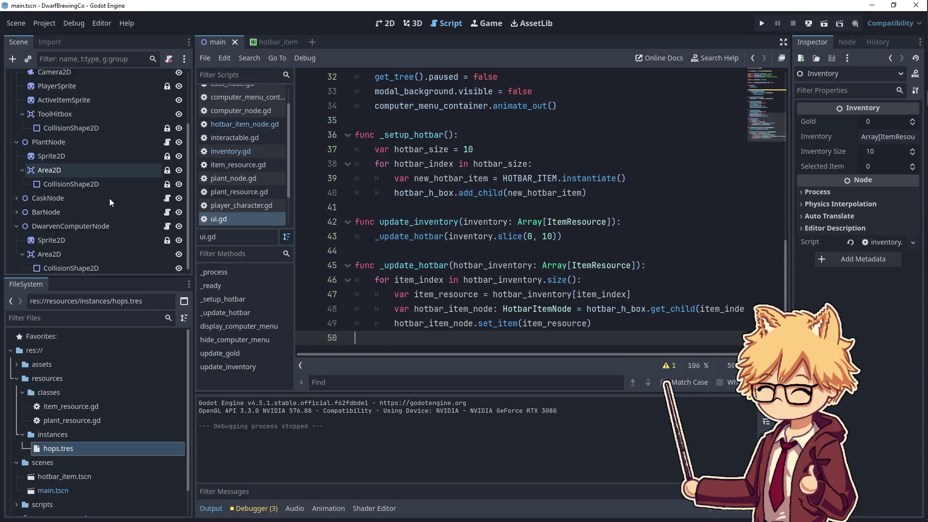
pyautogui.click(41, 209)
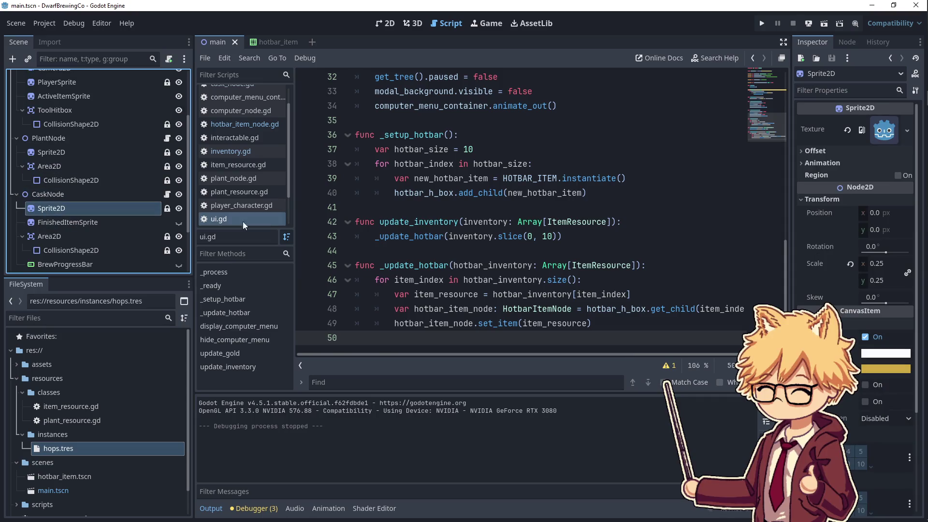
pyautogui.scroll(6, 494, 227)
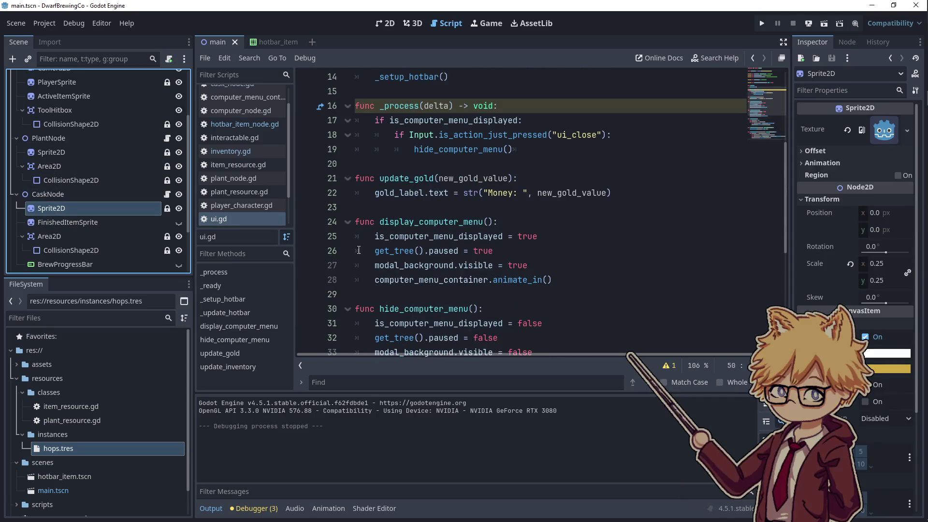
pyautogui.click(70, 222)
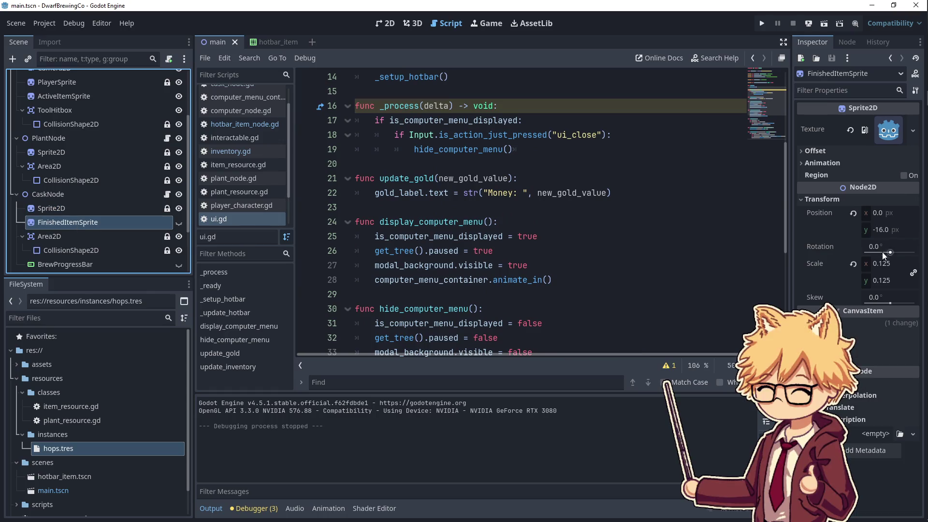
pyautogui.click(881, 230)
pyautogui.write('-32')
pyautogui.press('Tab')
pyautogui.press('Tab')
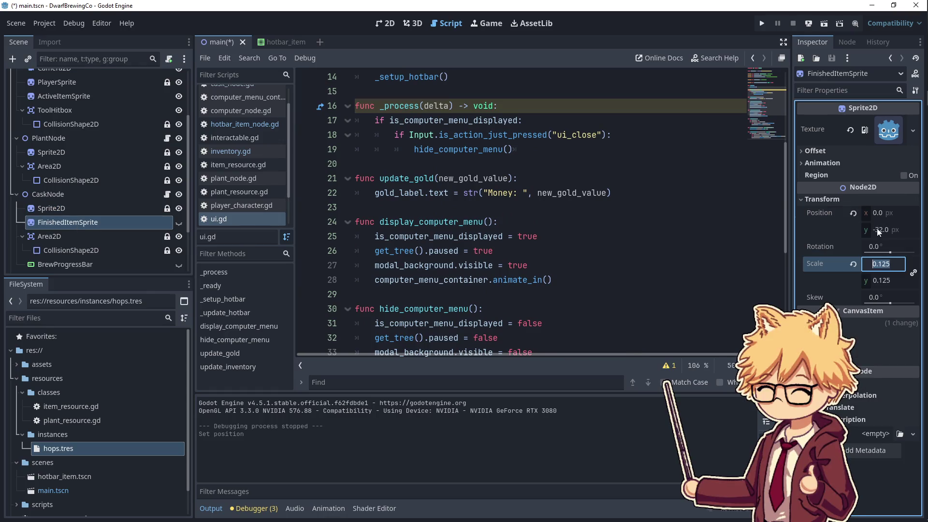
pyautogui.click(853, 264)
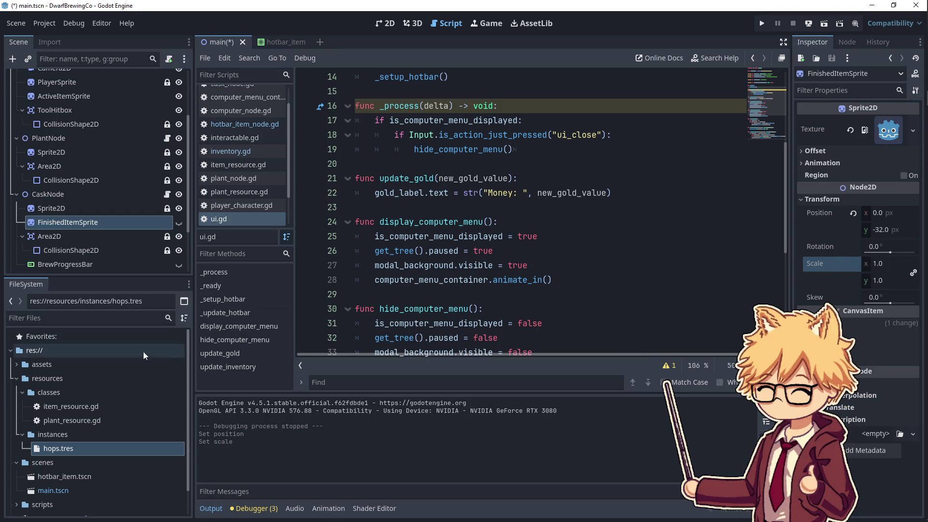
pyautogui.scroll(-1, 121, 420)
pyautogui.scroll(5, 435, 241)
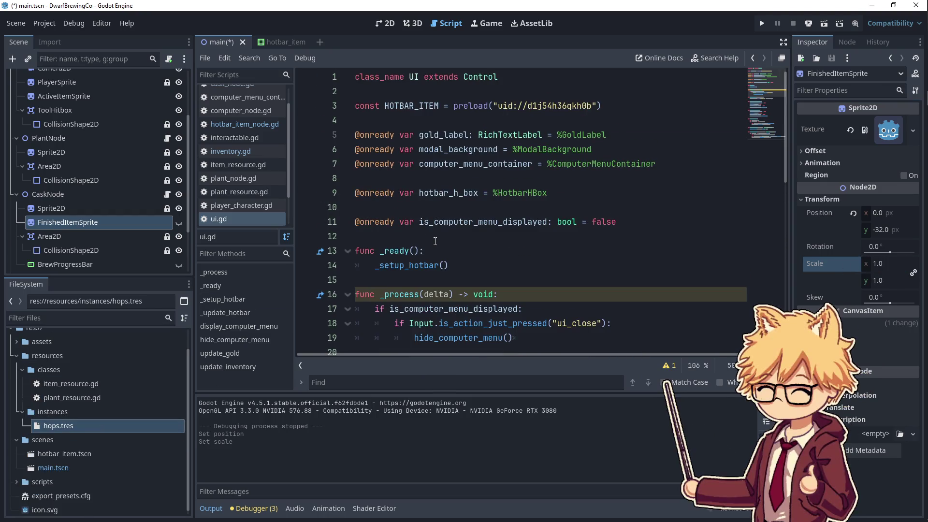
# In cask_node.gd, uncomment the pickup_finished_item line and replace it with inventory.add_item()
pyautogui.click(167, 195)
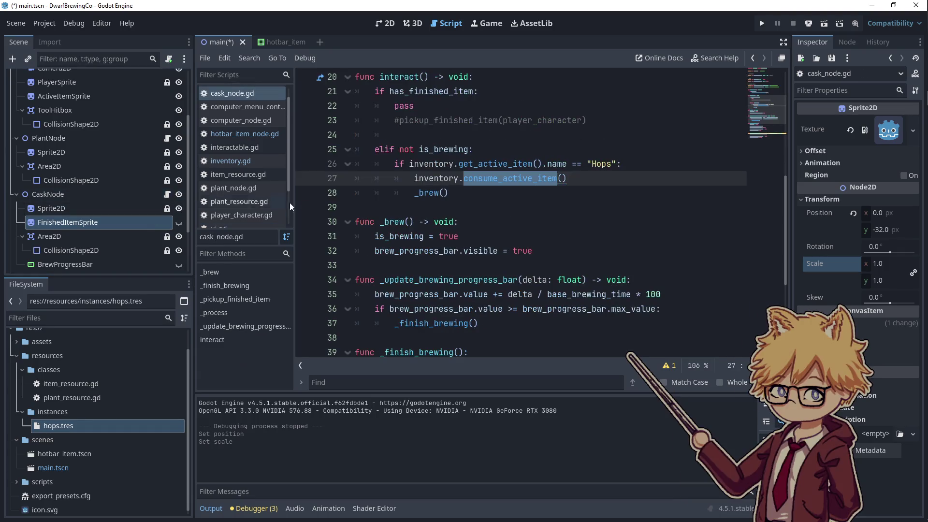
pyautogui.scroll(1, 456, 163)
pyautogui.click(455, 163)
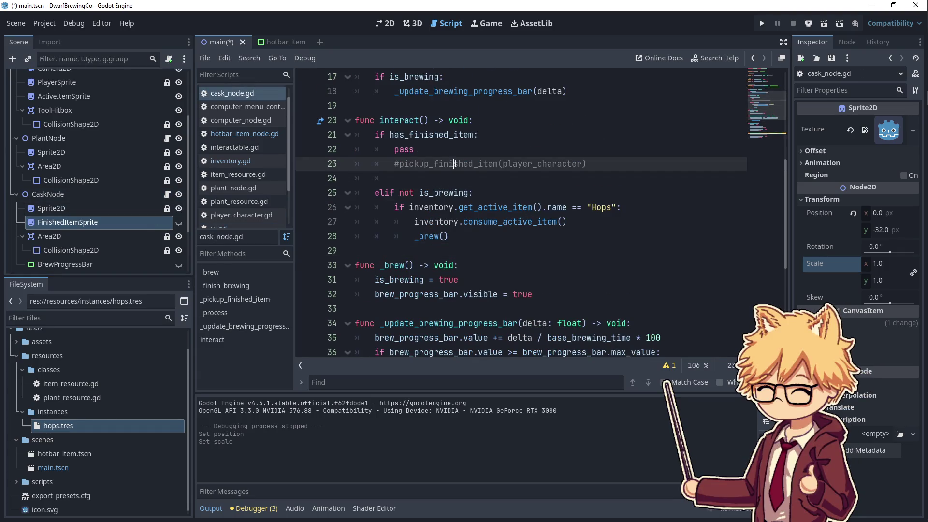
pyautogui.hotkey('ctrl', 'k')
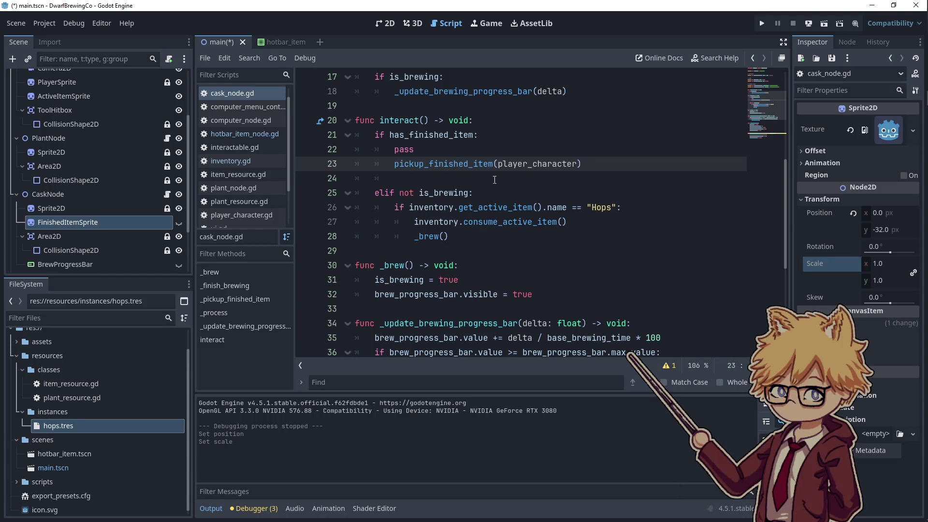
pyautogui.moveTo(583, 164); pyautogui.dragTo(395, 161)
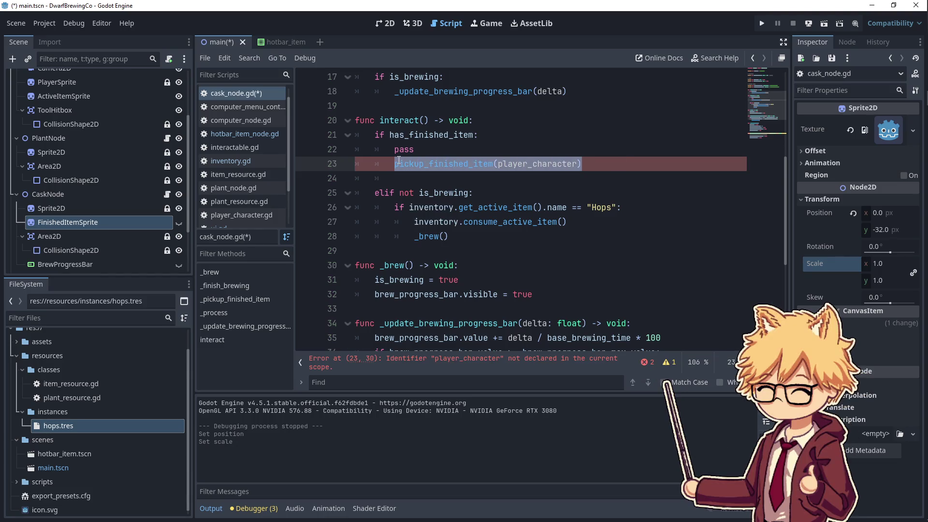
pyautogui.write('inven')
pyautogui.press('Return')
pyautogui.write('.add')
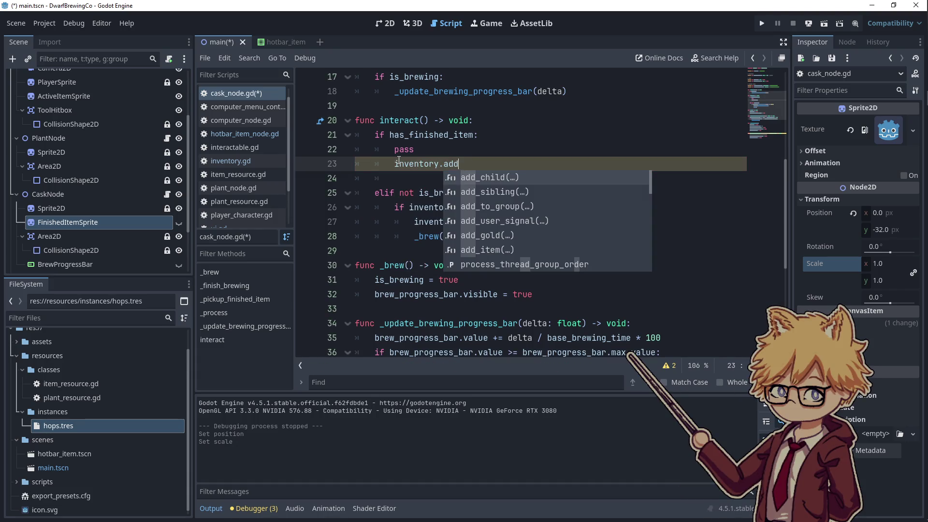
pyautogui.write('_item(')
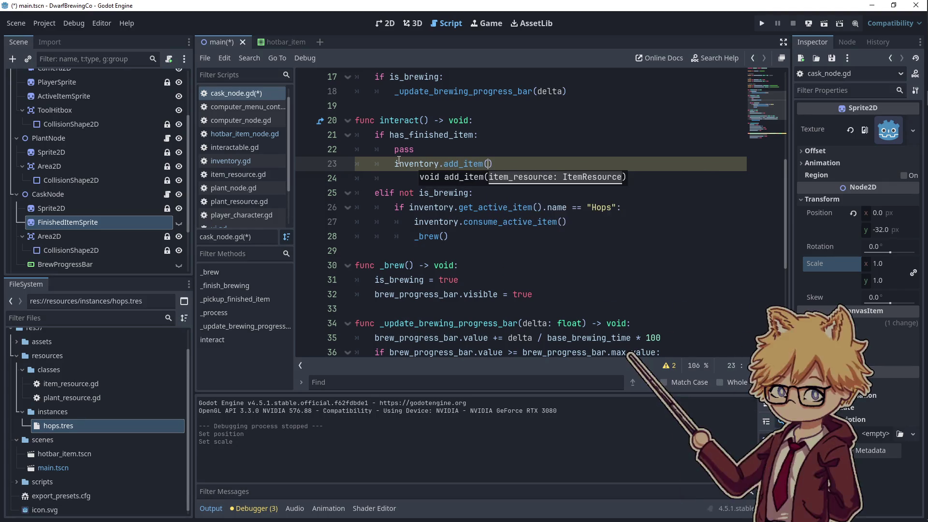
# Delete the pass placeholder line above the new add_item call
pyautogui.press('Up')
pyautogui.hotkey('shift', 'Home')
pyautogui.press('BackSpace')
pyautogui.press('BackSpace')
pyautogui.scroll(1, 471, 161)
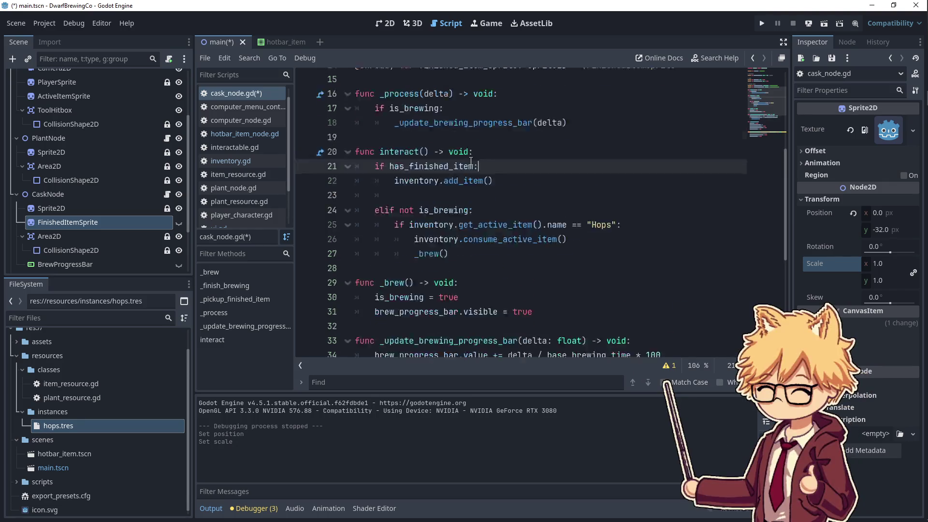
pyautogui.scroll(5, 471, 161)
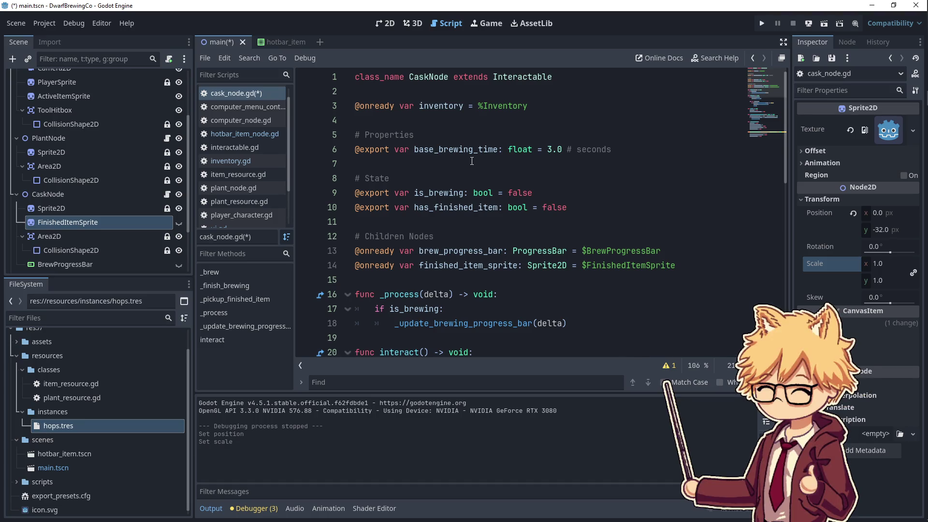
# Highlight the uses of _brew, then add and remove an empty line at its start
pyautogui.scroll(-5, 472, 161)
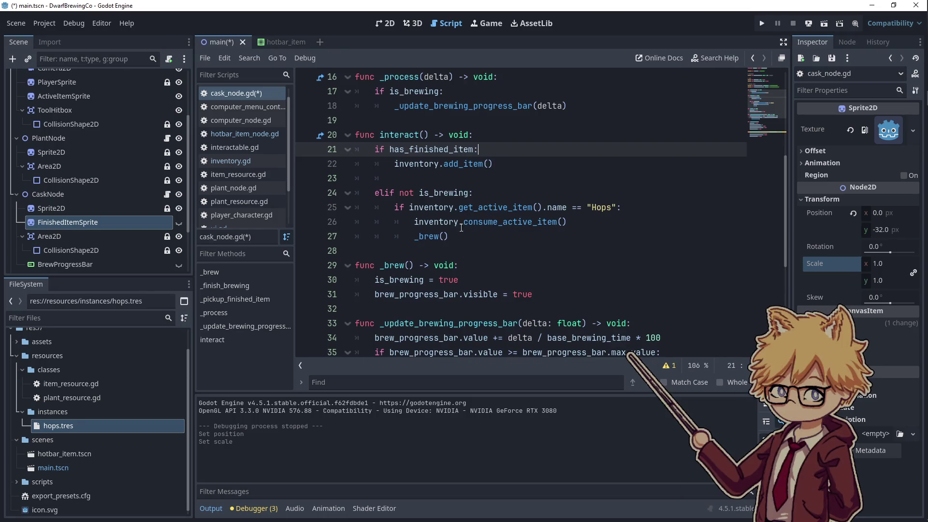
pyautogui.doubleClick(430, 236)
pyautogui.scroll(-1, 449, 227)
pyautogui.click(471, 219)
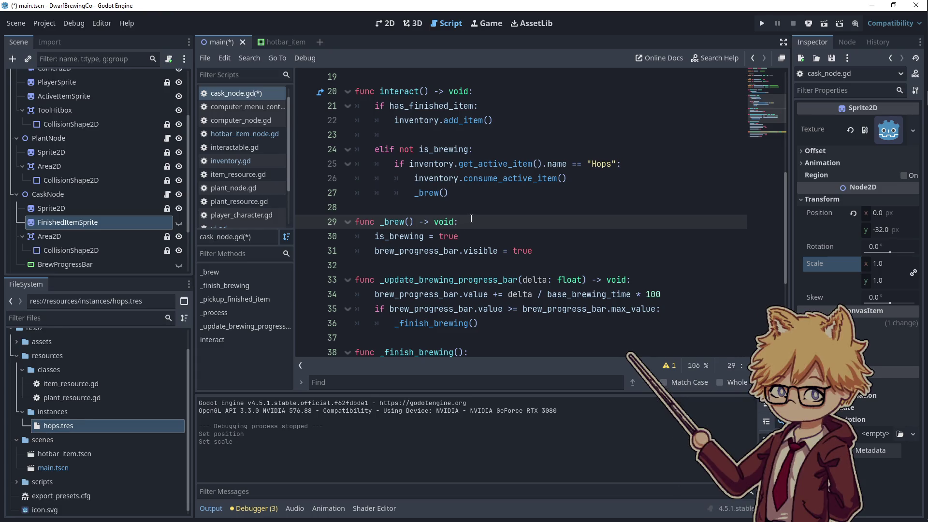
pyautogui.press('Return')
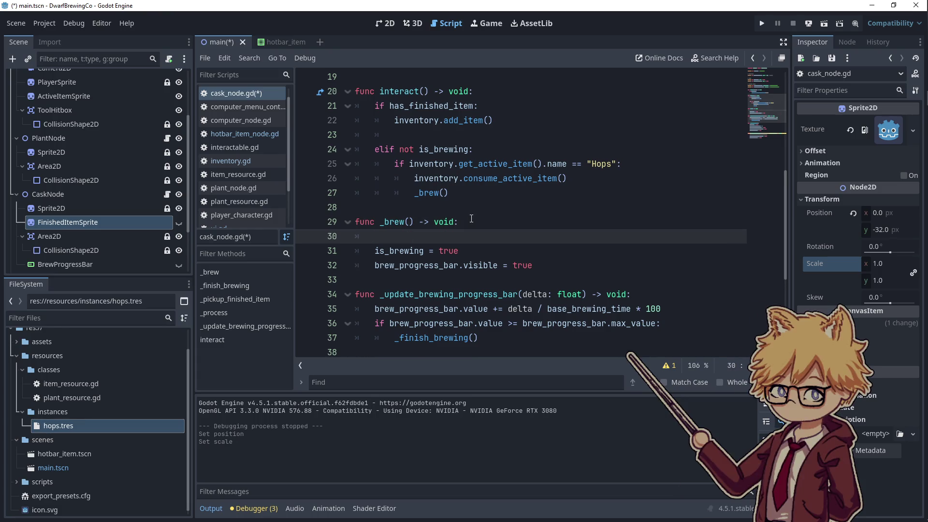
pyautogui.press('BackSpace')
pyautogui.press('BackSpace')
pyautogui.scroll(6, 461, 212)
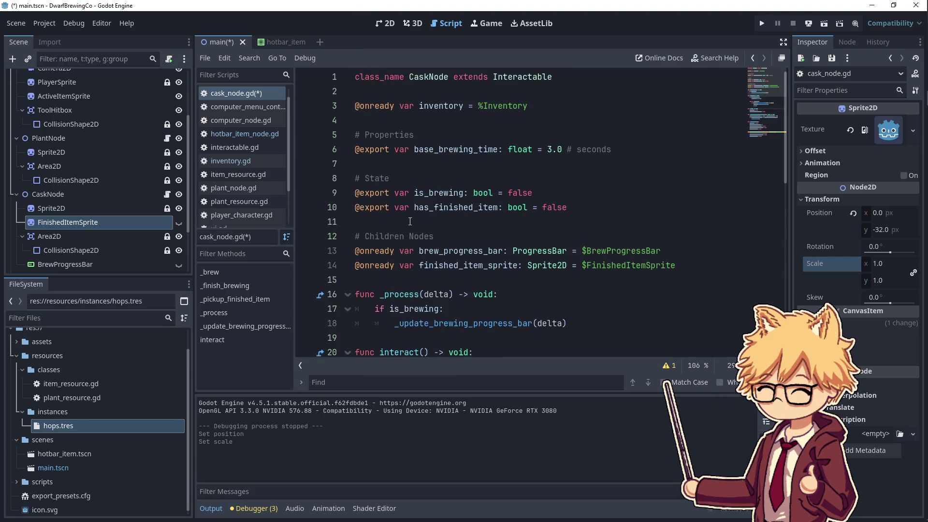
# Delete the finished_item_sprite line on line 14, then undo to restore it
pyautogui.doubleClick(484, 266)
pyautogui.hotkey('shift', 'End')
pyautogui.hotkey('shift', 'Home')
pyautogui.press('BackSpace')
pyautogui.press('BackSpace')
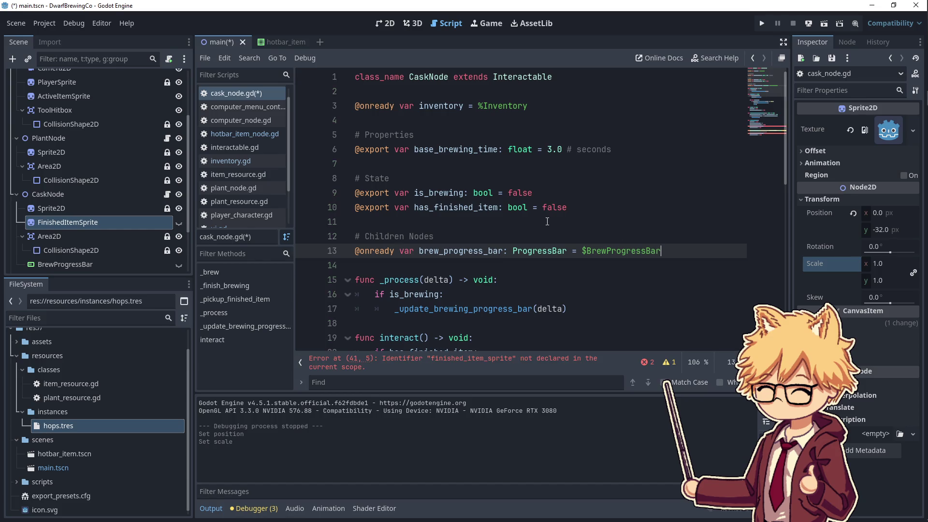
pyautogui.hotkey('ctrl', 'z')
# Add 'var finished_product: ItemResource' on a new line below has_finished_item
pyautogui.click(571, 224)
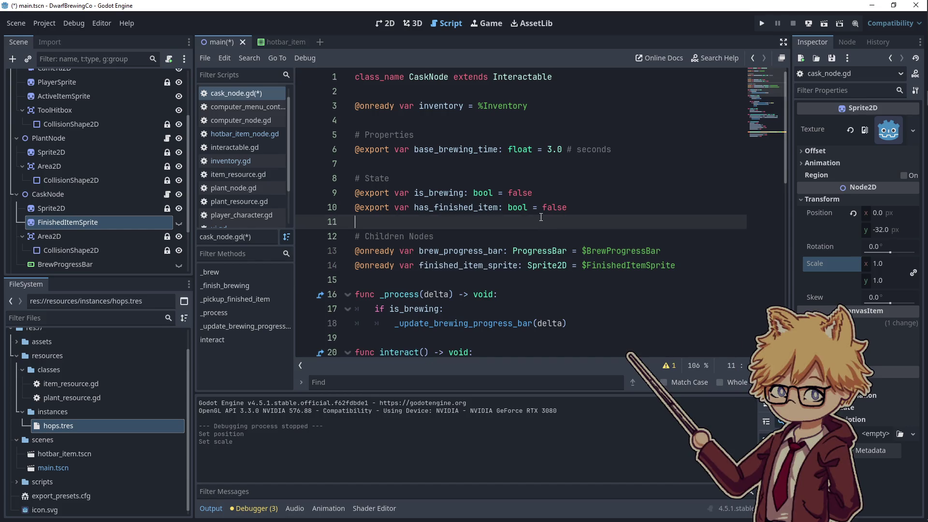
pyautogui.press('Return')
pyautogui.write('@expo')
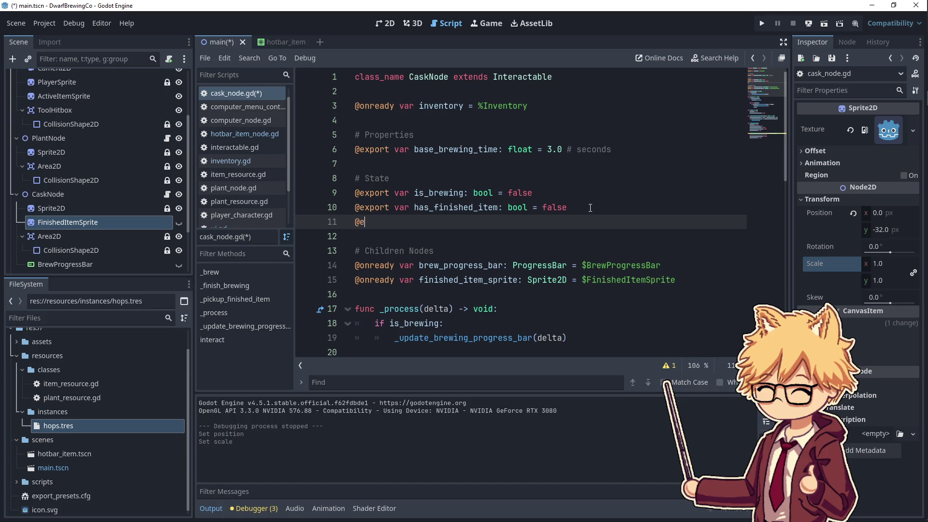
pyautogui.press('BackSpace')
pyautogui.press('BackSpace')
pyautogui.press('BackSpace')
pyautogui.write('var fini')
pyautogui.write('shed_product:')
pyautogui.write(' Item')
pyautogui.press('Return')
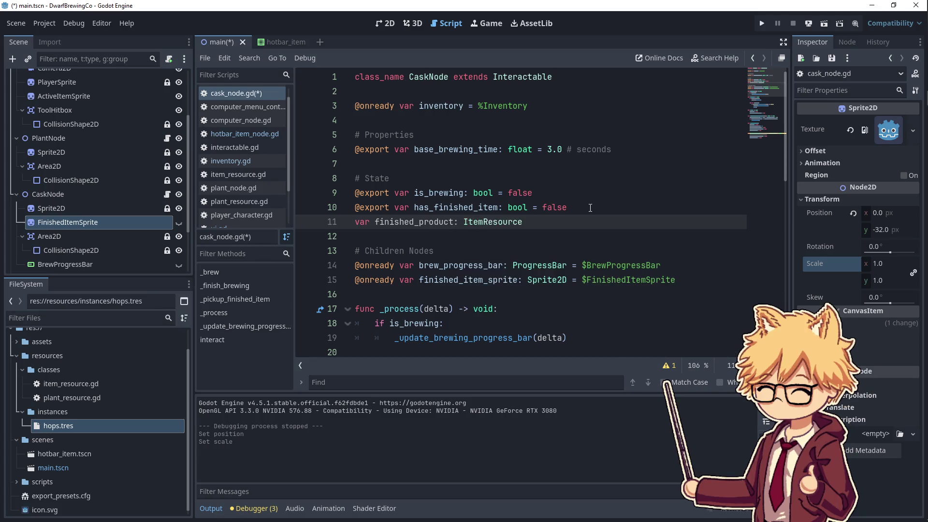
pyautogui.scroll(-10, 506, 218)
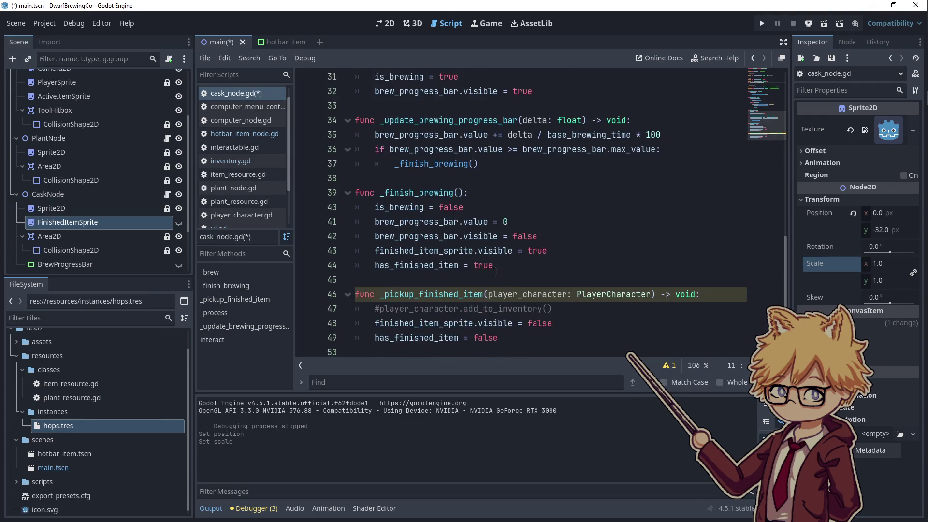
pyautogui.rightClick(50, 410)
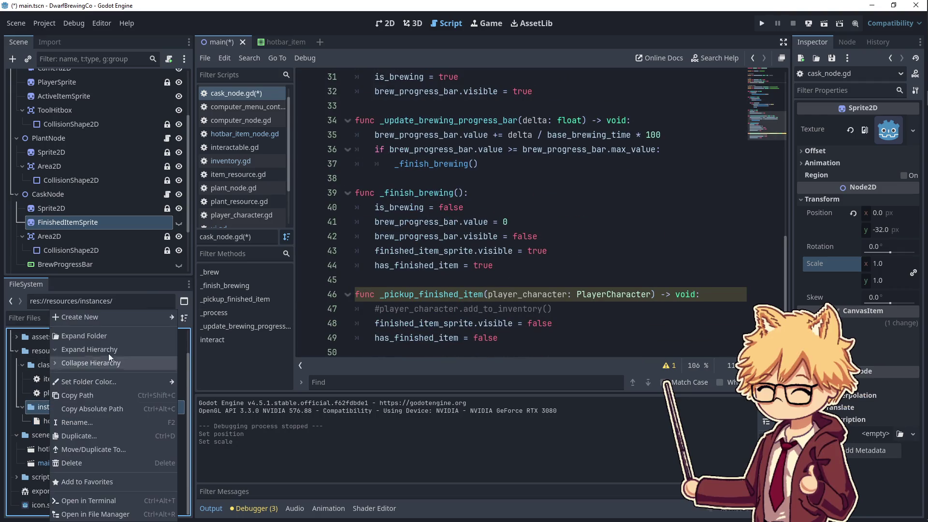
pyautogui.moveTo(164, 317)
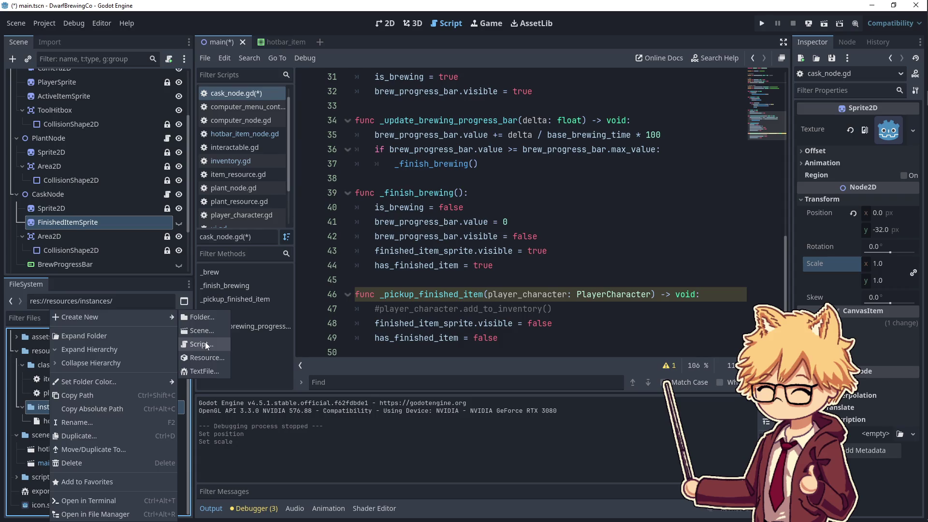
pyautogui.click(204, 342)
pyautogui.doubleClick(411, 197)
pyautogui.press('BackSpace')
pyautogui.write('Resource')
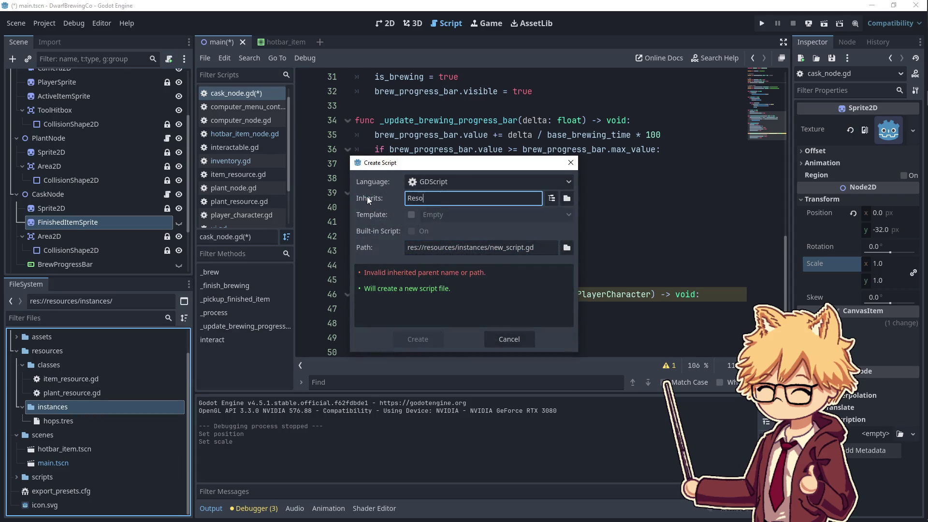
pyautogui.doubleClick(505, 248)
pyautogui.write('be')
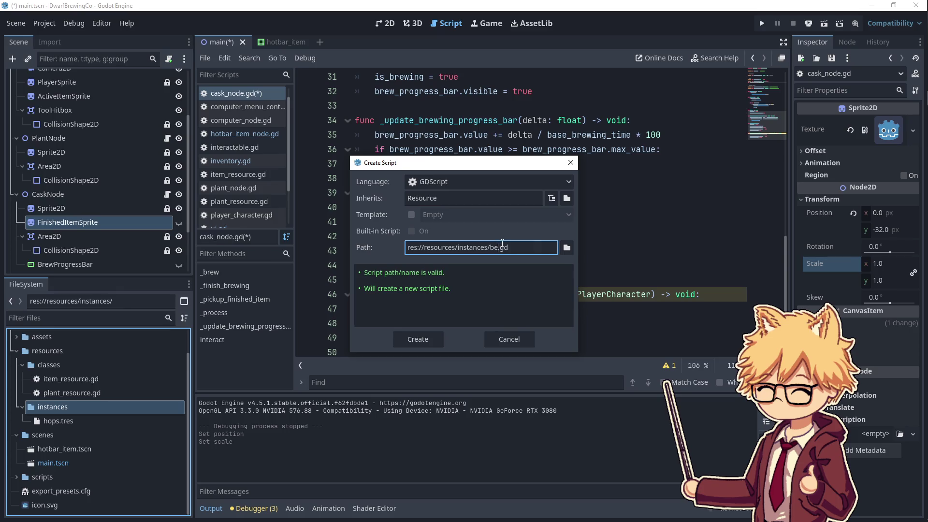
pyautogui.write('er')
pyautogui.press('Return')
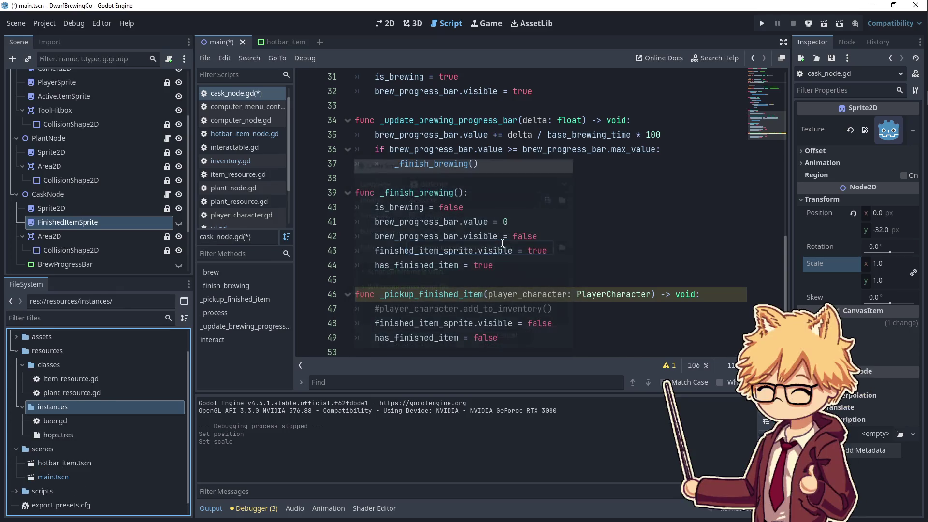
pyautogui.rightClick(78, 422)
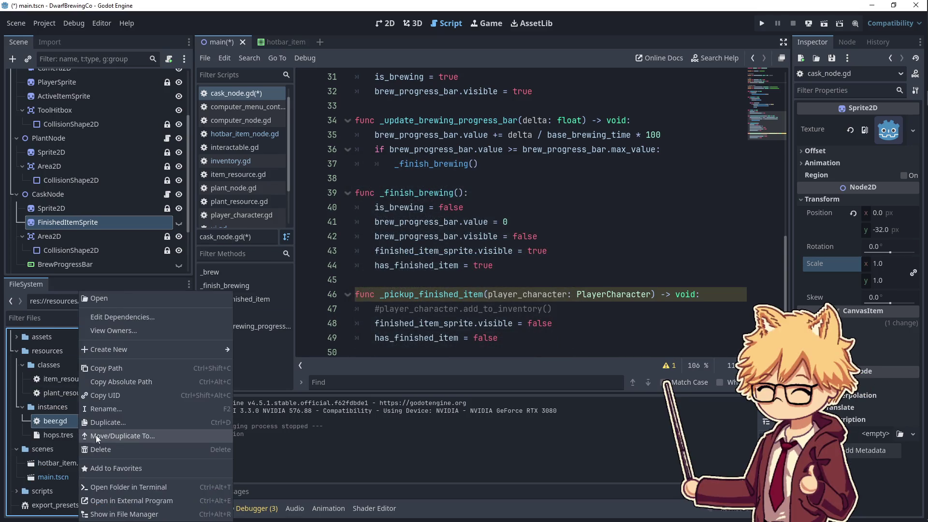
pyautogui.click(63, 408)
pyautogui.doubleClick(56, 421)
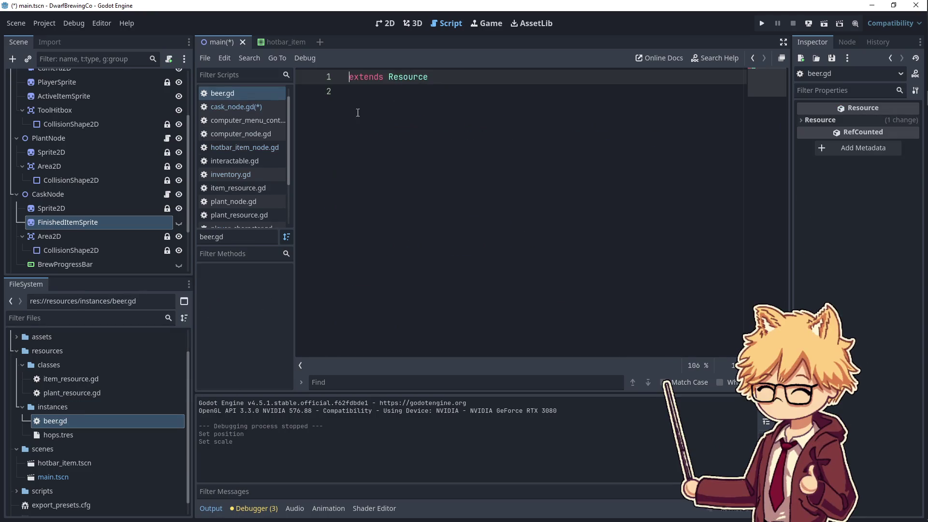
pyautogui.write('class_name')
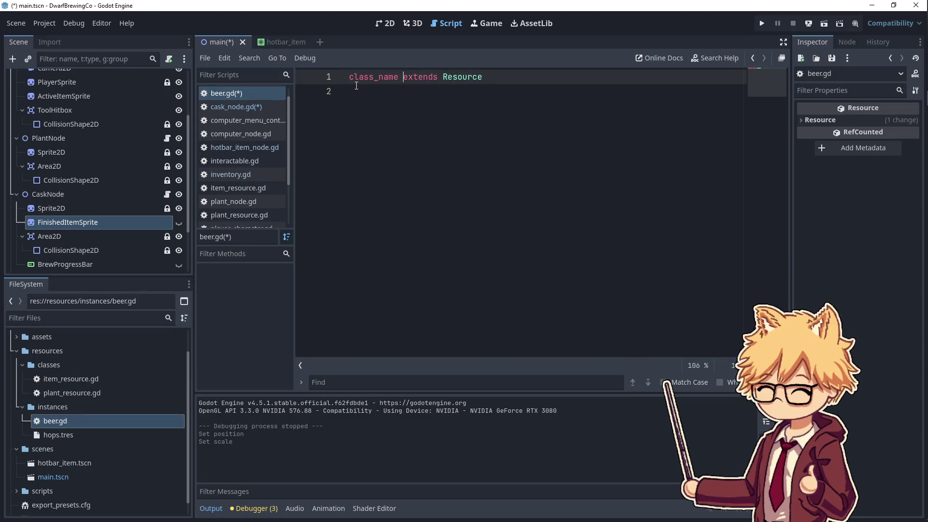
pyautogui.click(356, 85)
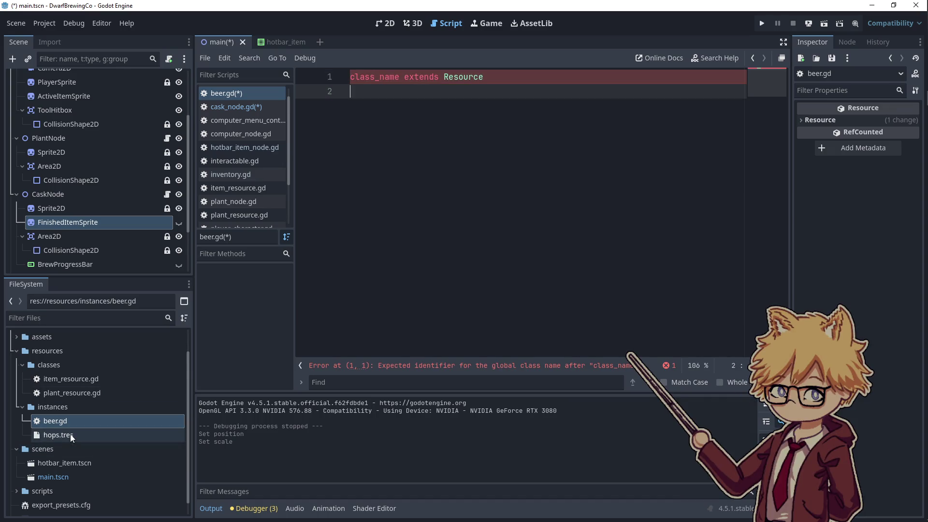
pyautogui.click(76, 422)
pyautogui.press('Delete')
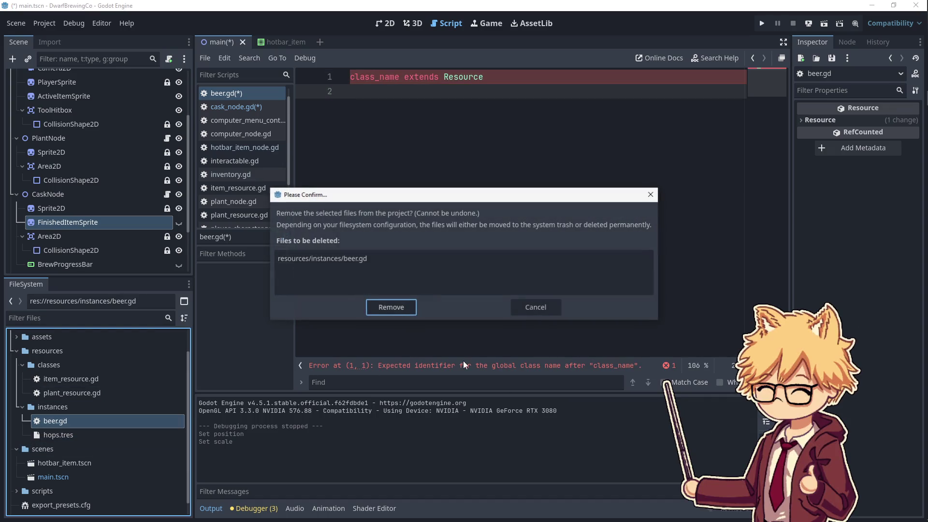
pyautogui.click(398, 312)
pyautogui.rightClick(74, 404)
pyautogui.moveTo(120, 316)
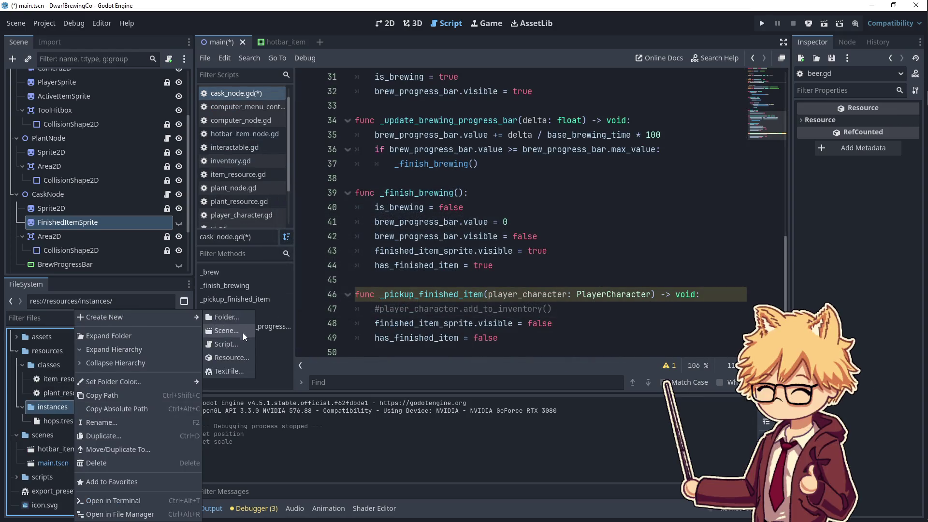
# Create a new ItemResource in the instances folder and save it as beer.tres
pyautogui.click(227, 358)
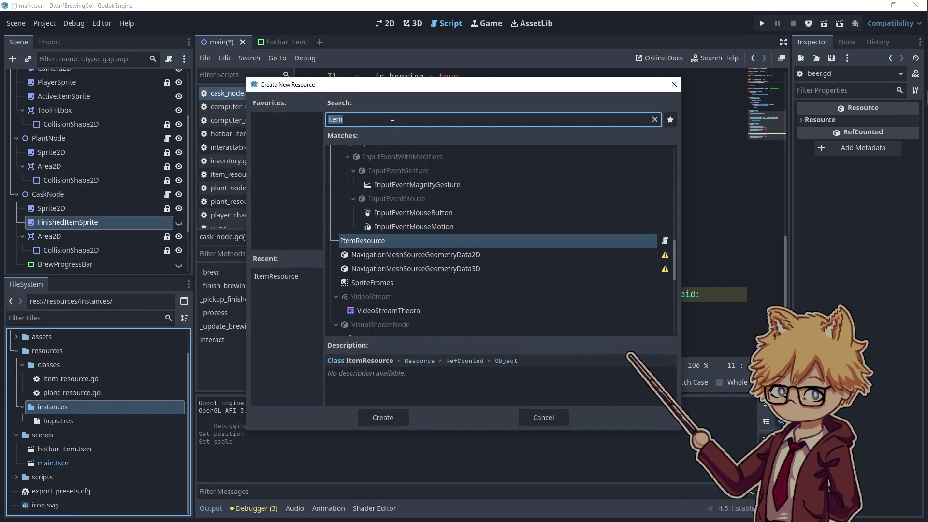
pyautogui.press('Return')
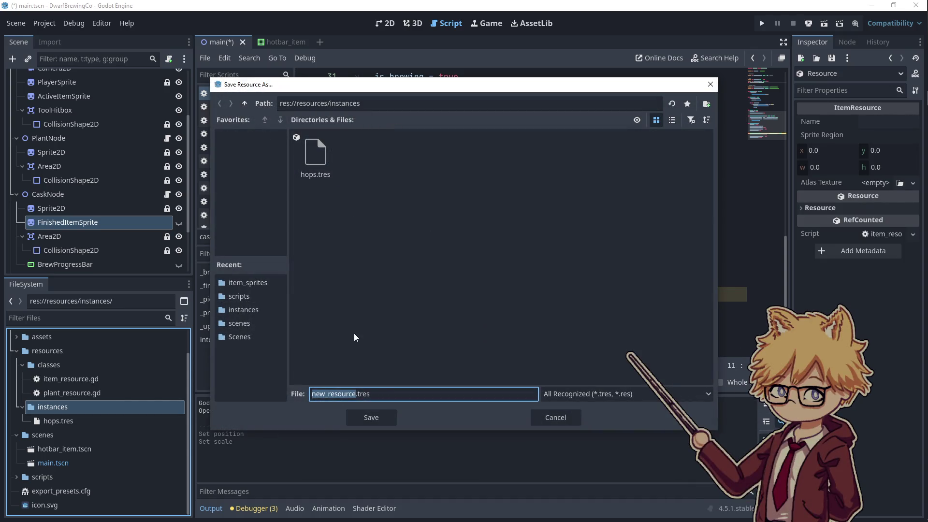
pyautogui.write('beer')
pyautogui.press('Return')
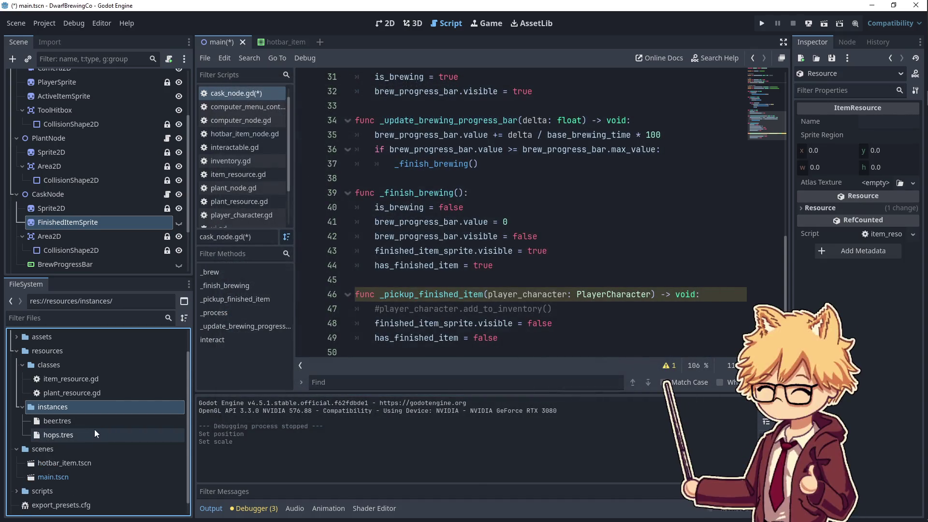
# Set the new resource's Name to Beer in the Inspector
pyautogui.click(865, 121)
pyautogui.write('Beer')
pyautogui.press('Tab')
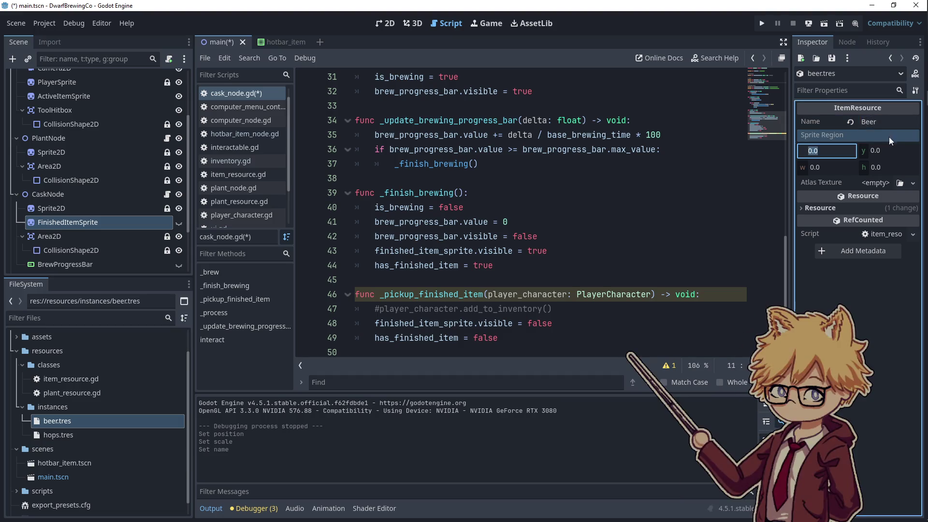
pyautogui.click(875, 182)
# Abandon loading a texture file and give Beer a new AtlasTexture instead
pyautogui.click(885, 245)
pyautogui.doubleClick(315, 157)
pyautogui.doubleClick(315, 157)
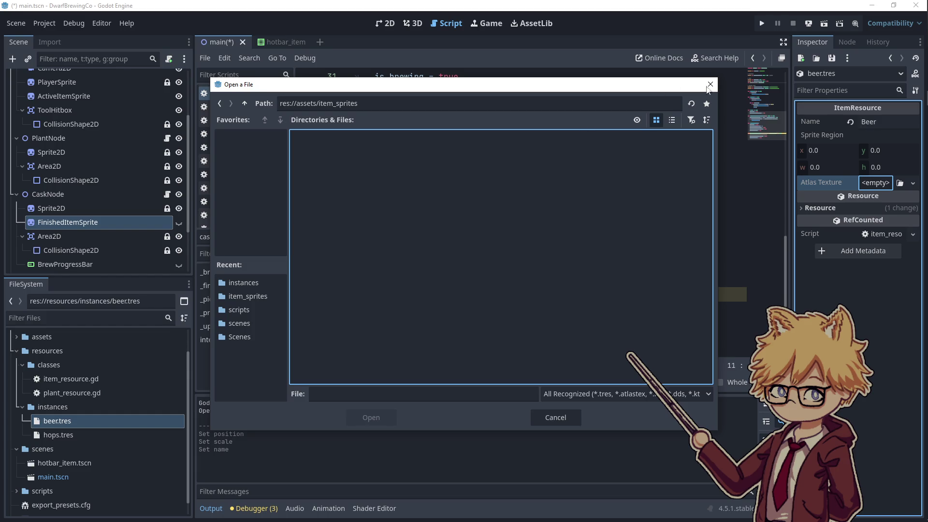
pyautogui.click(710, 86)
pyautogui.click(869, 181)
pyautogui.click(877, 210)
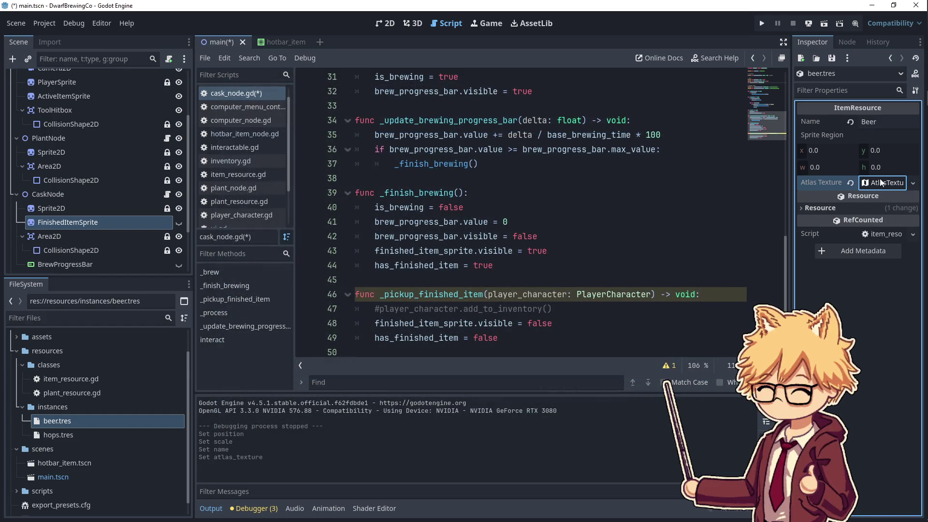
pyautogui.click(880, 182)
# Load assets/item_sprites/spritesheet.png as the AtlasTexture's atlas image
pyautogui.click(870, 323)
pyautogui.click(885, 513)
pyautogui.doubleClick(315, 158)
pyautogui.doubleClick(315, 157)
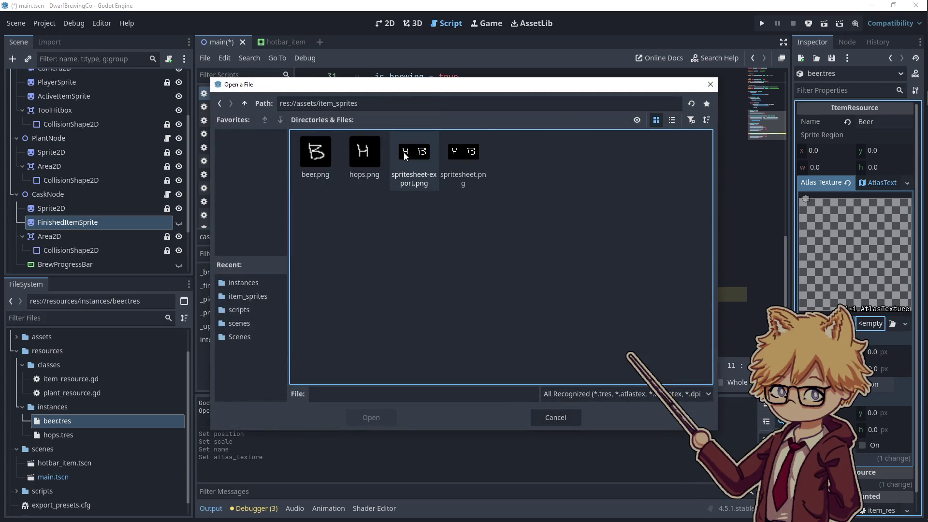
pyautogui.doubleClick(463, 153)
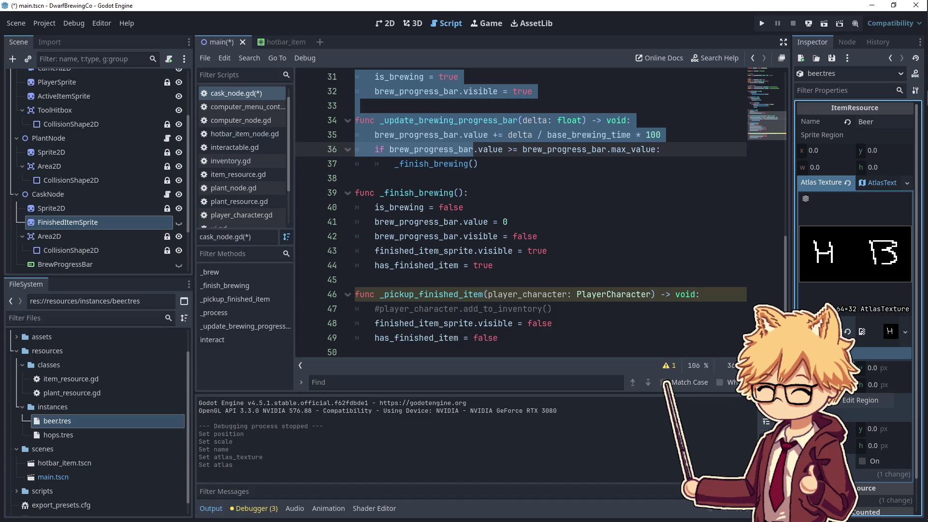
# Set the atlas region width and height to 32 and save all changes
pyautogui.write('32')
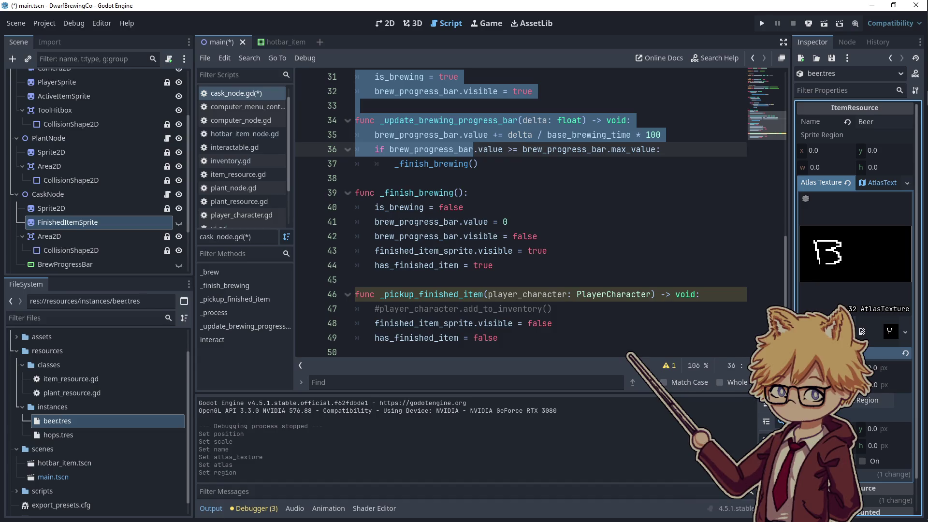
pyautogui.press('Tab')
pyautogui.write('32')
pyautogui.press('Tab')
pyautogui.moveTo(508, 221); pyautogui.dragTo(464, 207)
pyautogui.hotkey('ctrl', 's')
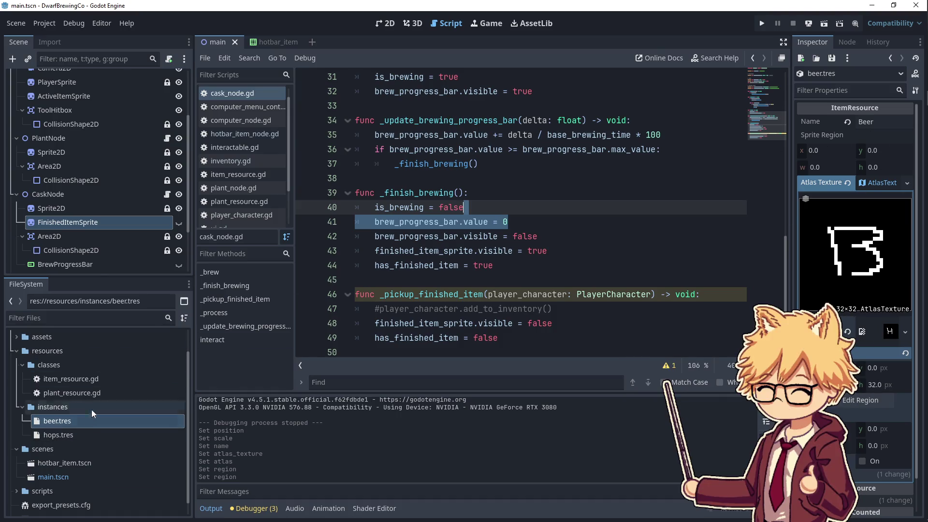
# Select the PlantNode's Sprite2D and switch to the player_character.gd script
pyautogui.click(69, 152)
pyautogui.scroll(3, 73, 149)
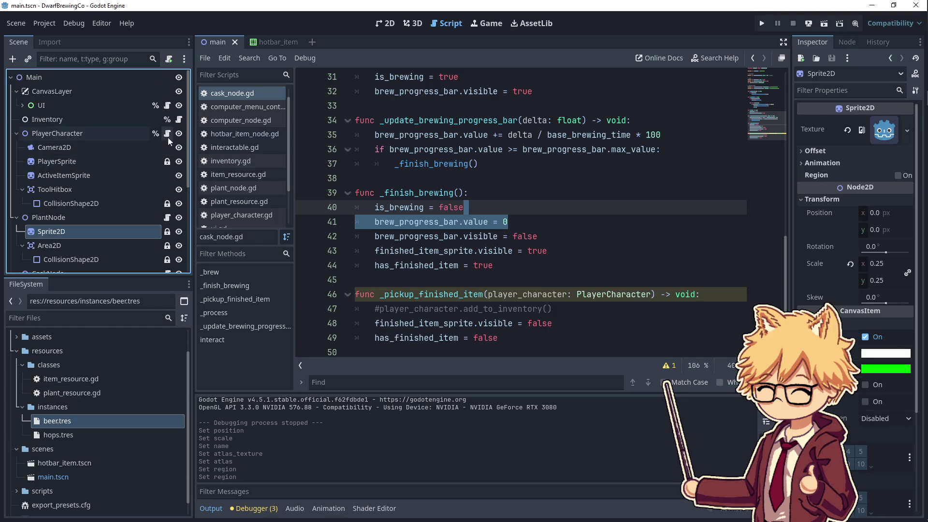
pyautogui.click(167, 133)
pyautogui.scroll(4, 528, 208)
pyautogui.scroll(10, 529, 209)
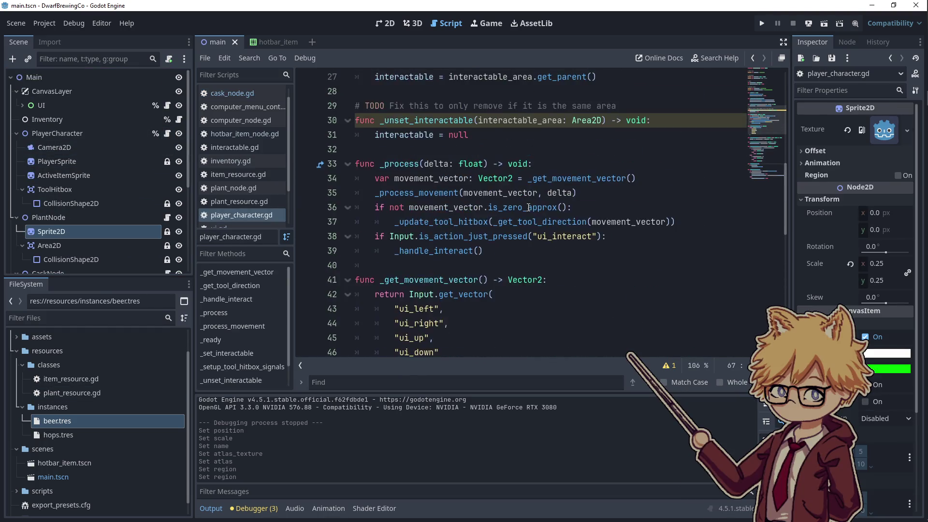
# Switch between cask_node.gd and player_character.gd, settling on the player character script
pyautogui.scroll(-15, 528, 208)
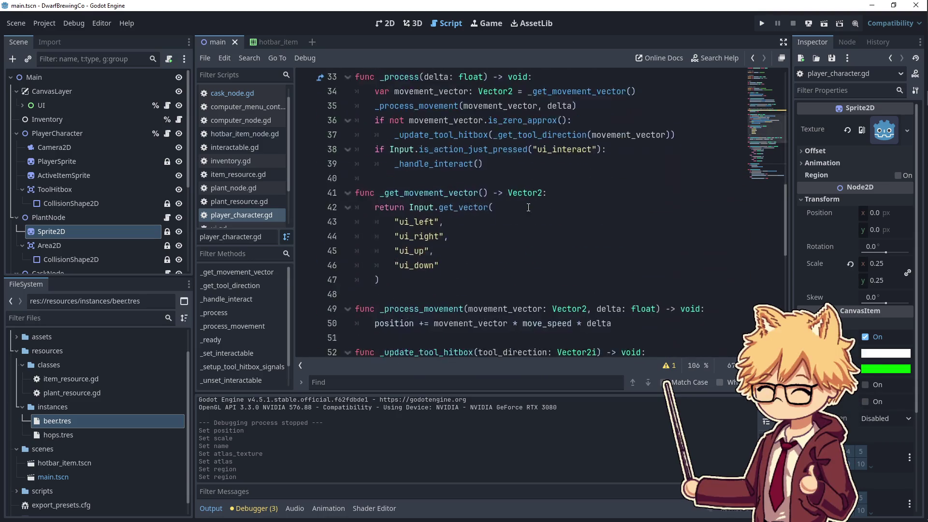
pyautogui.click(483, 178)
pyautogui.scroll(-3, 79, 206)
pyautogui.scroll(-2, 77, 203)
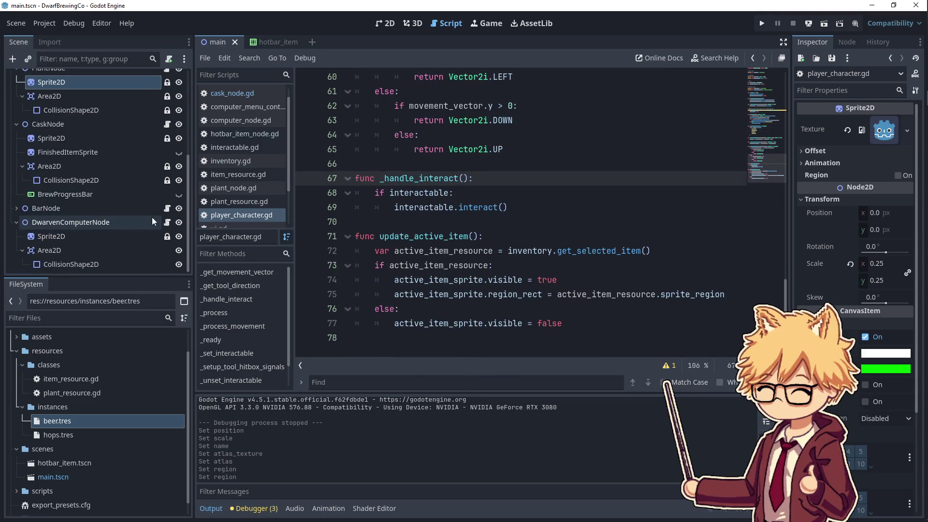
pyautogui.click(167, 124)
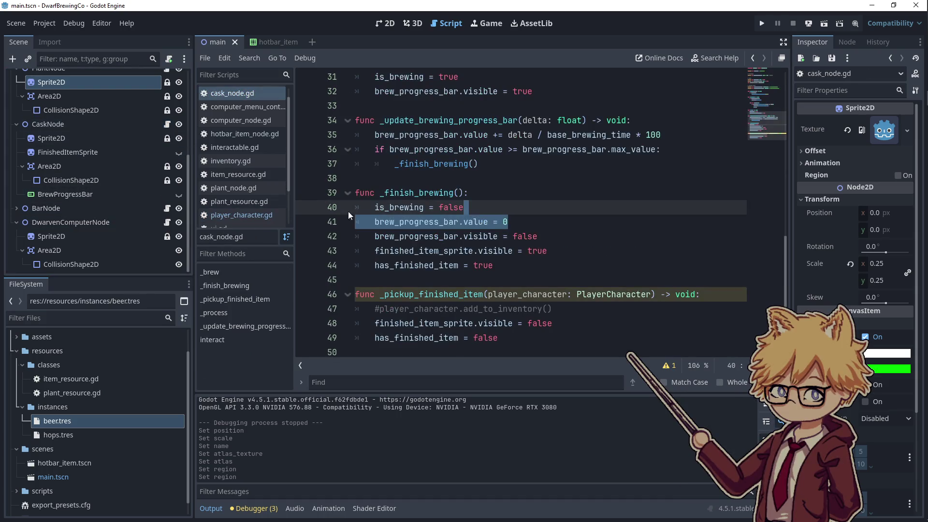
pyautogui.scroll(5, 137, 189)
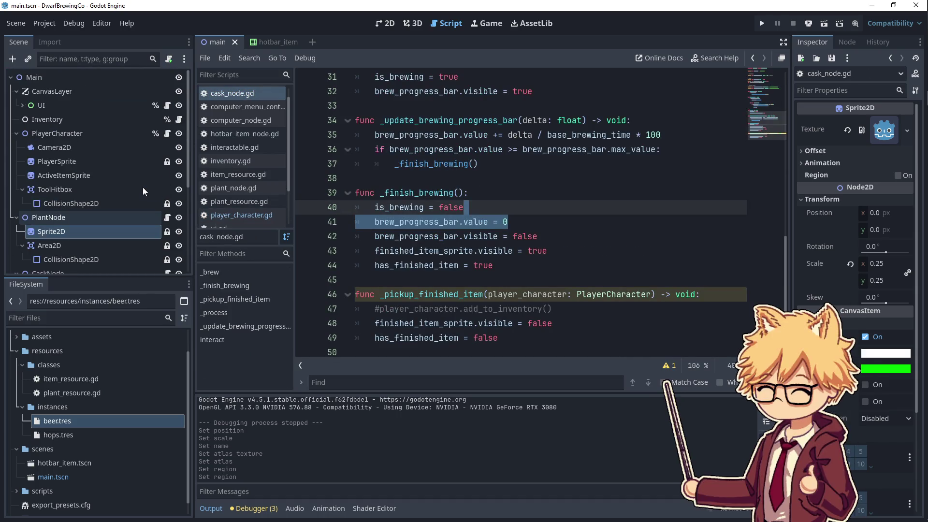
pyautogui.click(169, 133)
pyautogui.scroll(6, 530, 203)
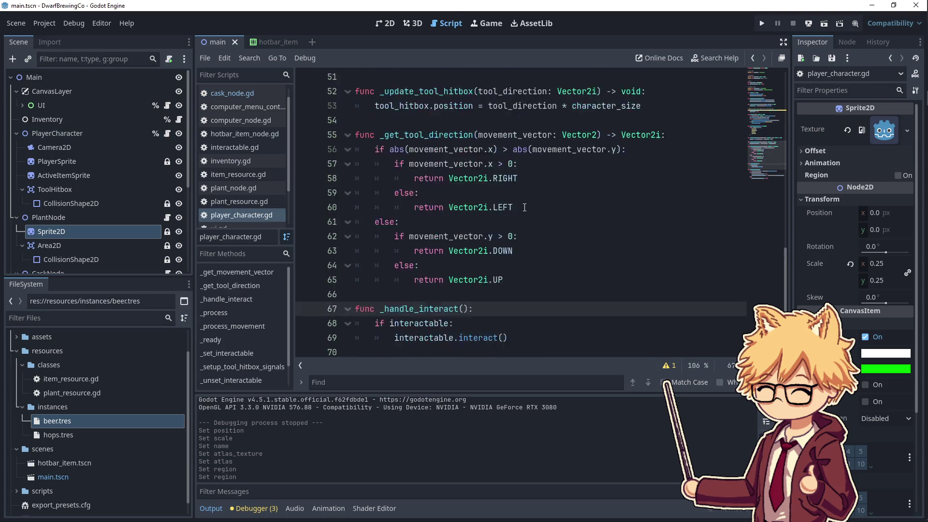
pyautogui.scroll(4, 529, 203)
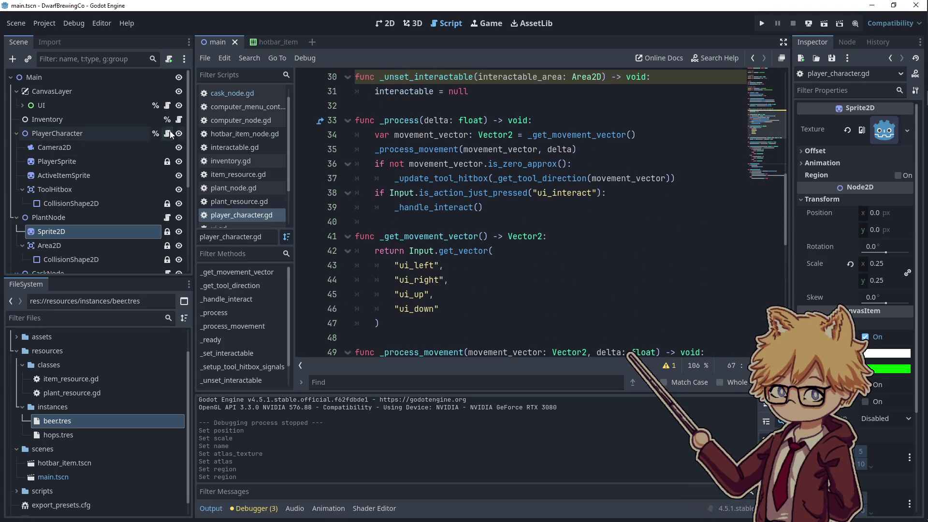
pyautogui.click(165, 136)
pyautogui.scroll(3, 346, 204)
pyautogui.scroll(-7, 497, 246)
# Find update_active_item via search and change region_rect on line 75 to texture
pyautogui.hotkey('ctrl', 'f')
pyautogui.write('update')
pyautogui.press('BackSpace')
pyautogui.press('BackSpace')
pyautogui.press('BackSpace')
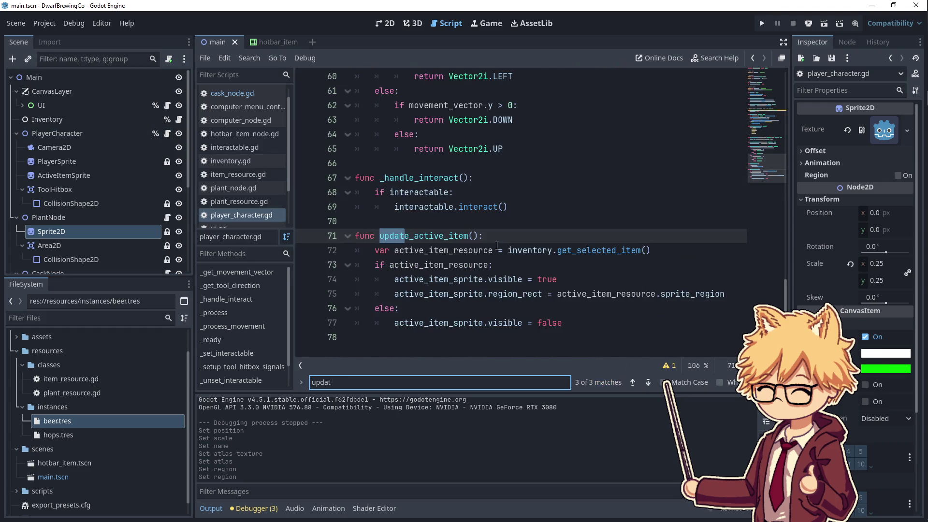
pyautogui.press('BackSpace')
pyautogui.doubleClick(492, 296)
pyautogui.write('texture')
pyautogui.doubleClick(587, 293)
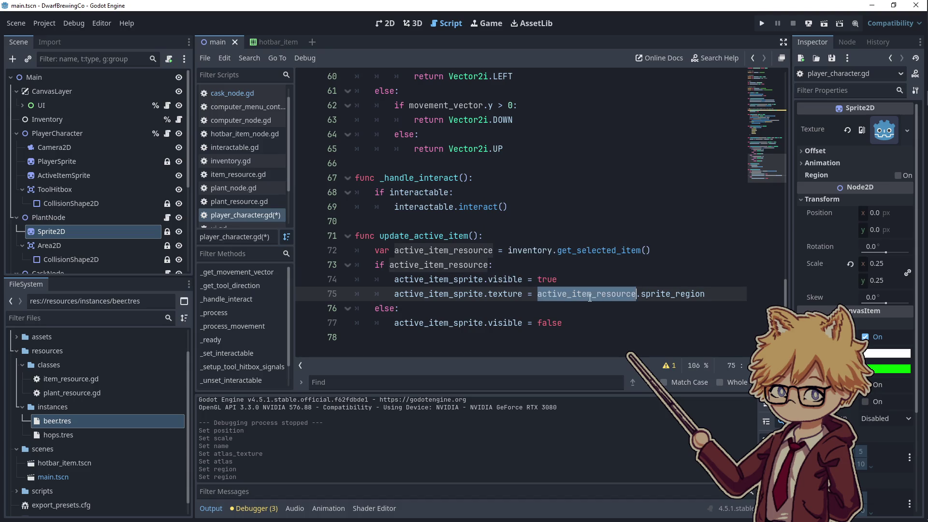
pyautogui.doubleClick(687, 293)
pyautogui.write('at')
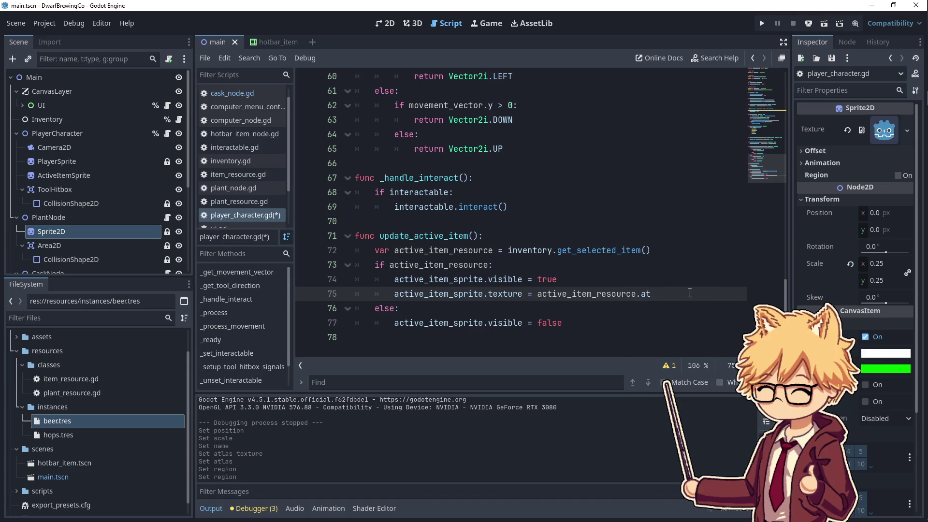
pyautogui.press('BackSpace')
pyautogui.press('BackSpace')
pyautogui.press('BackSpace')
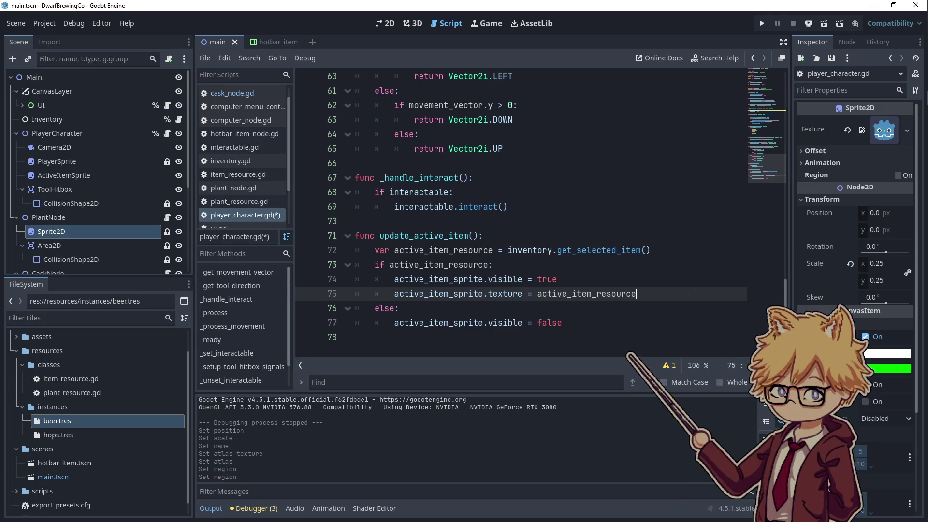
# Type active_item_resource on line 72 as ItemResource
pyautogui.click(496, 250)
pyautogui.write(': Ite')
pyautogui.write('e')
pyautogui.press('Return')
# Append .atlas_texture to line 75 so the sprite uses the item's atlas texture
pyautogui.click(638, 290)
pyautogui.write('.a')
pyautogui.press('Return')
pyautogui.click(663, 271)
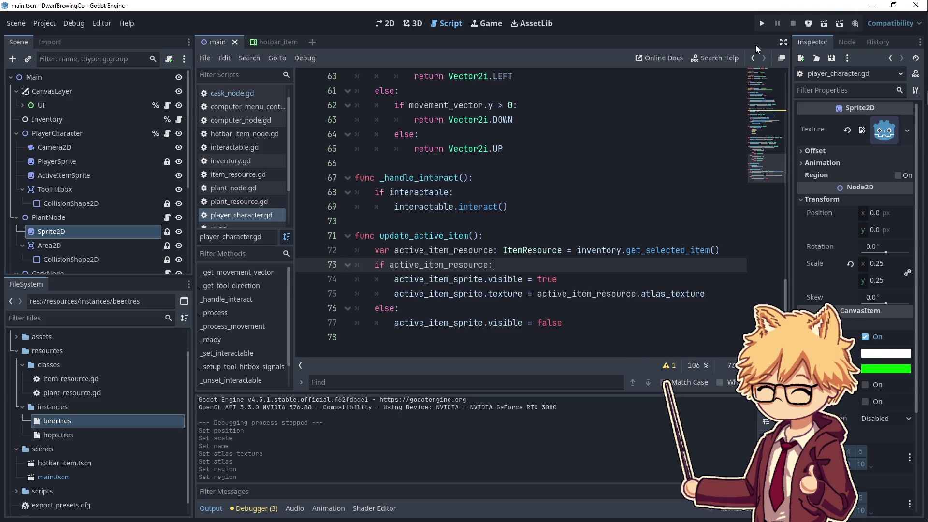
# Run the game, pick up hops, put them into the cask, then stop
pyautogui.click(762, 23)
pyautogui.press('a')
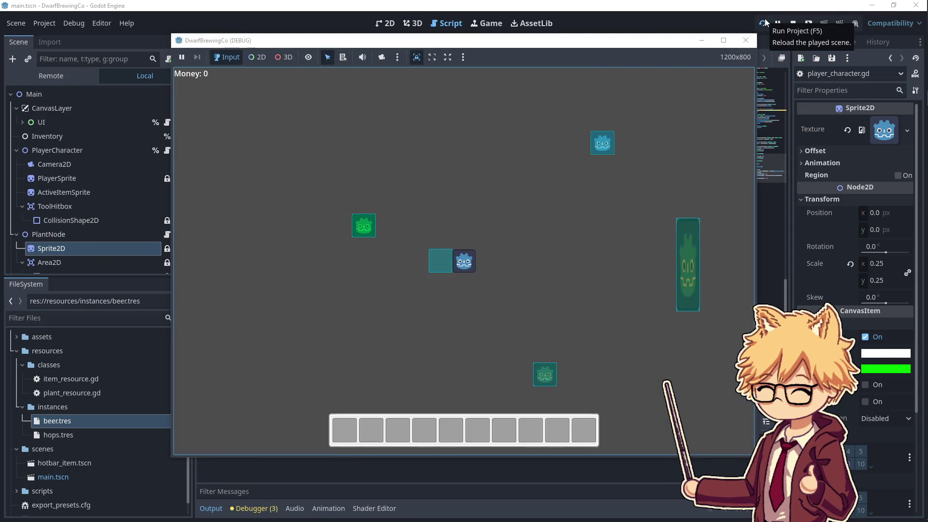
pyautogui.press('w')
pyautogui.press('d')
pyautogui.press('s')
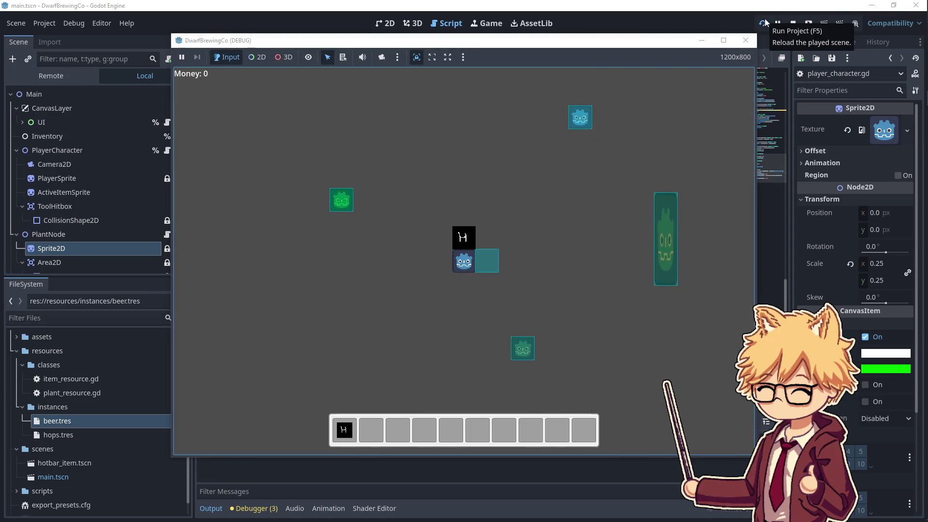
pyautogui.press('d')
pyautogui.press('s')
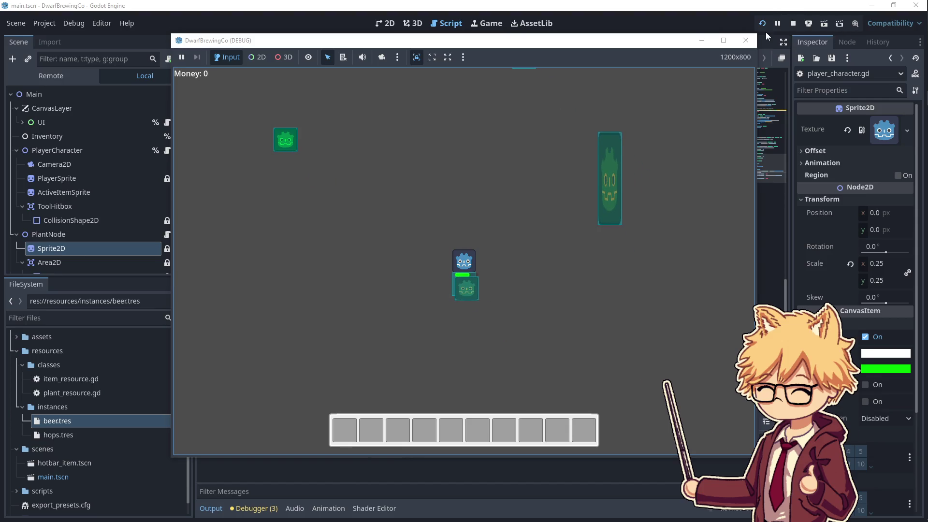
pyautogui.click(746, 40)
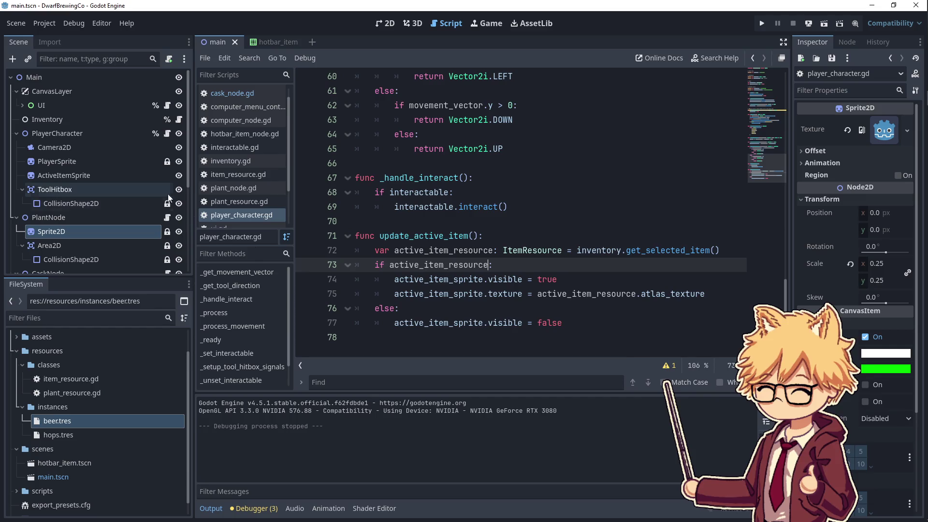
# Open cask_node.gd and toggle BrewProgressBar and FinishedItemSprite visibility in the scene
pyautogui.scroll(-4, 123, 196)
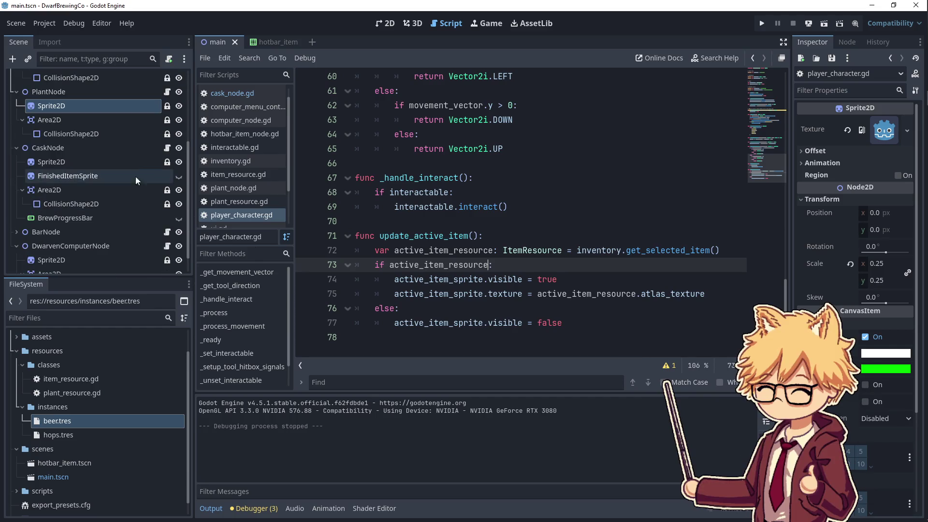
pyautogui.click(167, 148)
pyautogui.scroll(-1, 452, 223)
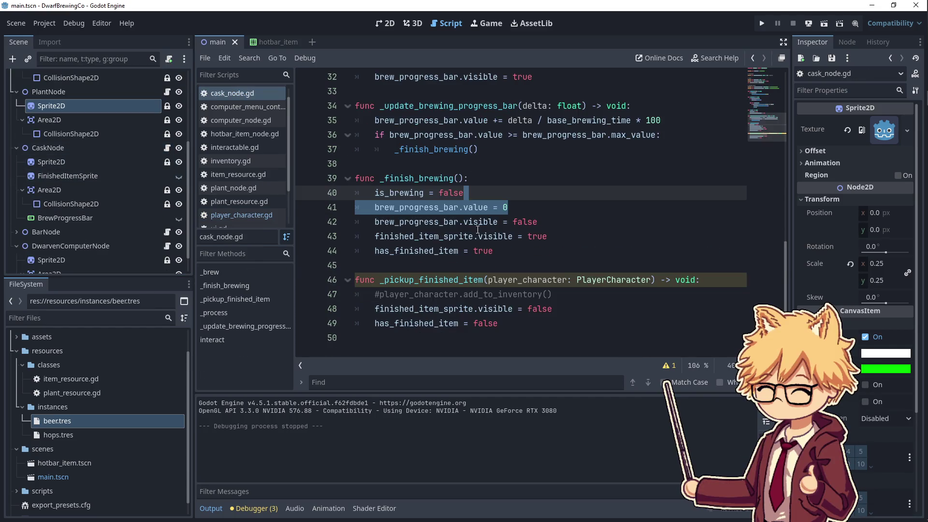
pyautogui.click(359, 265)
pyautogui.click(179, 218)
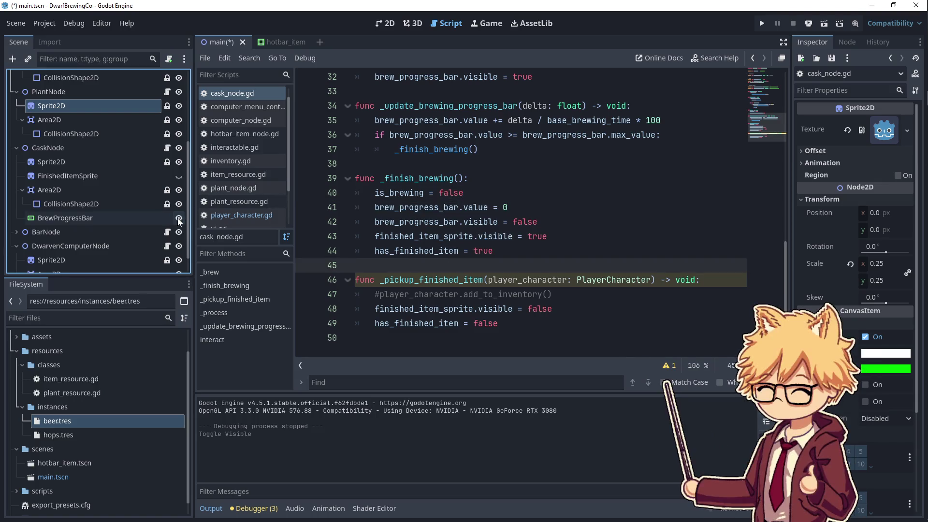
pyautogui.click(179, 176)
# Clear the plant Sprite2D's texture, then save and test-run the game with F5
pyautogui.scroll(10, 520, 226)
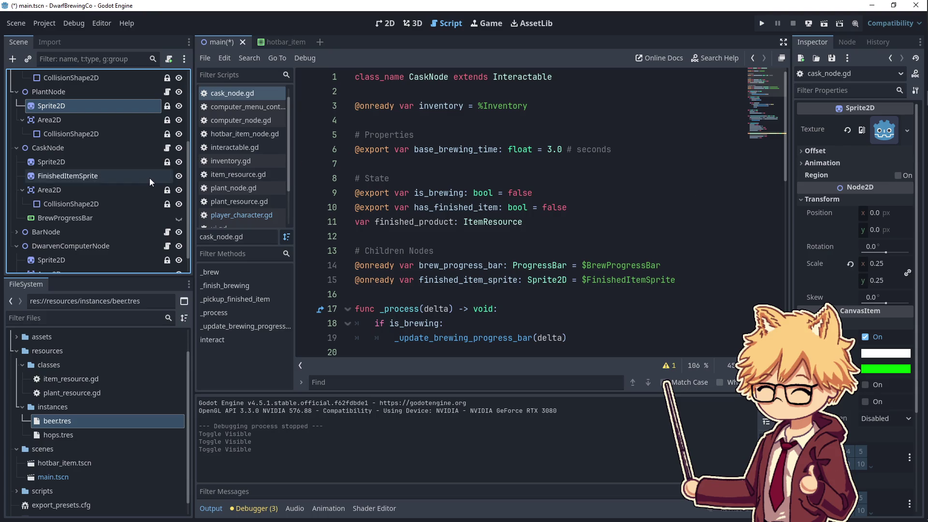
pyautogui.click(847, 130)
pyautogui.press('F5')
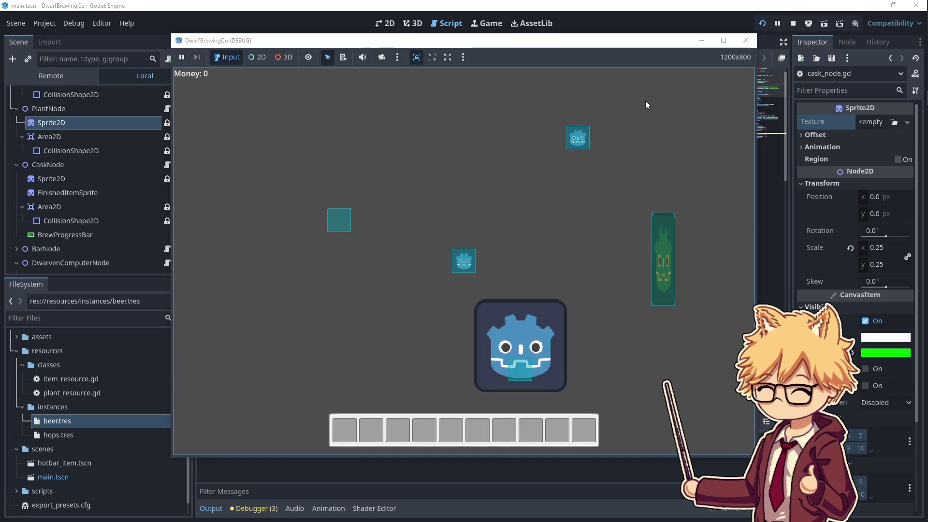
pyautogui.click(746, 40)
pyautogui.click(107, 176)
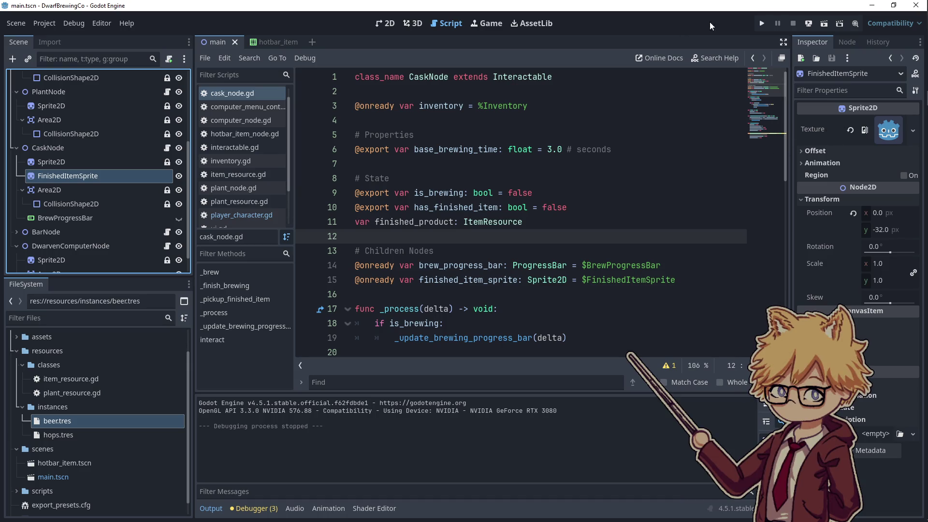
# Clear the FinishedItemSprite's texture in the Inspector
pyautogui.click(51, 162)
pyautogui.click(60, 177)
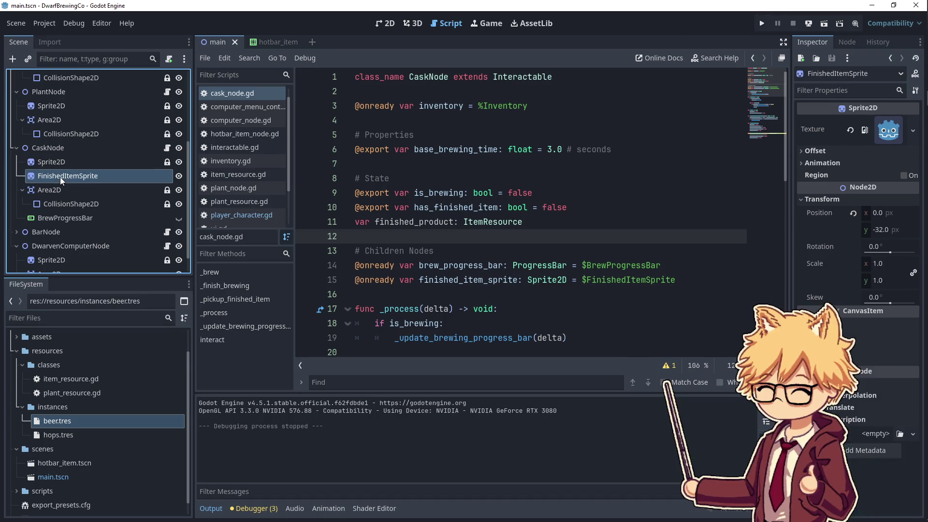
pyautogui.click(69, 162)
pyautogui.click(77, 176)
pyautogui.click(849, 130)
# Run the game briefly to test, then stop it
pyautogui.click(577, 207)
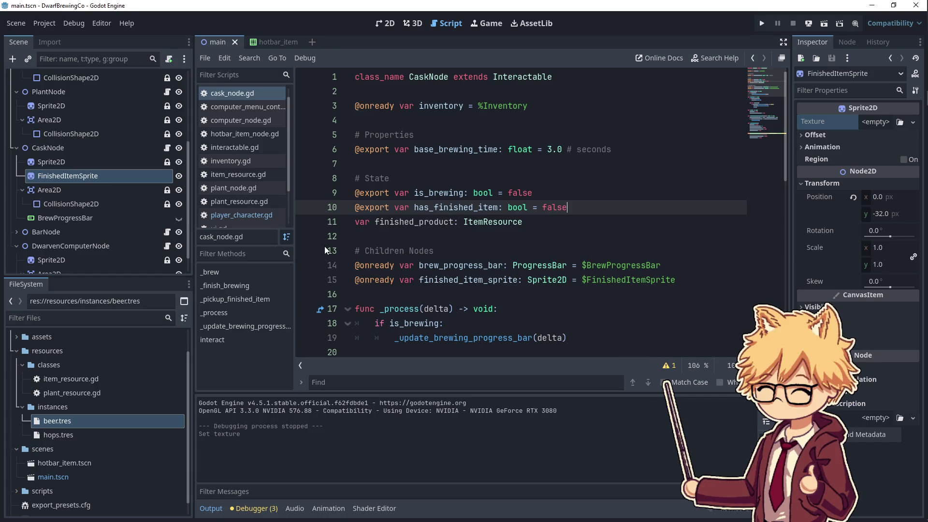
pyautogui.click(471, 240)
pyautogui.scroll(-2, 470, 241)
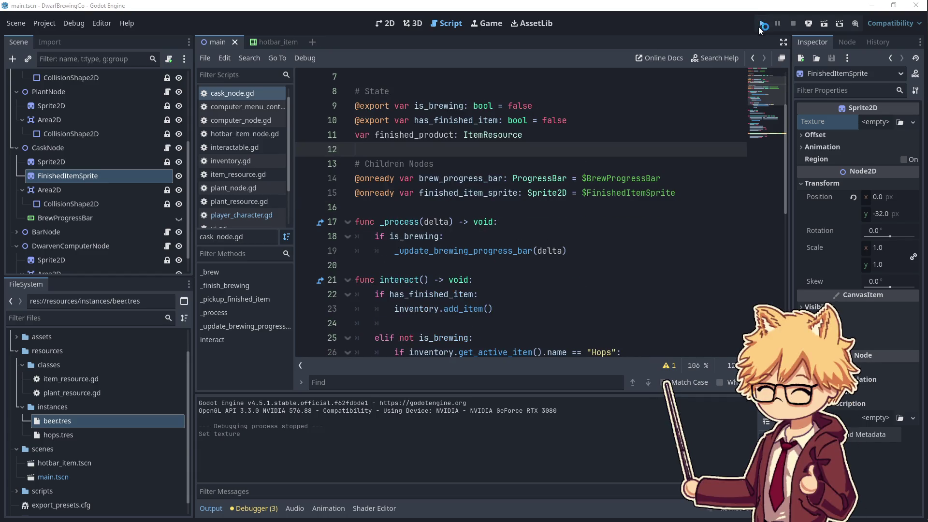
pyautogui.click(762, 25)
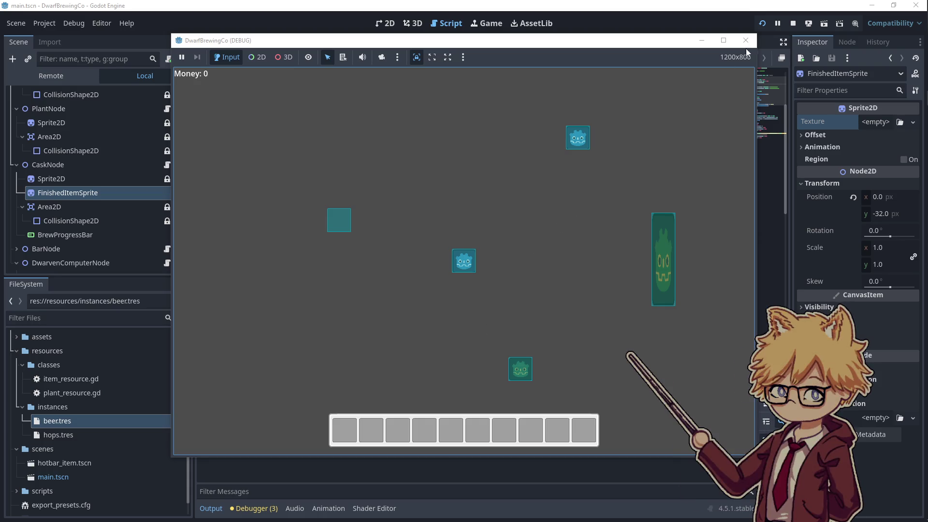
pyautogui.click(745, 41)
# Load the Godot icon as the PlantNode Sprite2D's texture
pyautogui.scroll(2, 54, 234)
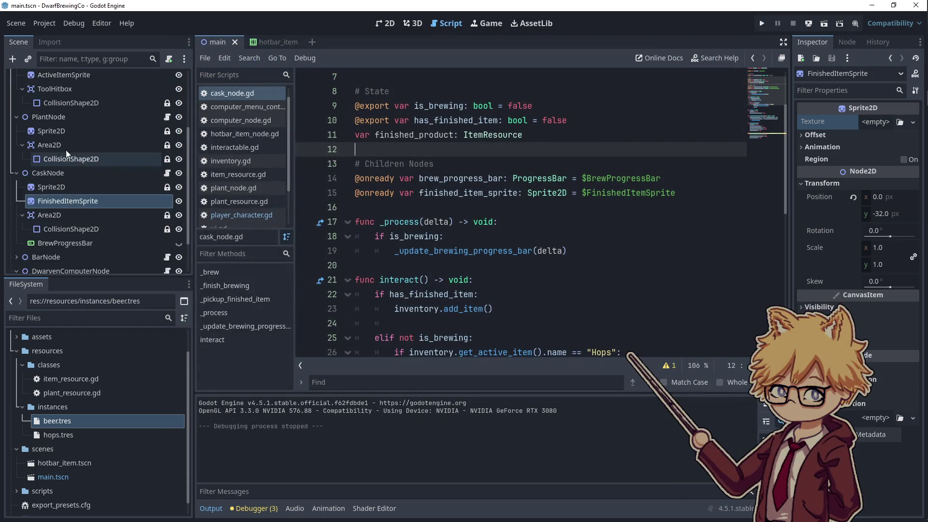
pyautogui.click(48, 117)
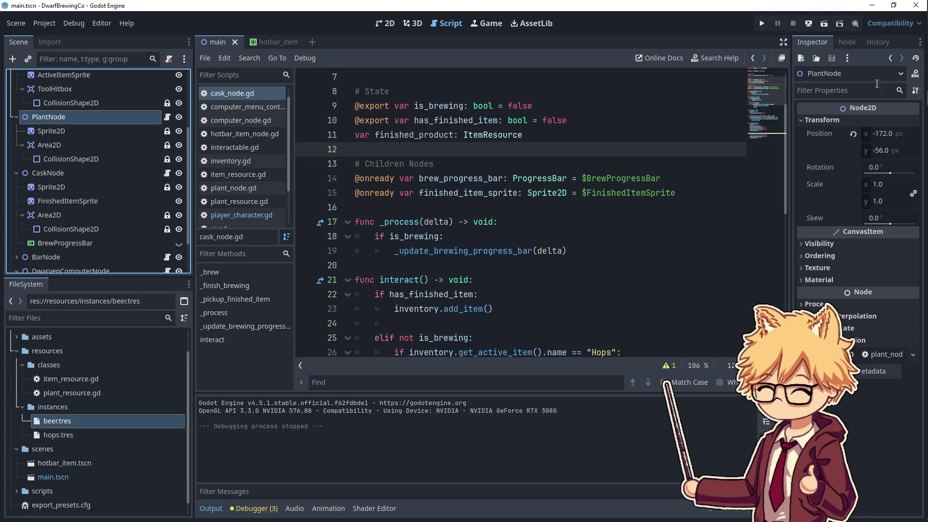
pyautogui.click(69, 131)
pyautogui.click(873, 123)
pyautogui.press('Escape')
pyautogui.click(894, 123)
pyautogui.doubleClick(513, 155)
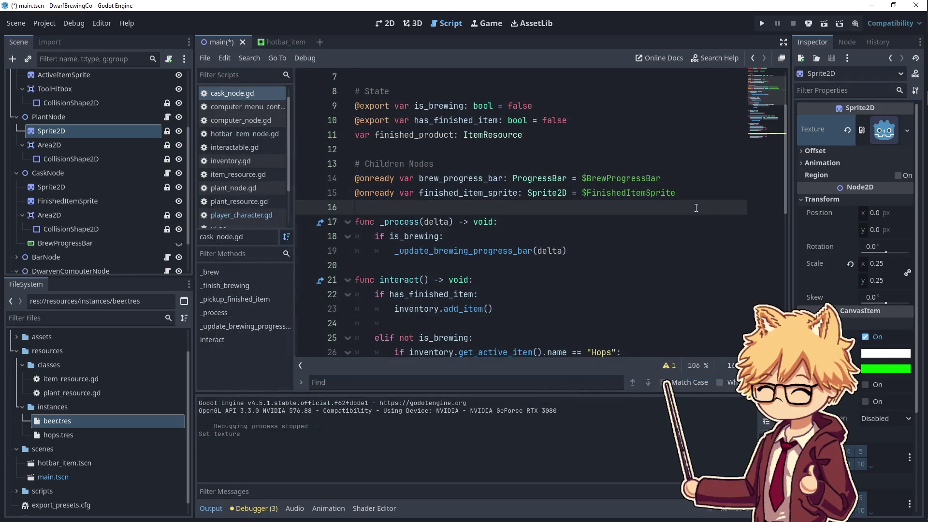
# Save the scene and test-run the game with F5, then stop
pyautogui.press('F5')
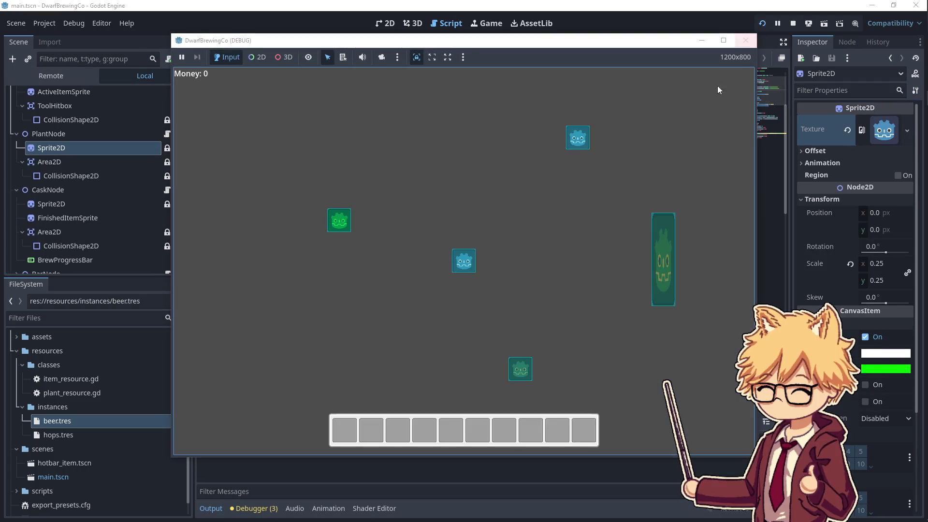
pyautogui.click(746, 40)
pyautogui.click(78, 201)
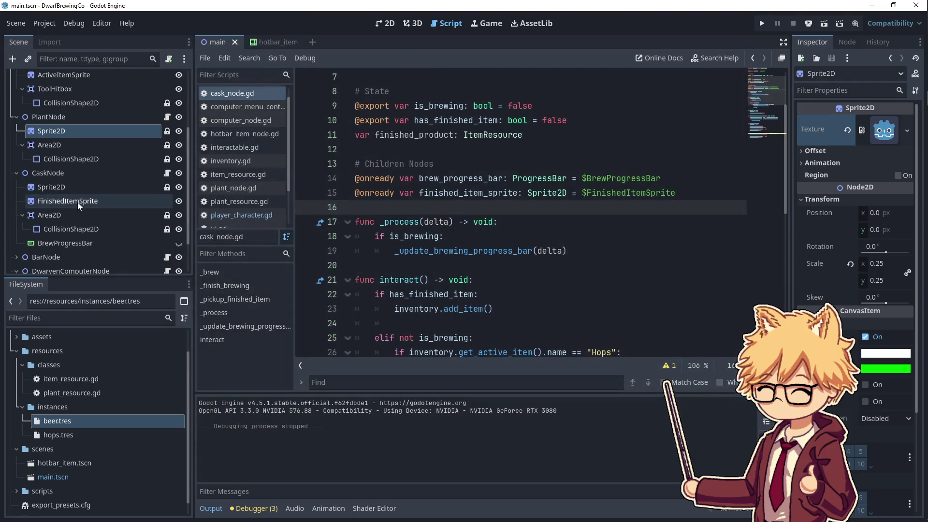
# Add a finished_product line after is_brewing = false in _finish_brewing
pyautogui.scroll(-8, 497, 236)
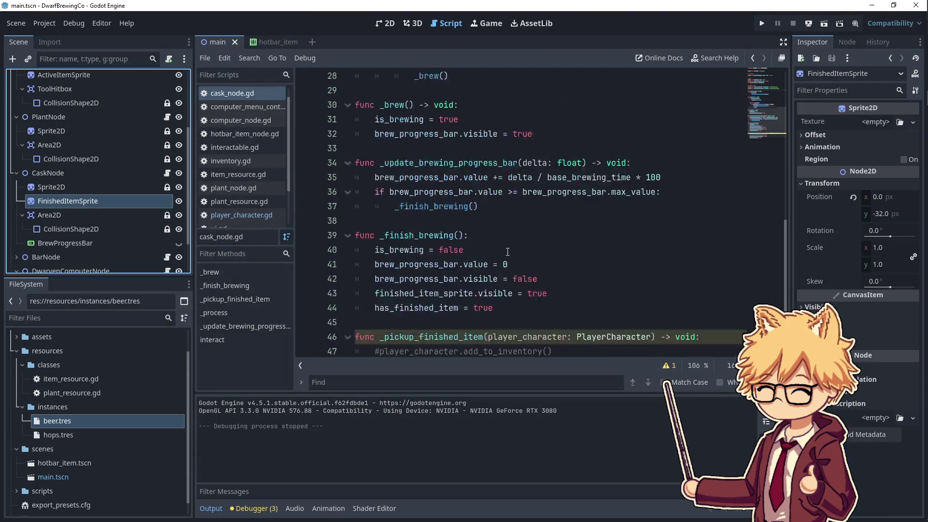
pyautogui.scroll(10, 489, 299)
pyautogui.click(492, 290)
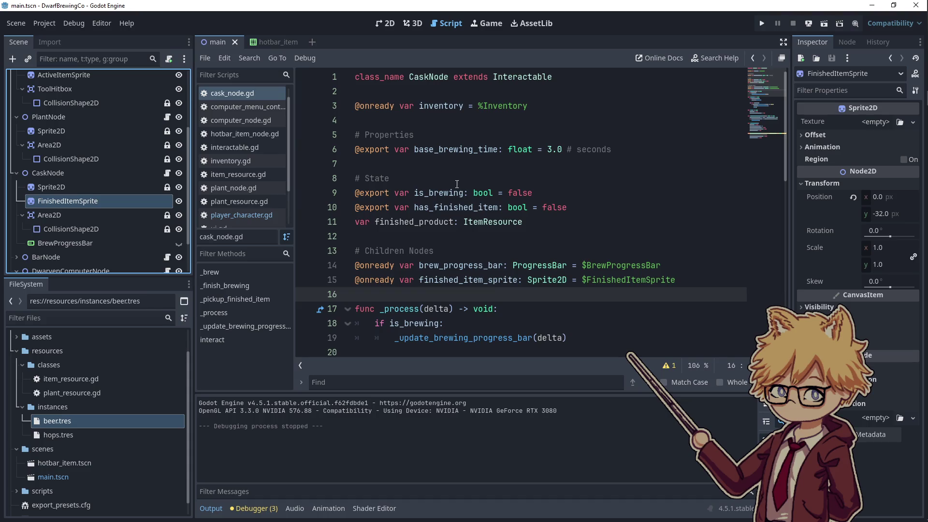
pyautogui.scroll(-10, 427, 223)
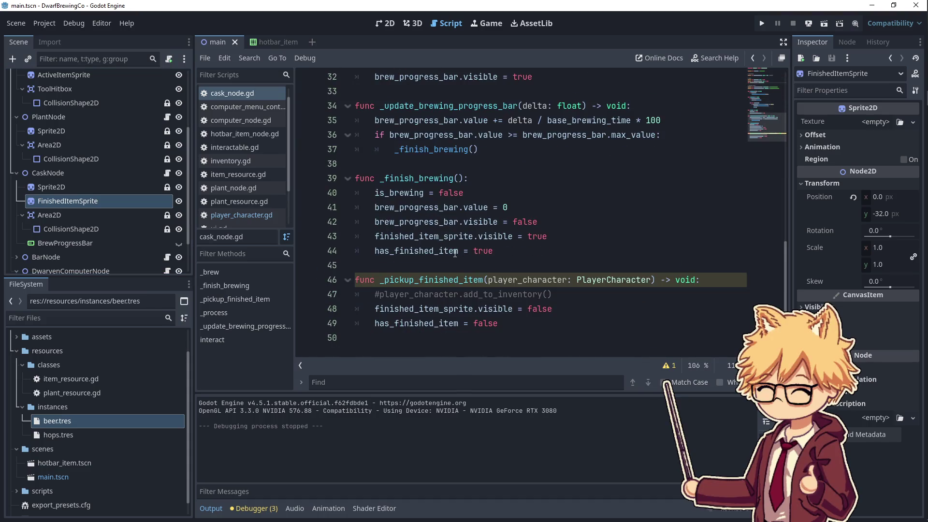
pyautogui.click(463, 192)
pyautogui.scroll(3, 400, 184)
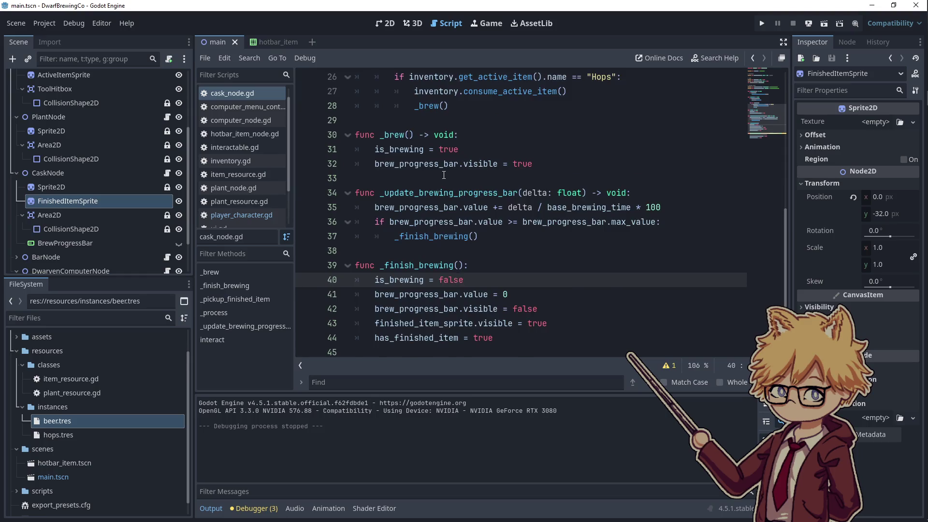
pyautogui.doubleClick(406, 323)
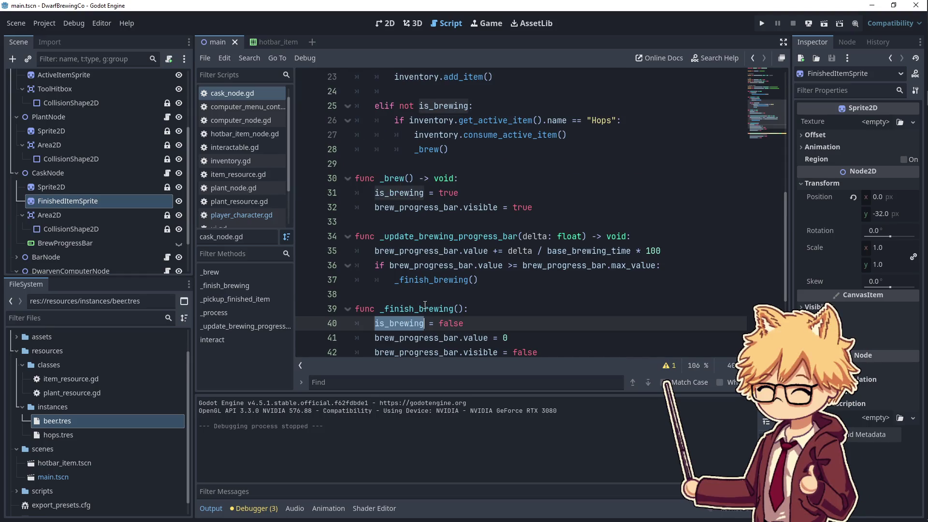
pyautogui.scroll(-2, 474, 250)
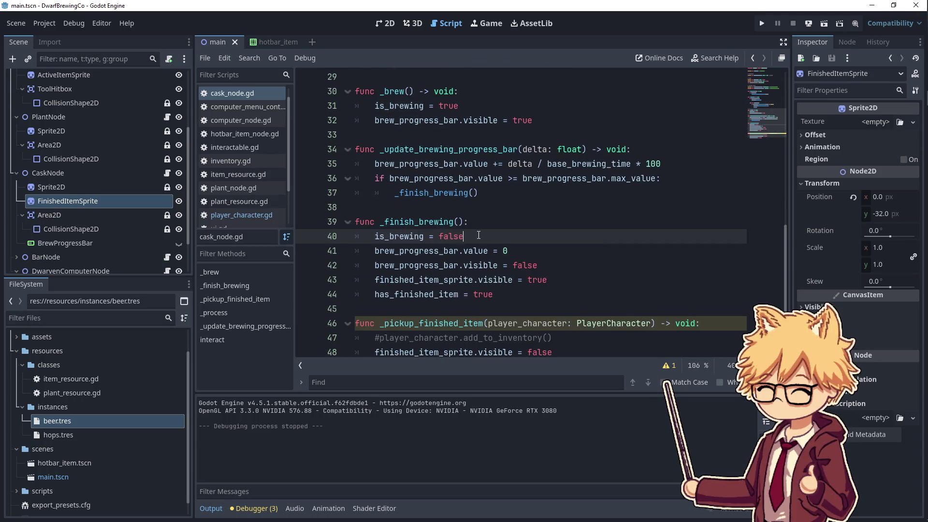
pyautogui.press('Return')
pyautogui.write('finished_product =')
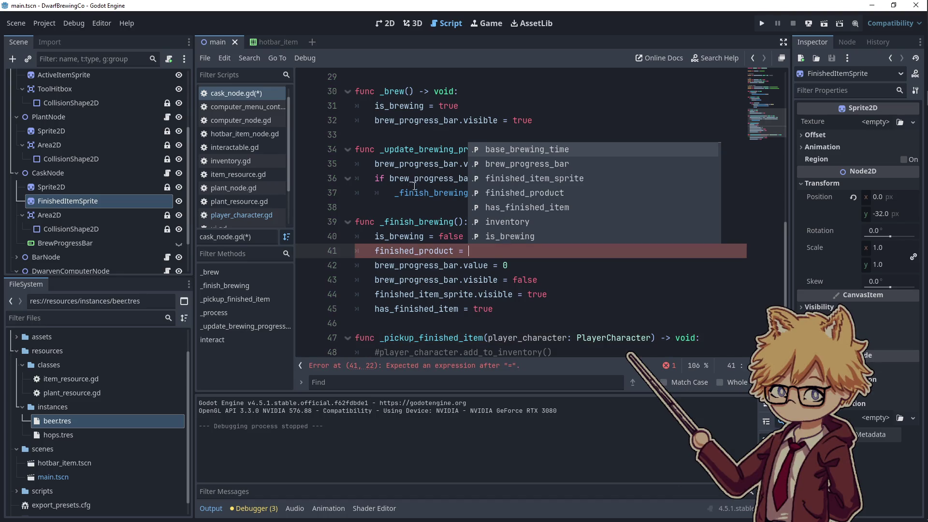
# Preload beer.tres as const BEER, assign it to finished_product, and save the script
pyautogui.scroll(10, 414, 186)
pyautogui.moveTo(59, 418)
pyautogui.mouseDown()
pyautogui.moveTo(391, 116)
pyautogui.moveTo(390, 92)
pyautogui.mouseUp()
pyautogui.press('Return')
pyautogui.doubleClick(387, 106)
pyautogui.hotkey('ctrl', 'c')
pyautogui.scroll(-11, 483, 237)
pyautogui.click(489, 193)
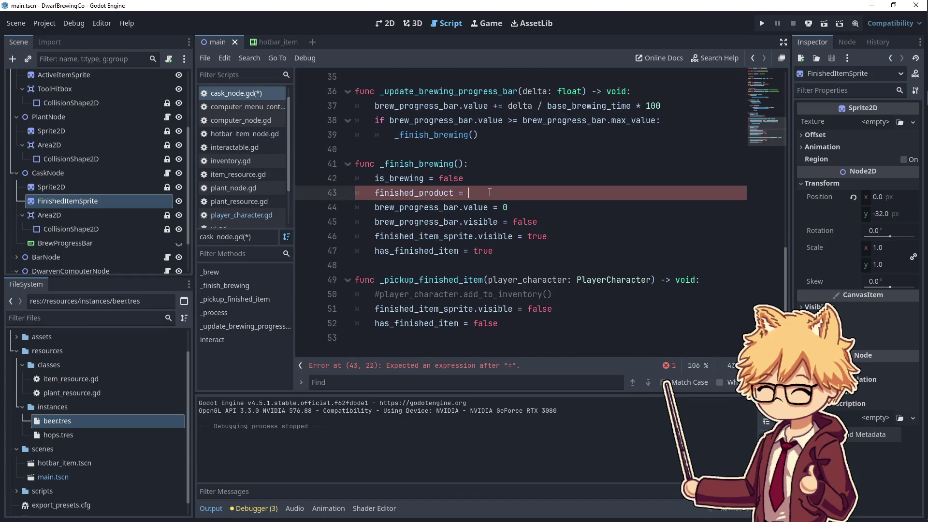
pyautogui.scroll(11, 483, 184)
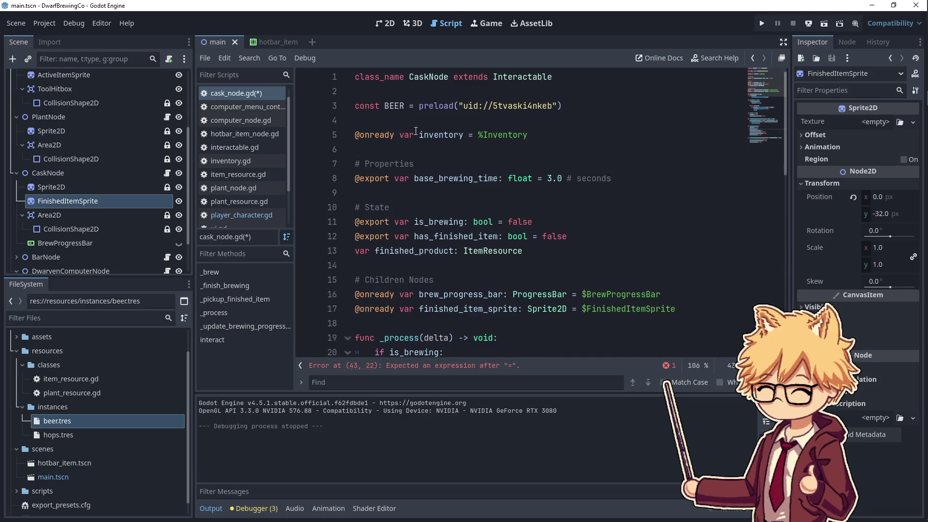
pyautogui.scroll(-11, 552, 206)
pyautogui.hotkey('ctrl', 'v')
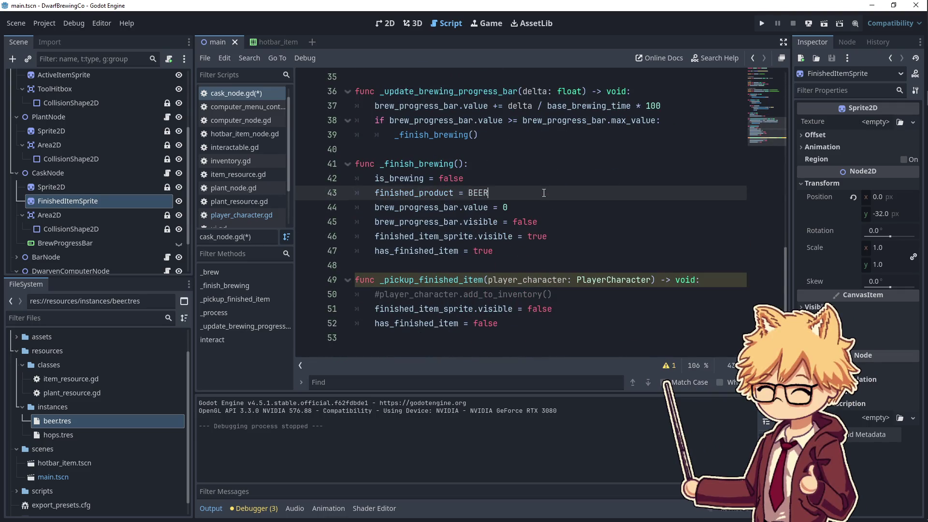
pyautogui.hotkey('ctrl', 's')
# Drop the pickup function's player_character parameter and call inventory.add_item(finished_product)
pyautogui.click(513, 236)
pyautogui.doubleClick(435, 195)
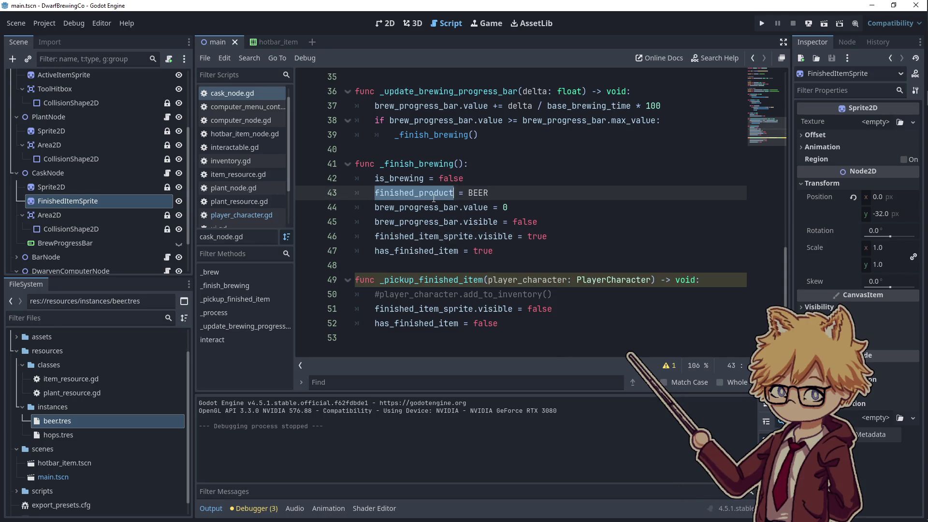
pyautogui.moveTo(553, 295)
pyautogui.mouseDown()
pyautogui.moveTo(384, 294)
pyautogui.moveTo(400, 294)
pyautogui.mouseUp()
pyautogui.moveTo(650, 285); pyautogui.dragTo(489, 281)
pyautogui.press('BackSpace')
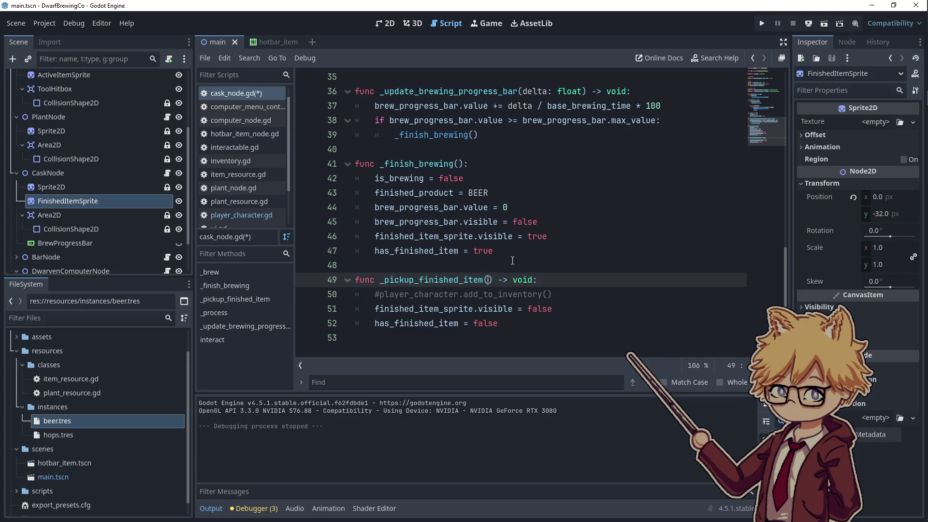
pyautogui.moveTo(554, 290); pyautogui.dragTo(376, 294)
pyautogui.write('inven')
pyautogui.press('Return')
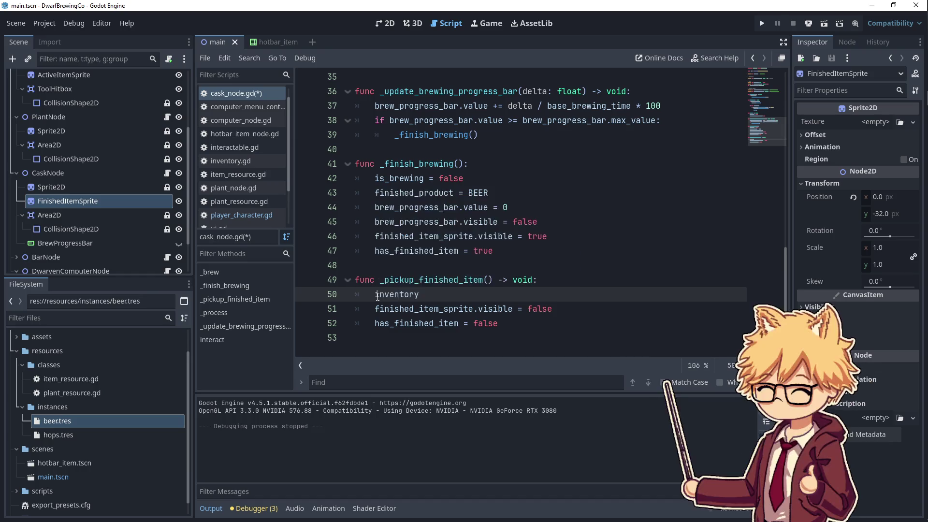
pyautogui.press('Down')
pyautogui.press('Down')
pyautogui.press('Down')
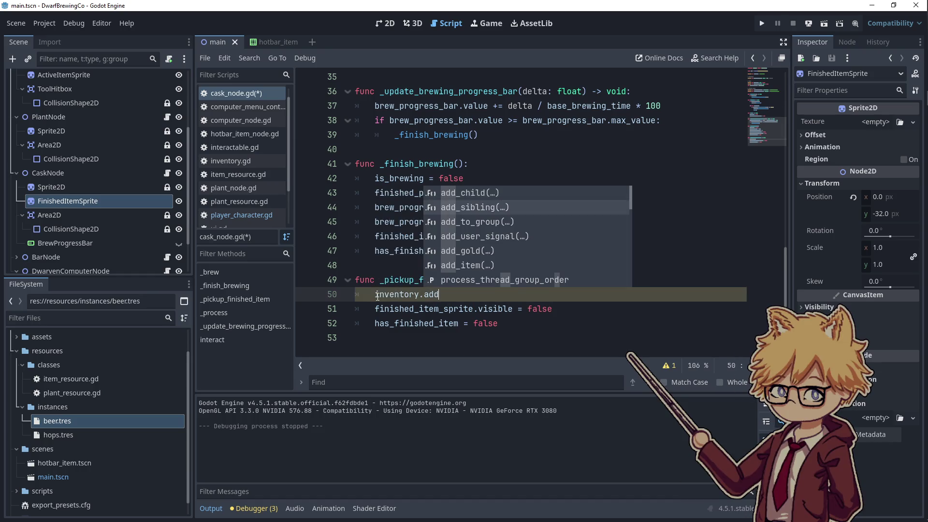
pyautogui.press('Return')
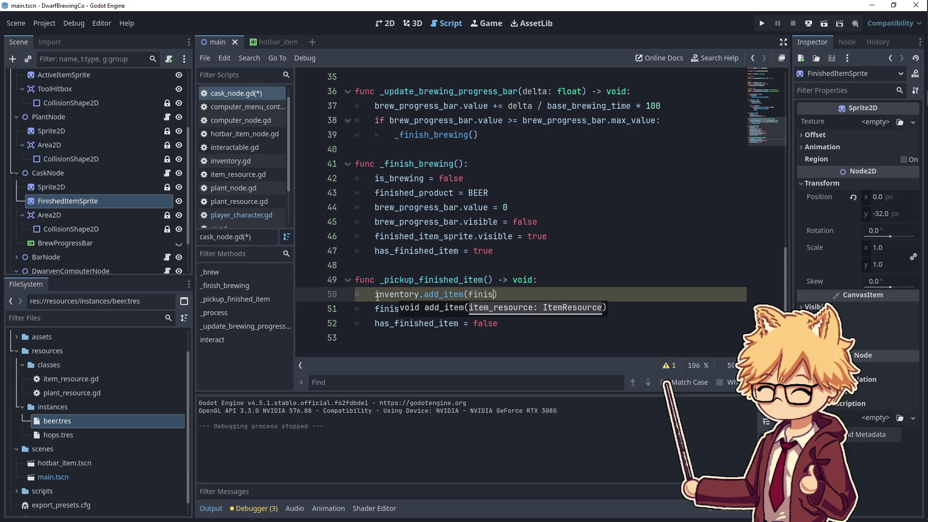
pyautogui.write('h')
pyautogui.press('Down')
pyautogui.press('Return')
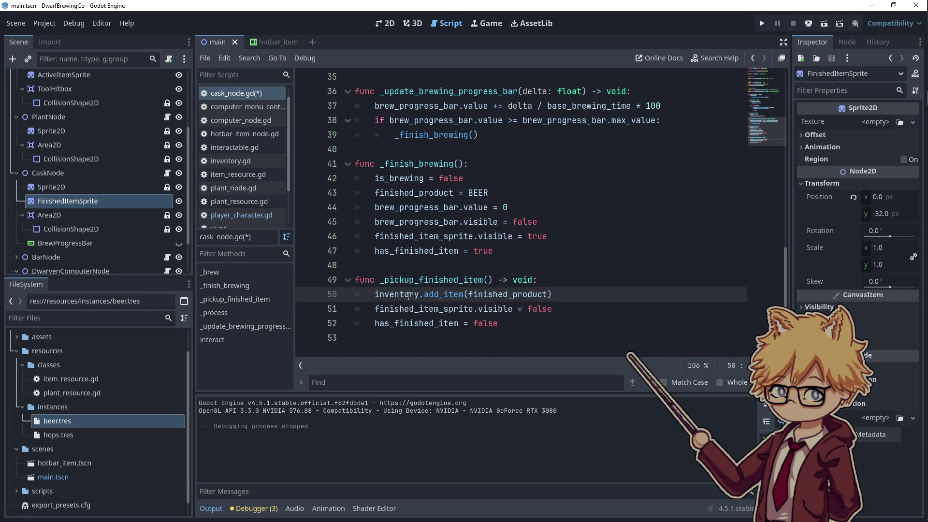
# Remove both finished-item sprite visibility lines and reset finished_product to null after pickup
pyautogui.hotkey('shift', 'Down')
pyautogui.press('BackSpace')
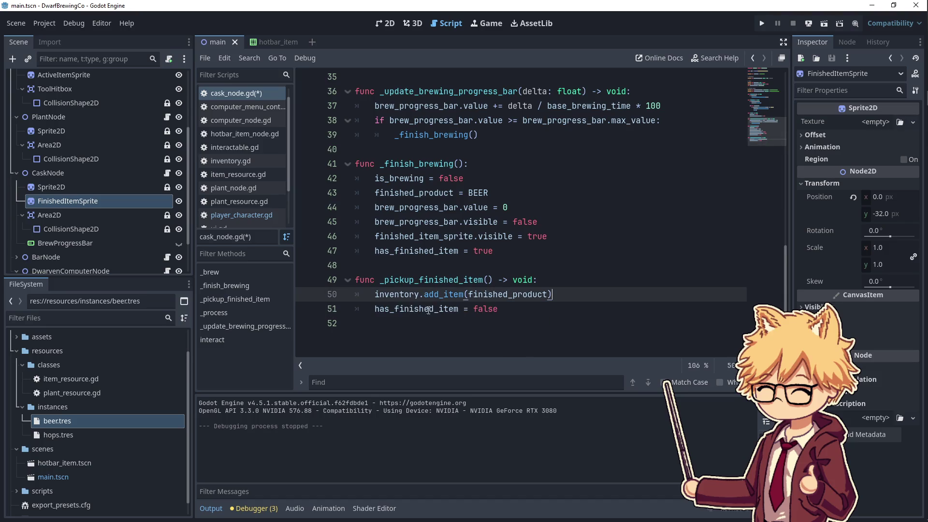
pyautogui.press('Return')
pyautogui.write('finished_product =')
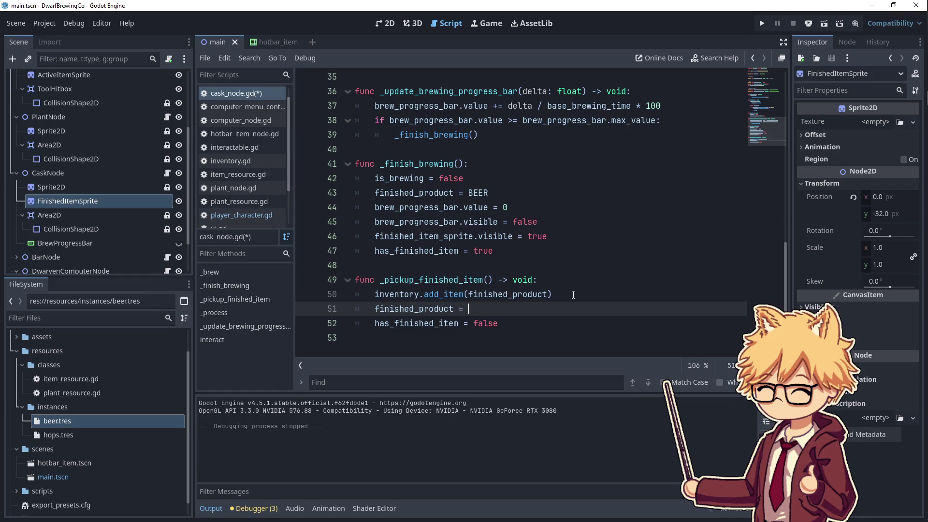
pyautogui.hotkey('ctrl', 's')
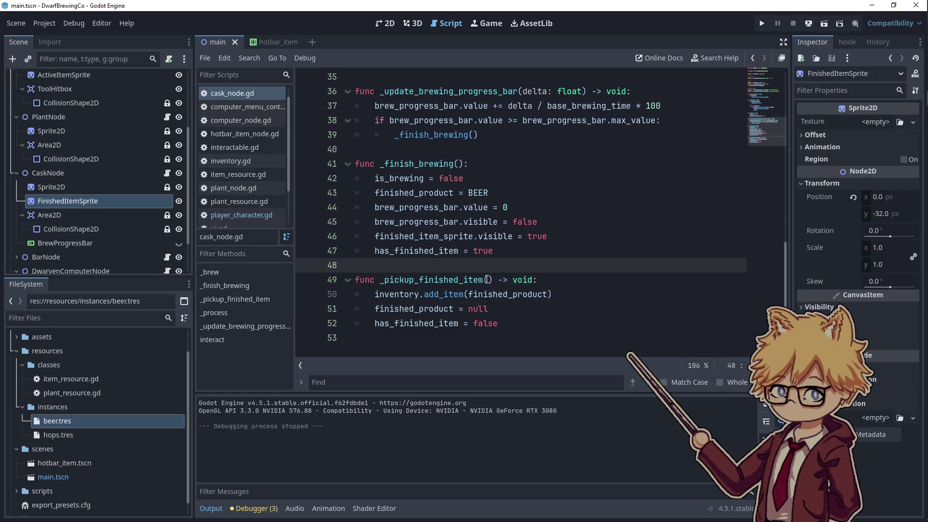
pyautogui.tripleClick(437, 232)
pyautogui.press('BackSpace')
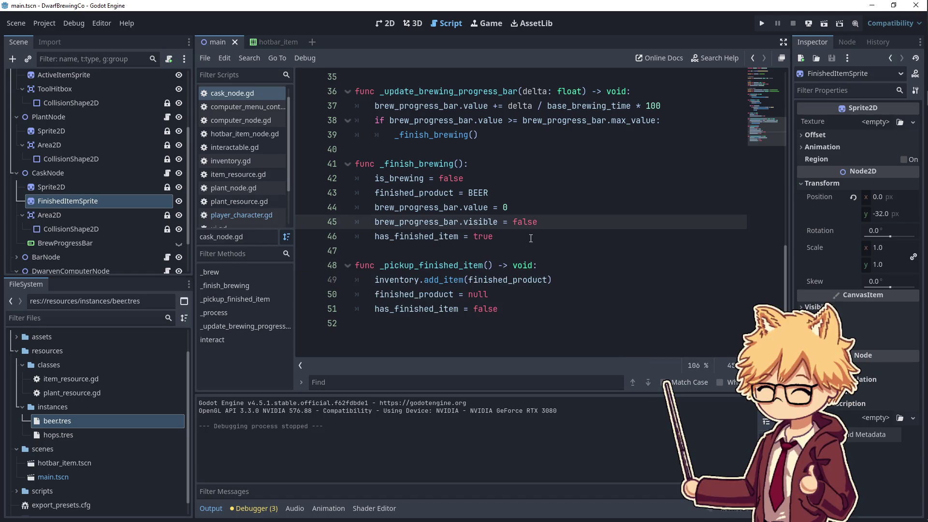
pyautogui.doubleClick(433, 236)
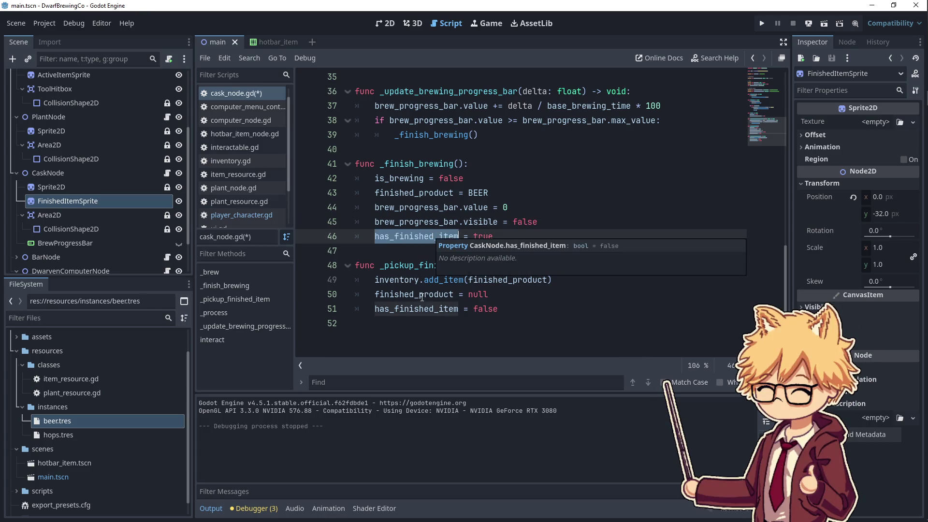
pyautogui.press('End')
pyautogui.scroll(1, 433, 245)
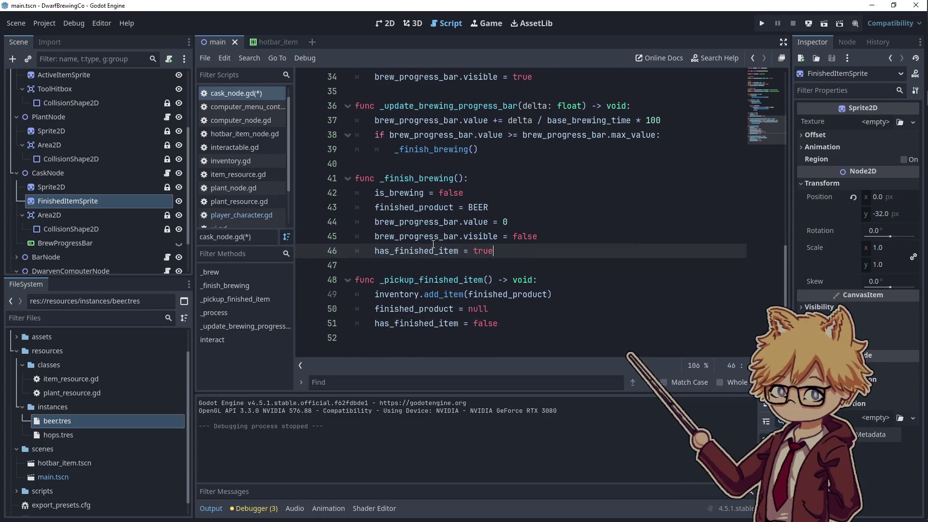
pyautogui.moveTo(488, 309)
pyautogui.mouseDown()
pyautogui.moveTo(387, 310)
pyautogui.moveTo(458, 309)
pyautogui.mouseUp()
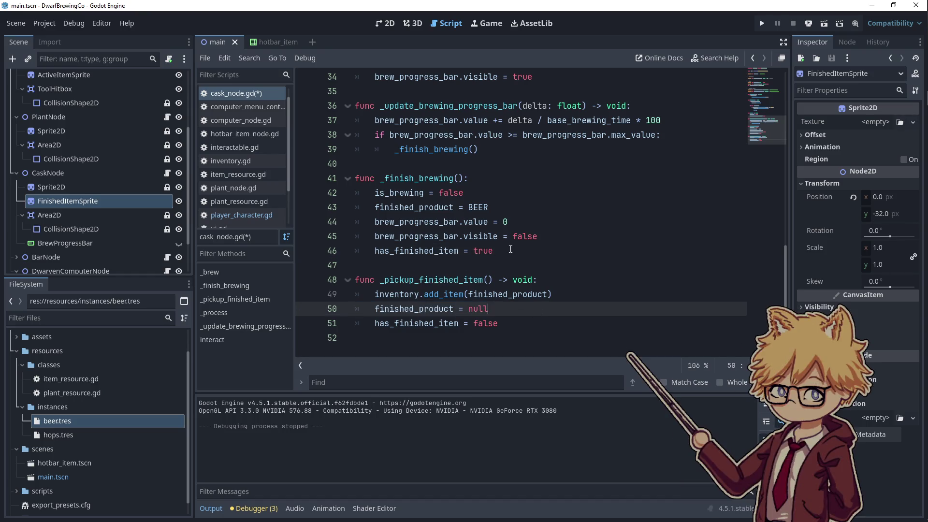
# Delete the has_finished_item = true and has_finished_item = false lines
pyautogui.scroll(6, 486, 251)
pyautogui.click(440, 192)
pyautogui.scroll(-6, 440, 193)
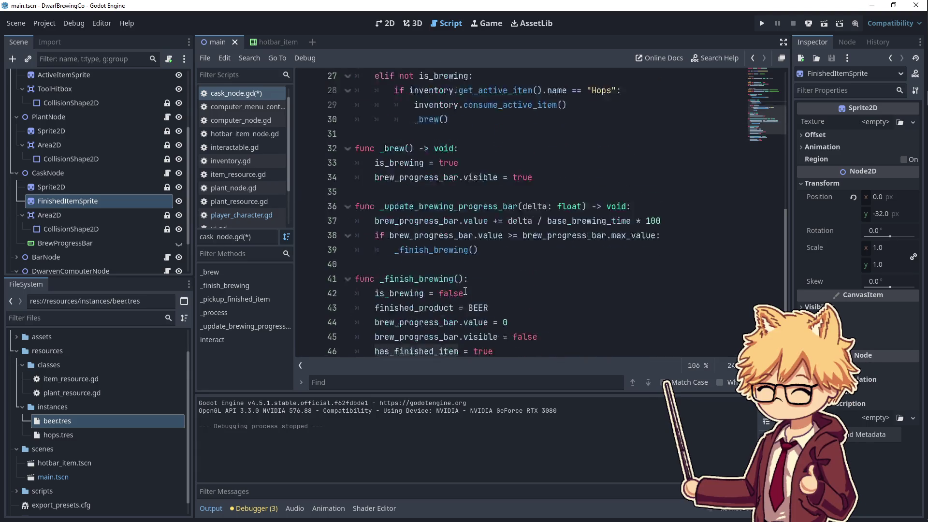
pyautogui.click(511, 252)
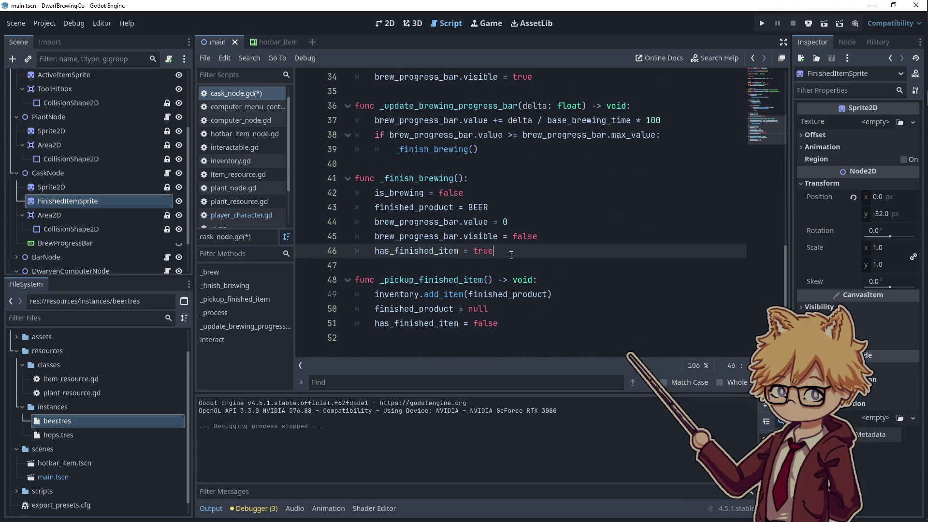
pyautogui.doubleClick(416, 308)
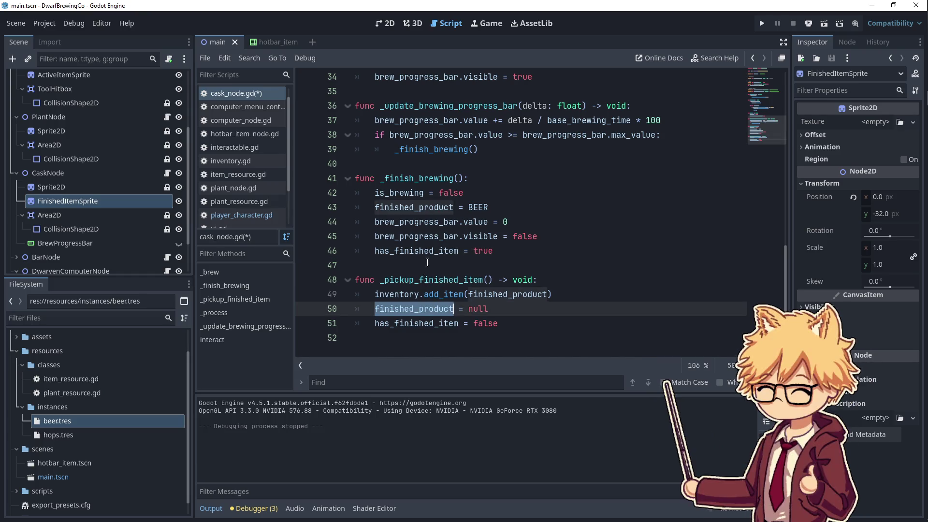
pyautogui.scroll(5, 440, 190)
pyautogui.click(433, 150)
pyautogui.scroll(-5, 466, 236)
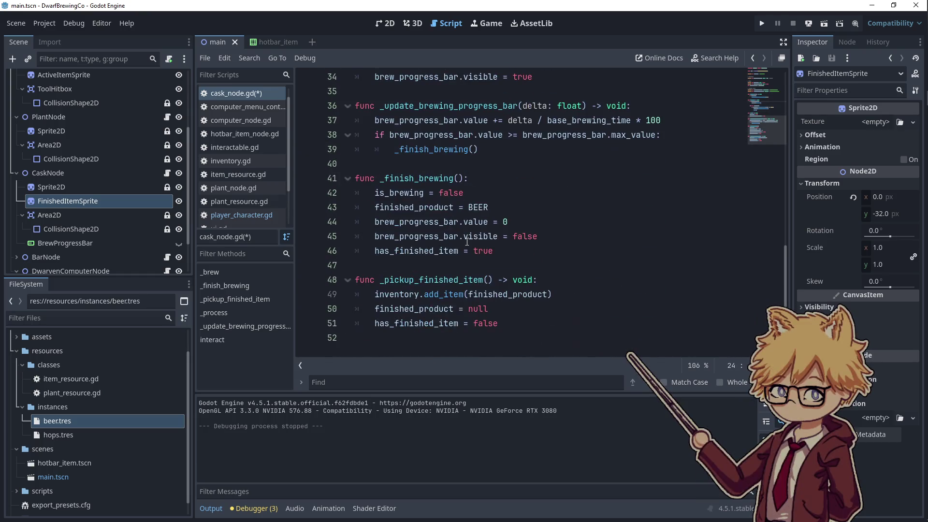
pyautogui.click(497, 251)
pyautogui.hotkey('shift', 'Home')
pyautogui.press('BackSpace')
pyautogui.press('BackSpace')
pyautogui.click(523, 308)
pyautogui.hotkey('shift', 'Home')
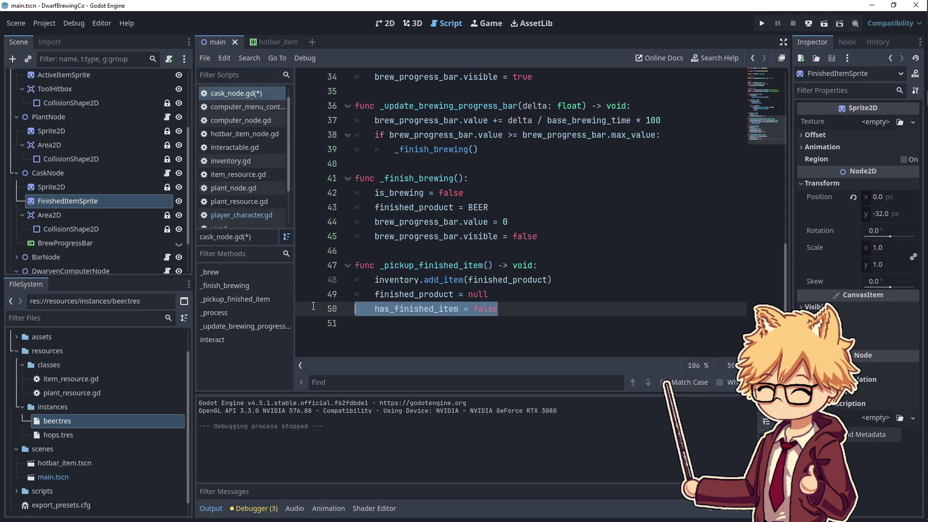
pyautogui.press('BackSpace')
pyautogui.press('BackSpace')
# Run the game to test the brewing changes
pyautogui.click(491, 246)
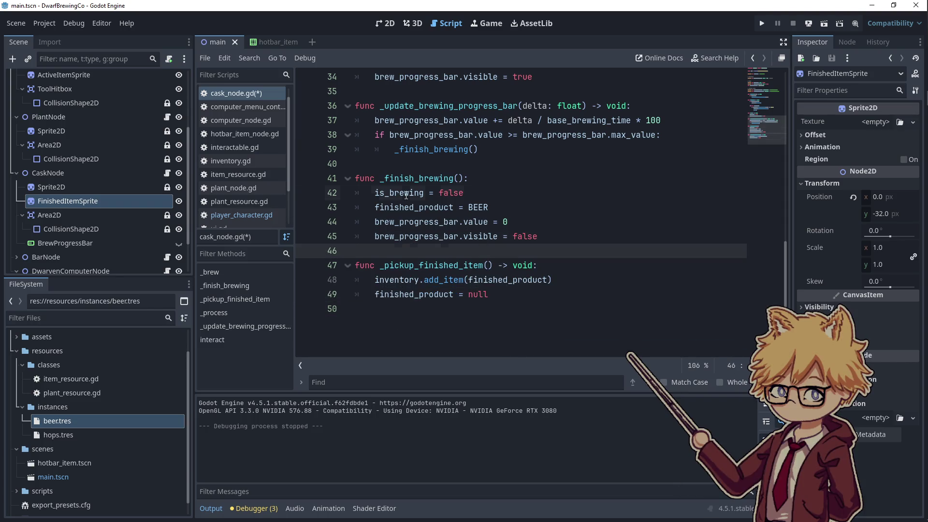
pyautogui.doubleClick(420, 207)
pyautogui.scroll(4, 435, 208)
pyautogui.click(762, 23)
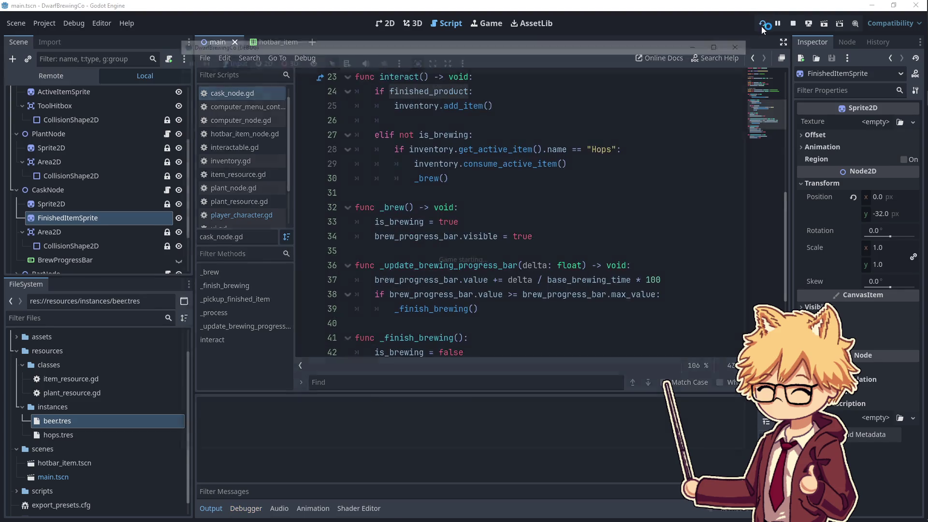
# Walk the player around the running game, then stop it
pyautogui.press('a')
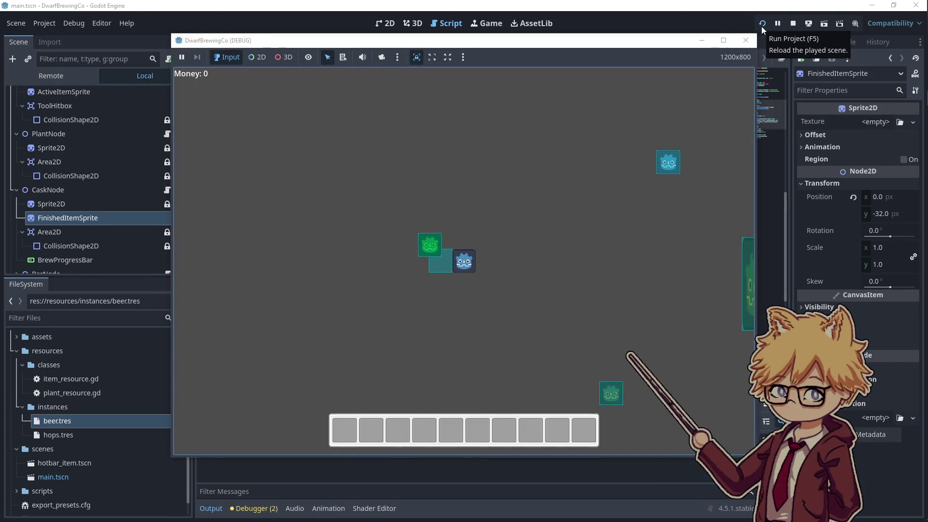
pyautogui.press('d')
pyautogui.press('s')
pyautogui.press('d')
pyautogui.press('a')
pyautogui.press('w')
pyautogui.press('s')
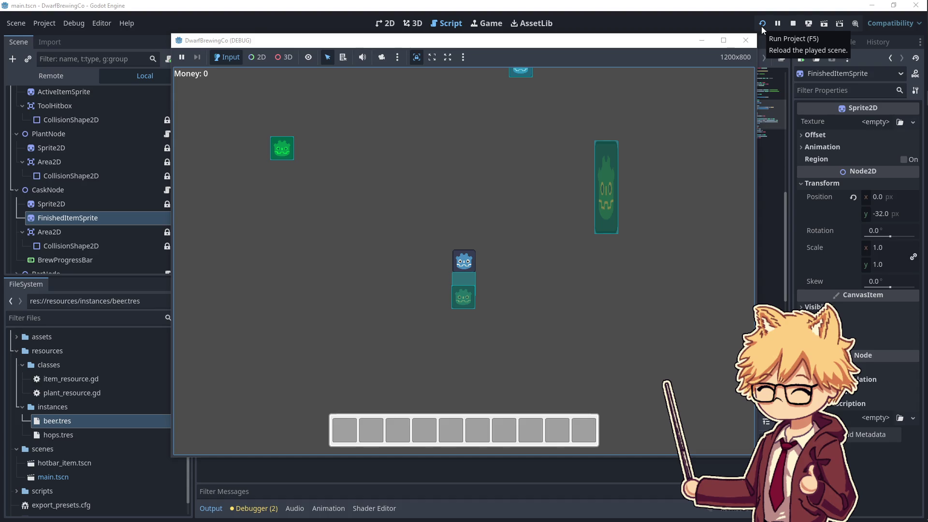
pyautogui.click(746, 40)
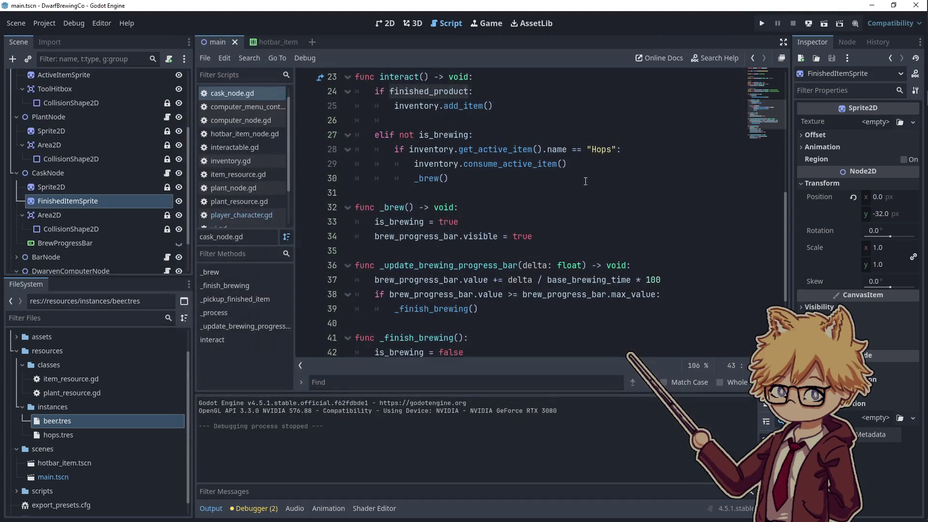
# Set finished_item_sprite.texture = finished_product.atlas_texture in _finish_brewing and save
pyautogui.scroll(-2, 499, 286)
pyautogui.click(469, 290)
pyautogui.doubleClick(414, 236)
pyautogui.click(414, 236)
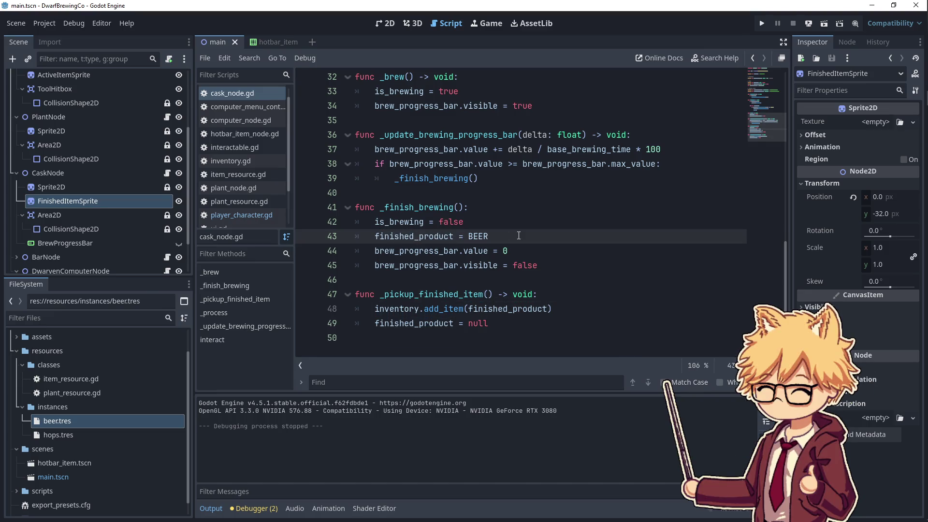
pyautogui.press('Return')
pyautogui.write('ed')
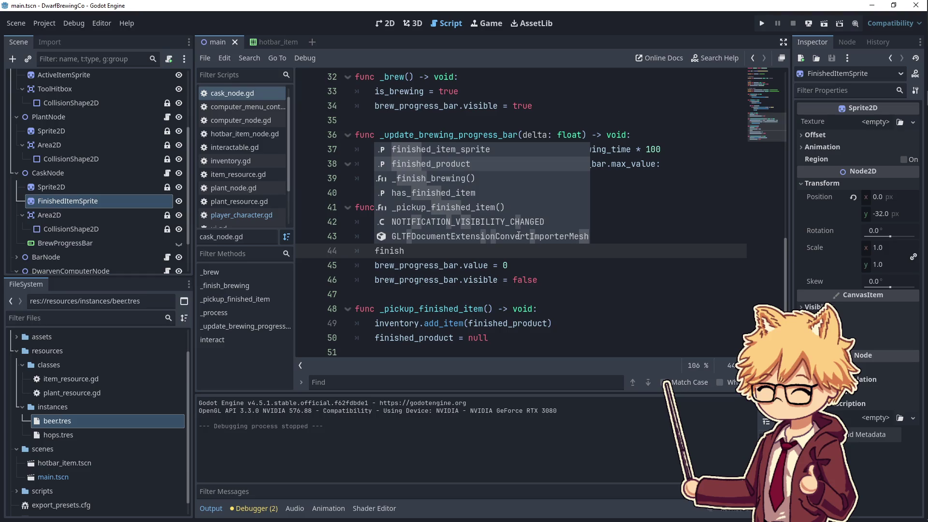
pyautogui.press('Return')
pyautogui.write('.texture = fini')
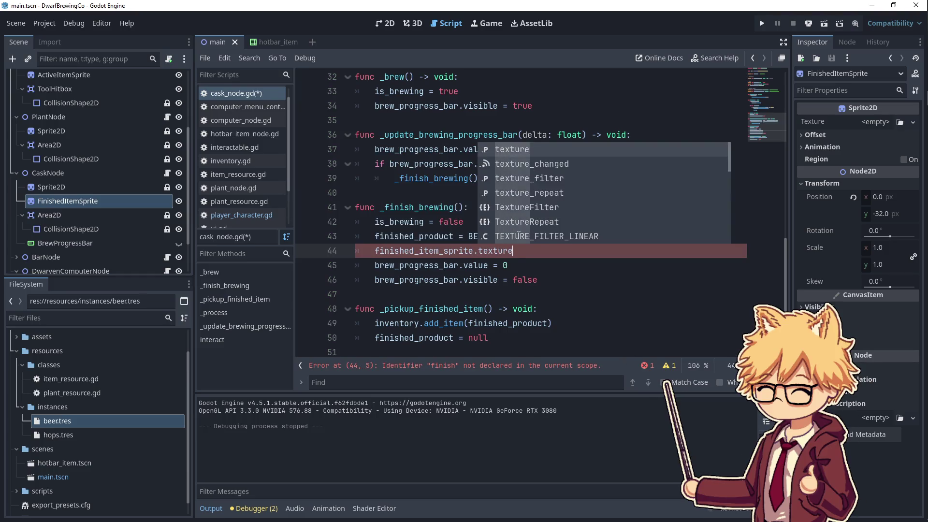
pyautogui.press('Down')
pyautogui.press('Return')
pyautogui.write('.')
pyautogui.press('Return')
pyautogui.click(589, 225)
pyautogui.hotkey('ctrl', 's')
# Run the game, walk to the cask, and interact with it
pyautogui.click(762, 23)
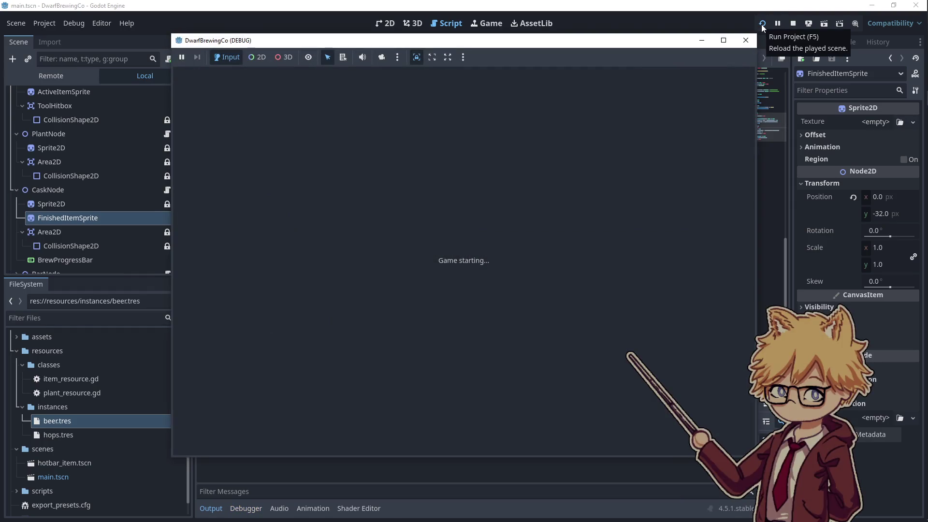
pyautogui.press('s')
pyautogui.press('d')
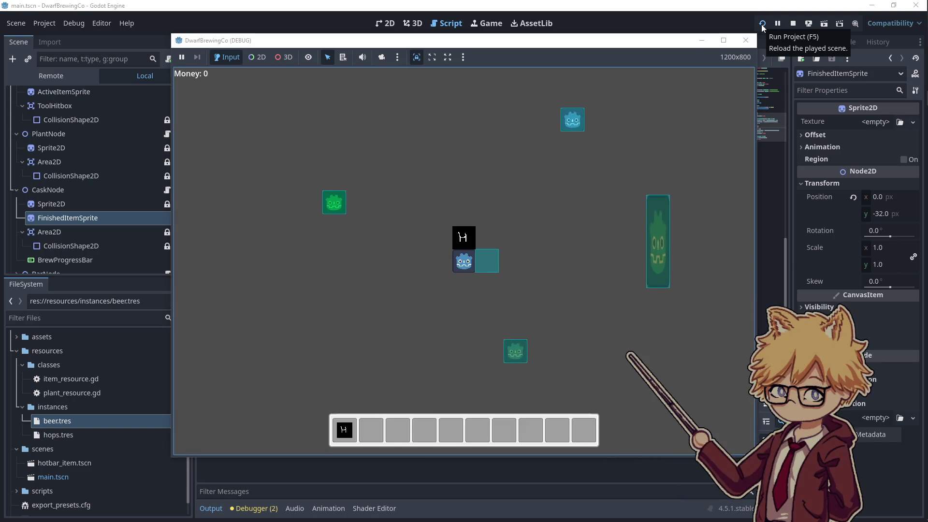
pyautogui.press('w')
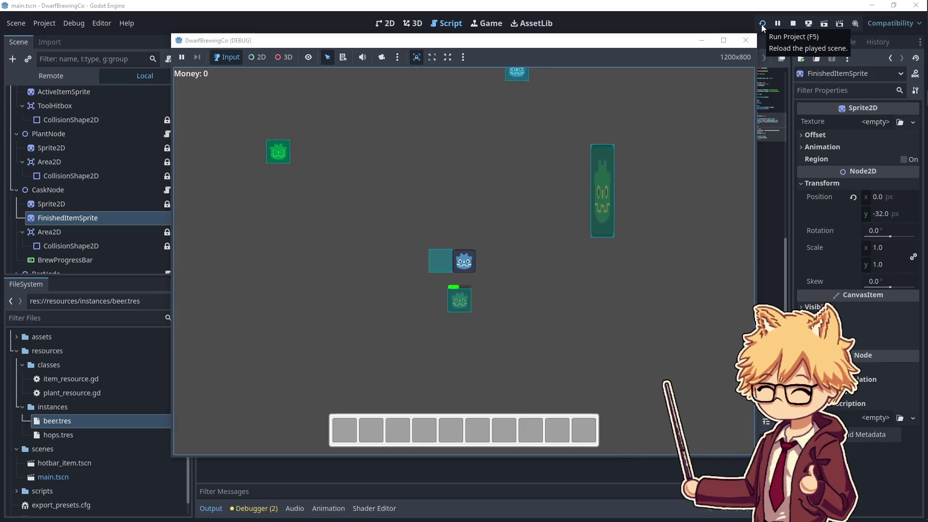
pyautogui.press('s')
pyautogui.press('e')
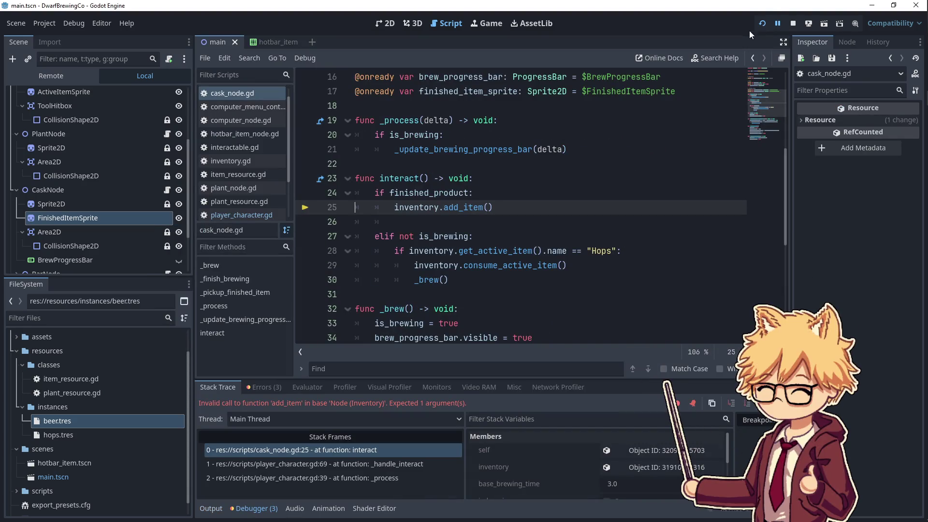
# Replace line 25's add_item call with a call to _pickup_finished_item
pyautogui.scroll(-6, 483, 217)
pyautogui.doubleClick(431, 279)
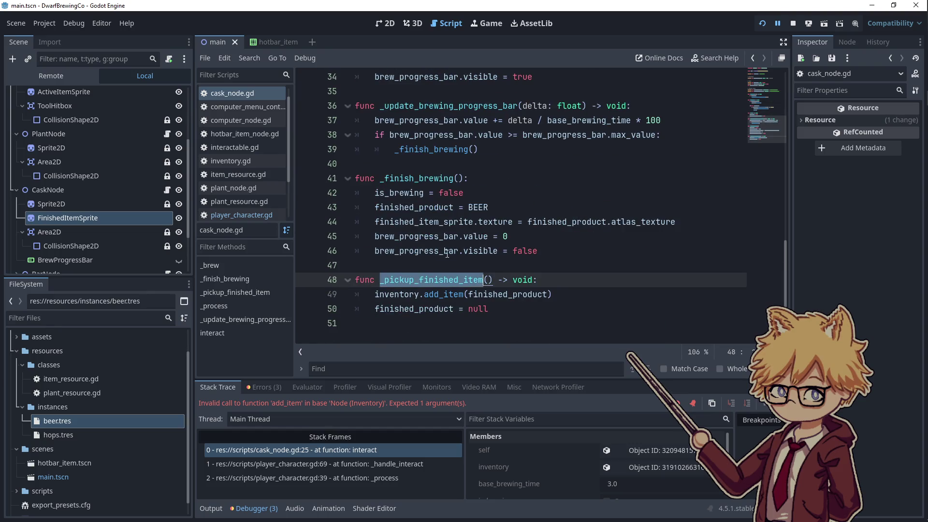
pyautogui.hotkey('ctrl', 'c')
pyautogui.scroll(5, 447, 218)
pyautogui.moveTo(478, 163); pyautogui.dragTo(394, 163)
pyautogui.hotkey('ctrl', 'v')
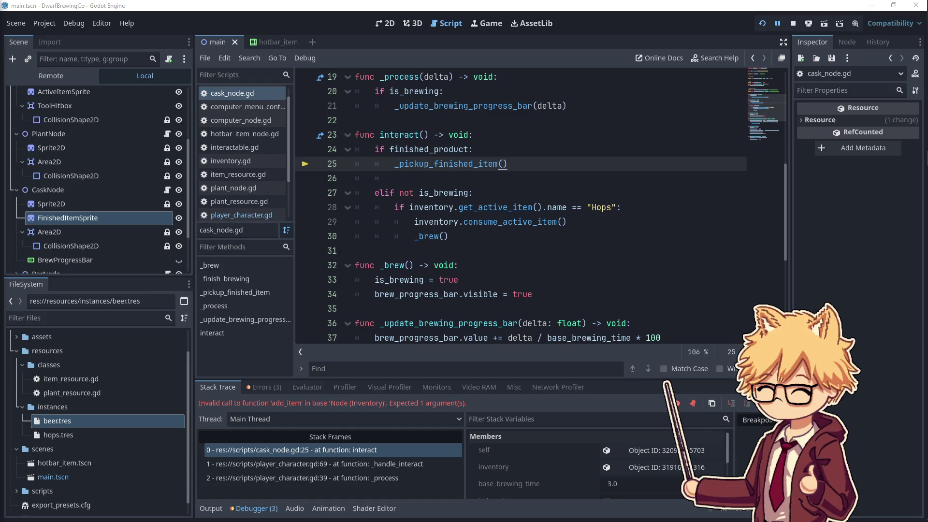
pyautogui.click(628, 207)
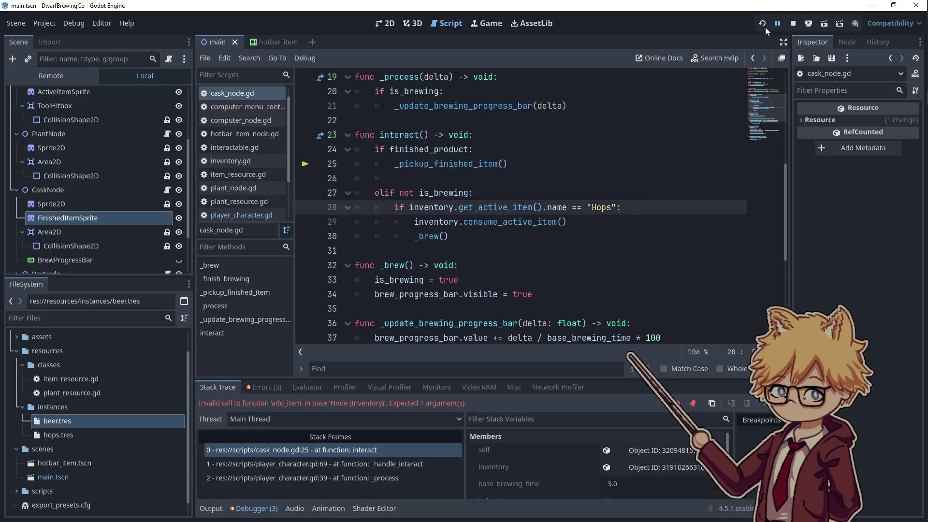
# Relaunch the game, harvest hops, brew them in the cask, and collect the beer
pyautogui.click(765, 29)
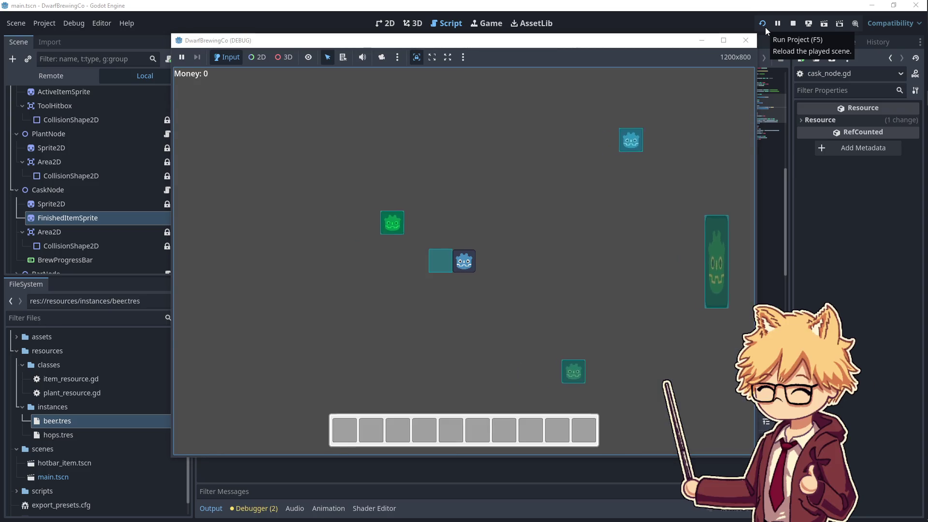
pyautogui.press('a')
pyautogui.press('e')
pyautogui.press('d')
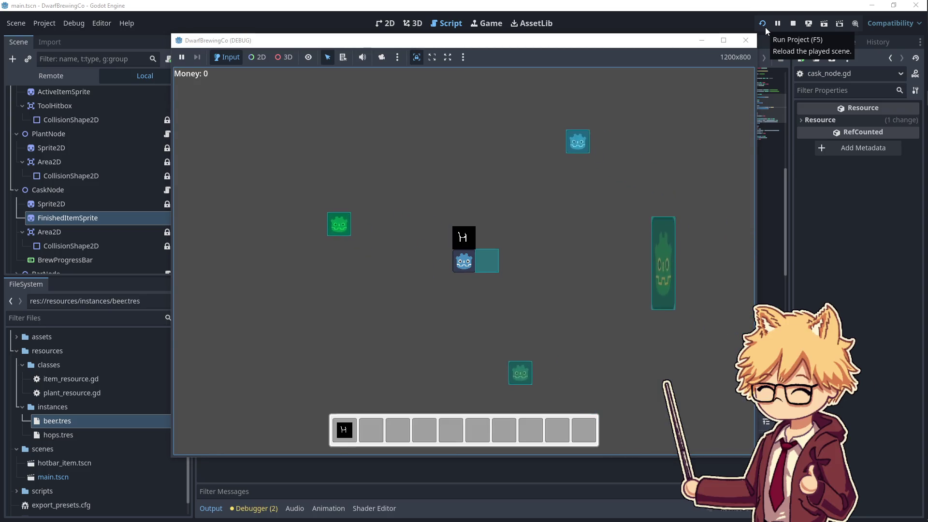
pyautogui.press('d')
pyautogui.press('s')
pyautogui.press('e')
pyautogui.press('w')
pyautogui.press('s')
pyautogui.press('d')
pyautogui.press('s')
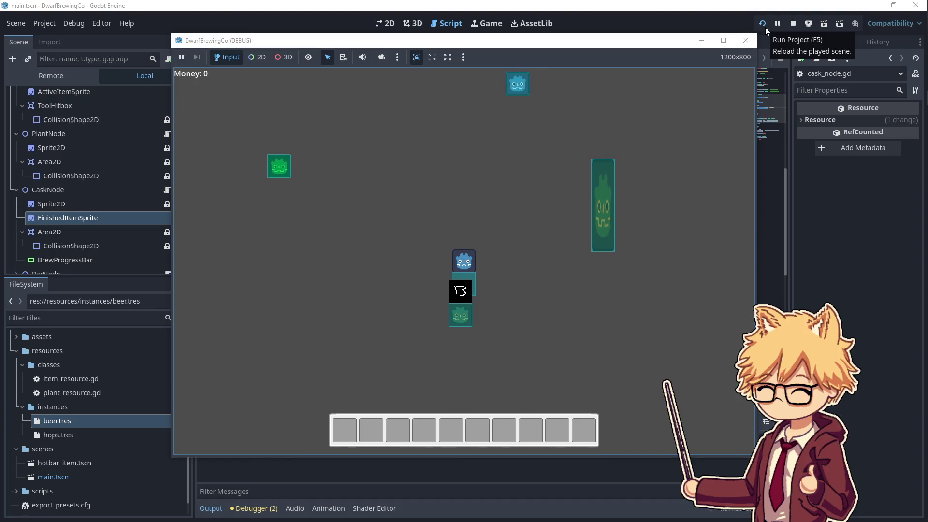
pyautogui.press('e')
# Harvest more hops, walk back to the cask, and stop the game
pyautogui.press('d')
pyautogui.press('w')
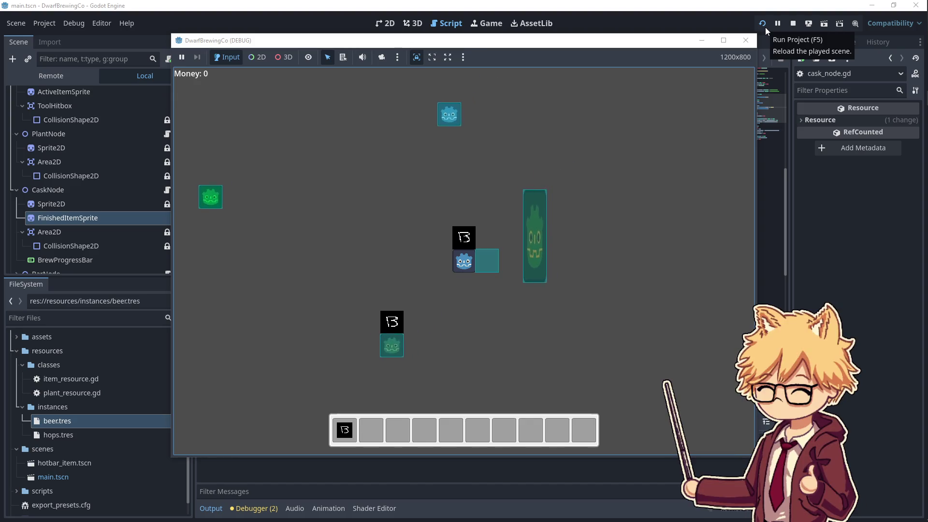
pyautogui.press('w')
pyautogui.press('a')
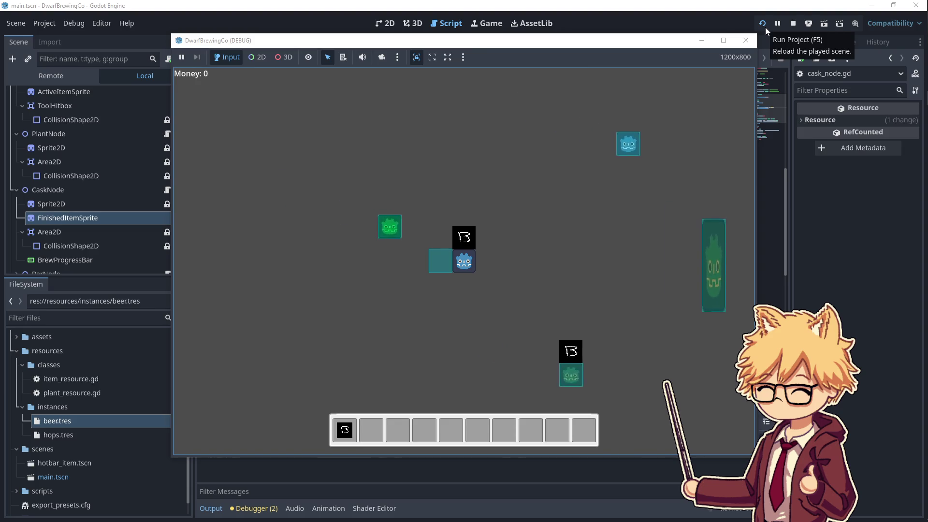
pyautogui.press('e')
pyautogui.press('d')
pyautogui.press('s')
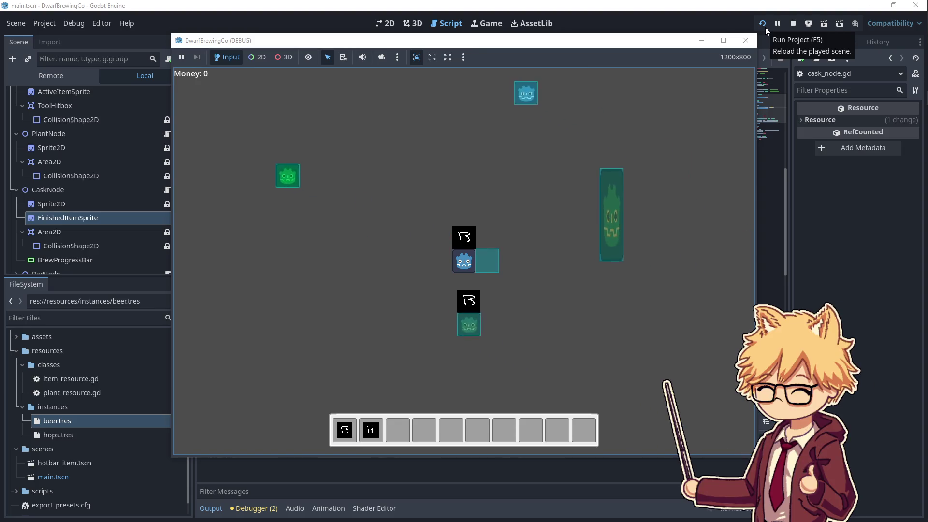
pyautogui.press('s')
pyautogui.press('d')
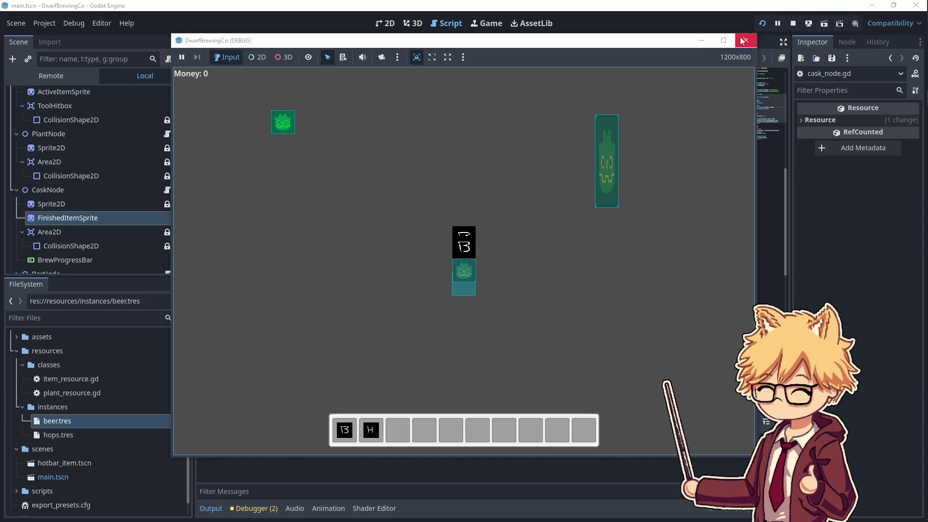
pyautogui.click(746, 40)
pyautogui.scroll(-2, 454, 264)
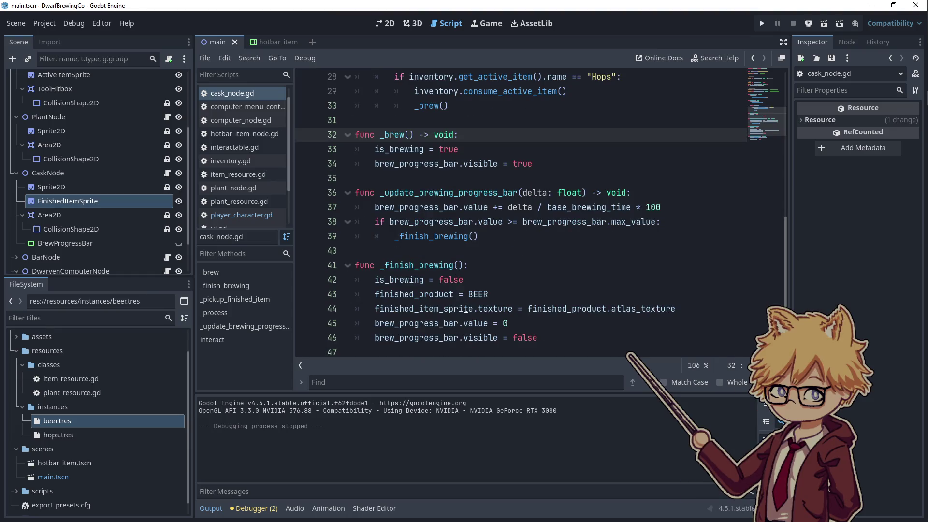
# Add a new _update_finish_item_sprite() function that opens with an if finished_product check
pyautogui.scroll(-2, 448, 304)
pyautogui.doubleClick(414, 322)
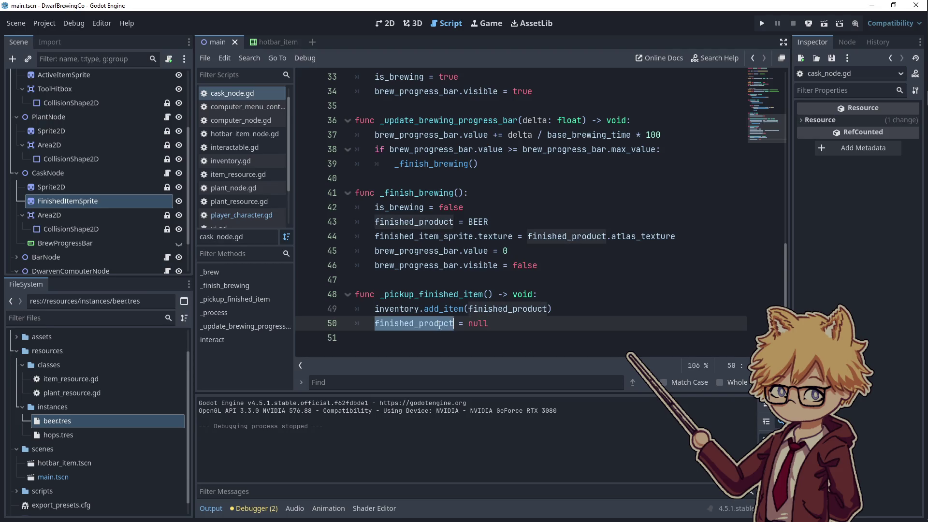
pyautogui.click(510, 323)
pyautogui.doubleClick(428, 237)
pyautogui.click(510, 324)
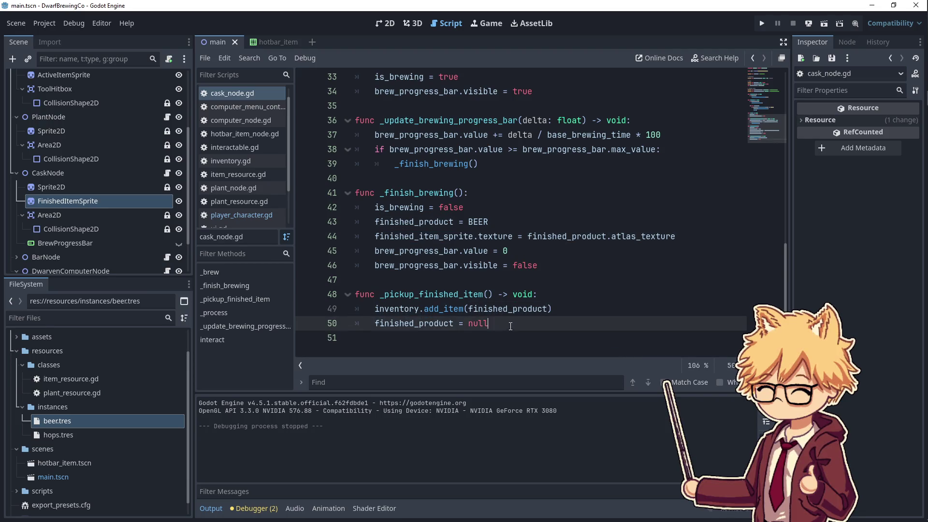
pyautogui.click(436, 327)
pyautogui.press('Return')
pyautogui.press('Return')
pyautogui.press('BackSpace')
pyautogui.write('func _update_')
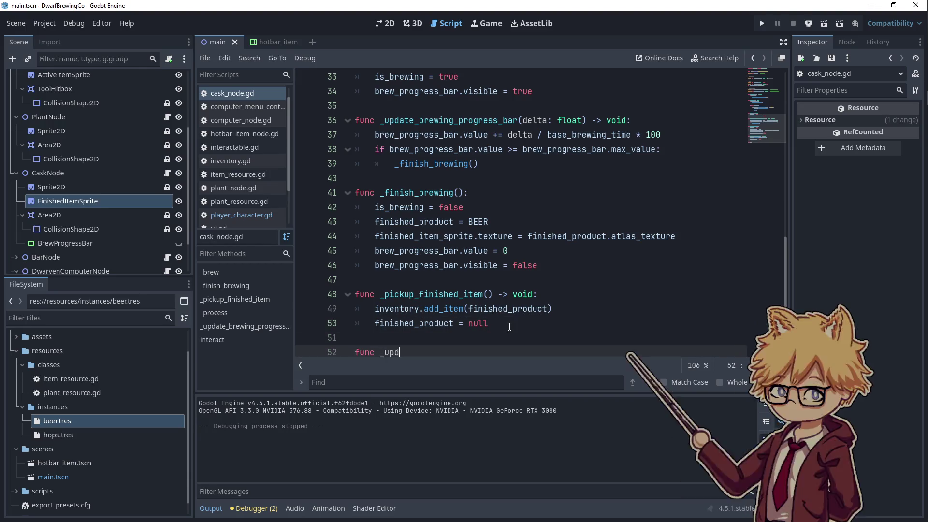
pyautogui.write('finish_item')
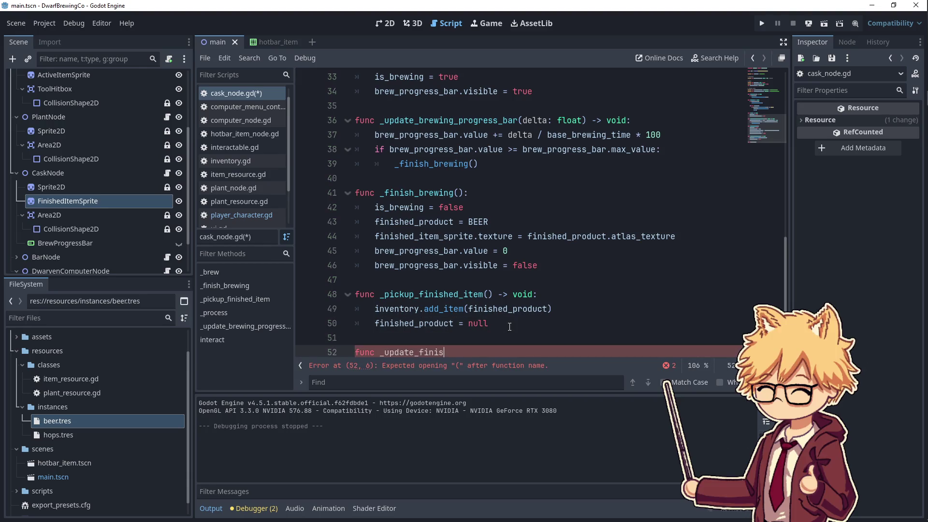
pyautogui.write('_sprite():')
pyautogui.press('Return')
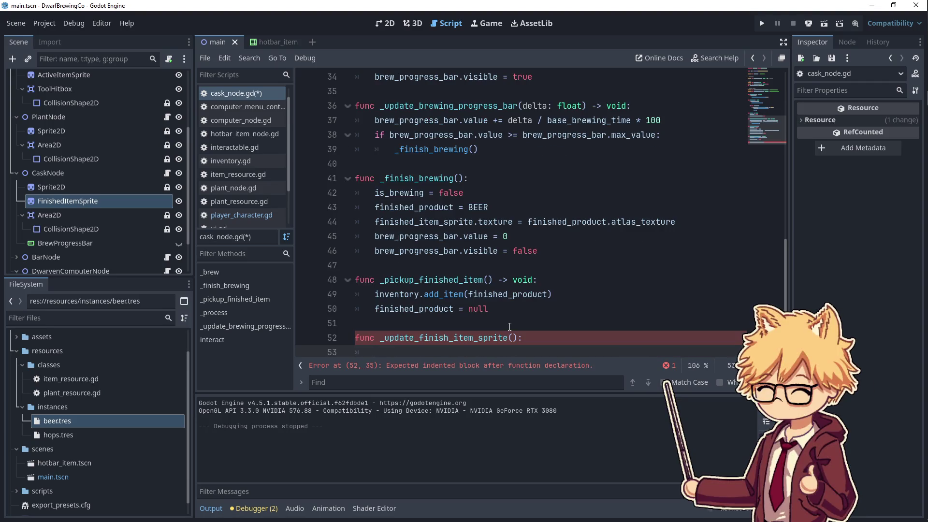
pyautogui.write('if finish')
pyautogui.press('Down')
pyautogui.press('Return')
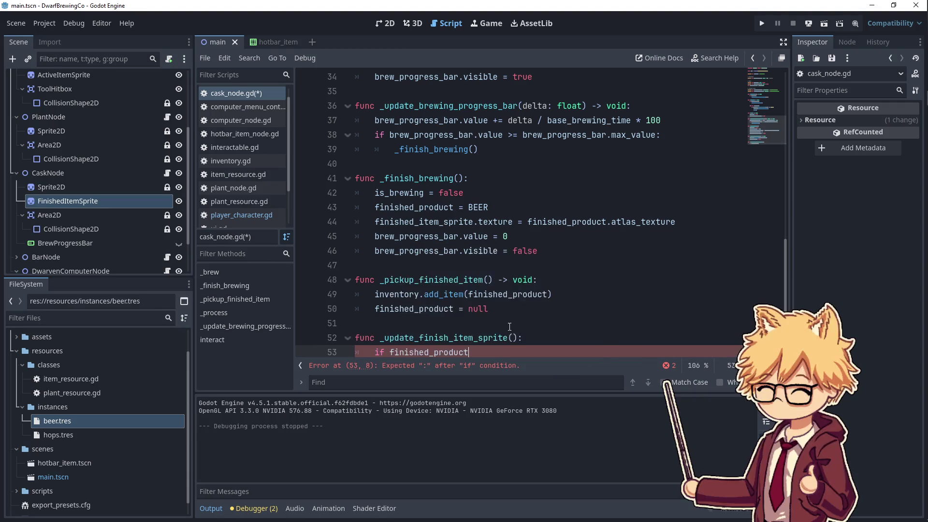
pyautogui.write(':')
pyautogui.press('Return')
pyautogui.write('fini')
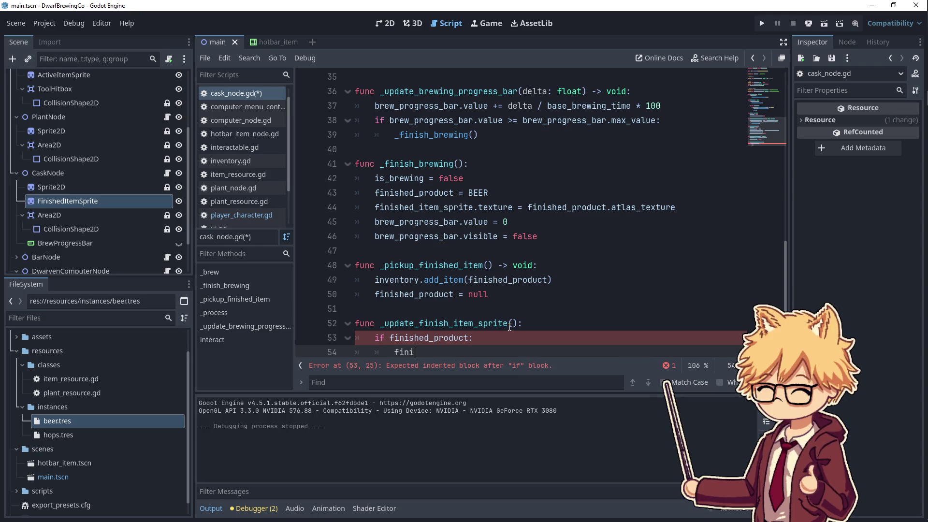
pyautogui.press('Return')
pyautogui.write('=')
# In the if branch, set finished_item_sprite.texture to finished_product.atlas_texture
pyautogui.moveTo(675, 207); pyautogui.dragTo(528, 207)
pyautogui.hotkey('ctrl', 'c')
pyautogui.click(512, 352)
pyautogui.hotkey('ctrl', 'v')
pyautogui.click(492, 323)
pyautogui.write('.textur')
pyautogui.press('Return')
# Add an else branch that sets finished_item_sprite to null
pyautogui.click(709, 323)
pyautogui.press('Return')
pyautogui.write('else:')
pyautogui.press('Return')
pyautogui.hotkey('ctrl', 'v')
pyautogui.press('BackSpace')
pyautogui.press('BackSpace')
pyautogui.press('BackSpace')
pyautogui.press('BackSpace')
pyautogui.press('BackSpace')
pyautogui.press('BackSpace')
pyautogui.write('item')
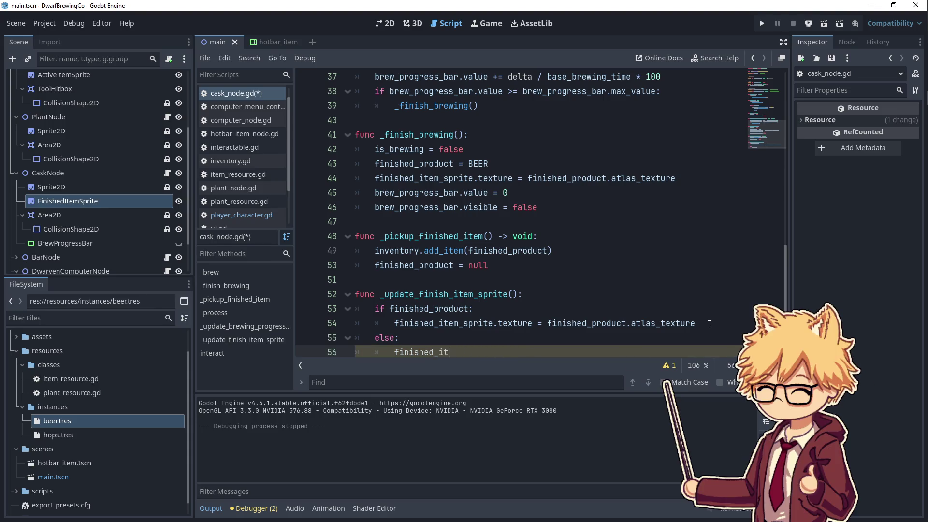
pyautogui.press('Return')
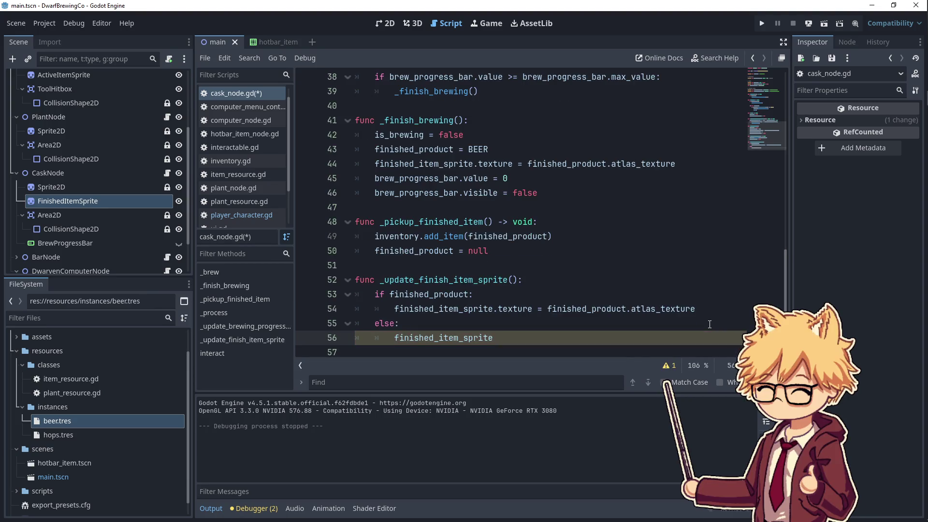
pyautogui.write('null')
# Call _update_finish_item_sprite() from both the brewing and the pickup functions
pyautogui.click(712, 250)
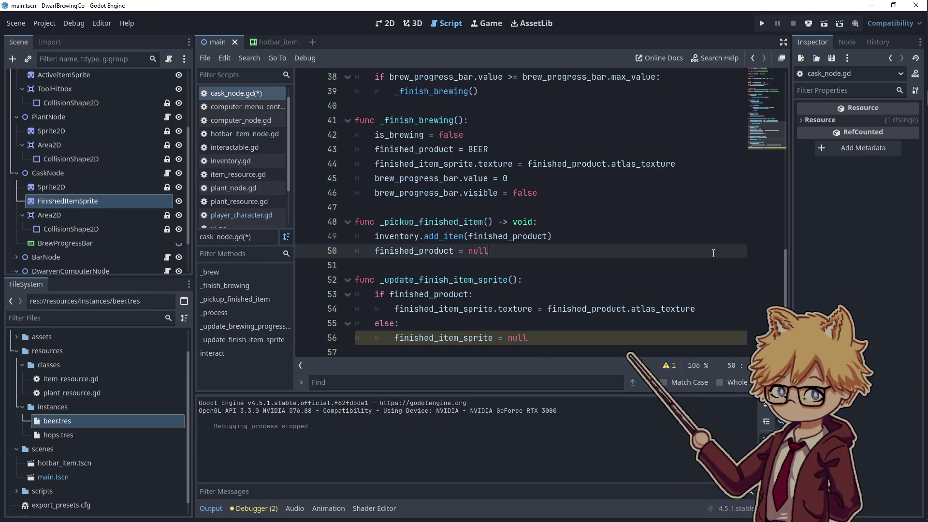
pyautogui.click(555, 222)
pyautogui.doubleClick(434, 284)
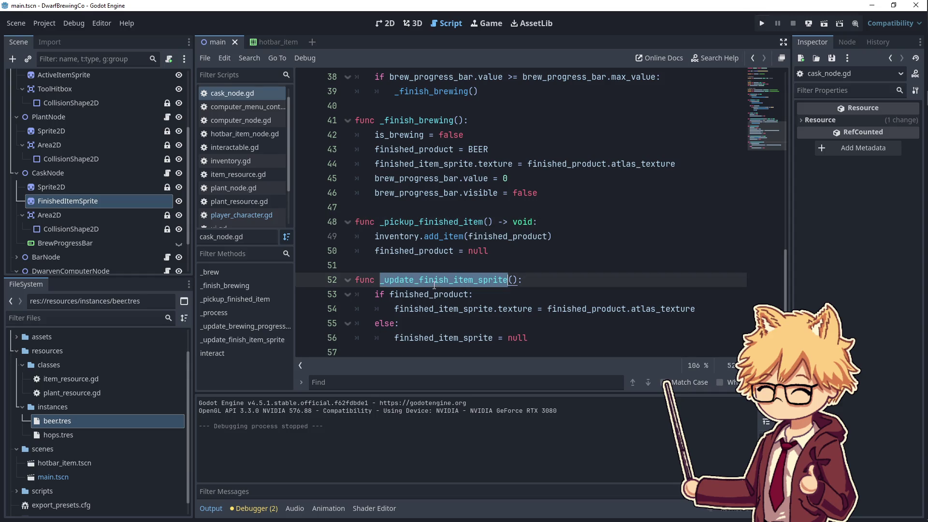
pyautogui.hotkey('ctrl', 'c')
pyautogui.click(514, 251)
pyautogui.press('Return')
pyautogui.hotkey('ctrl', 'v')
pyautogui.write('()')
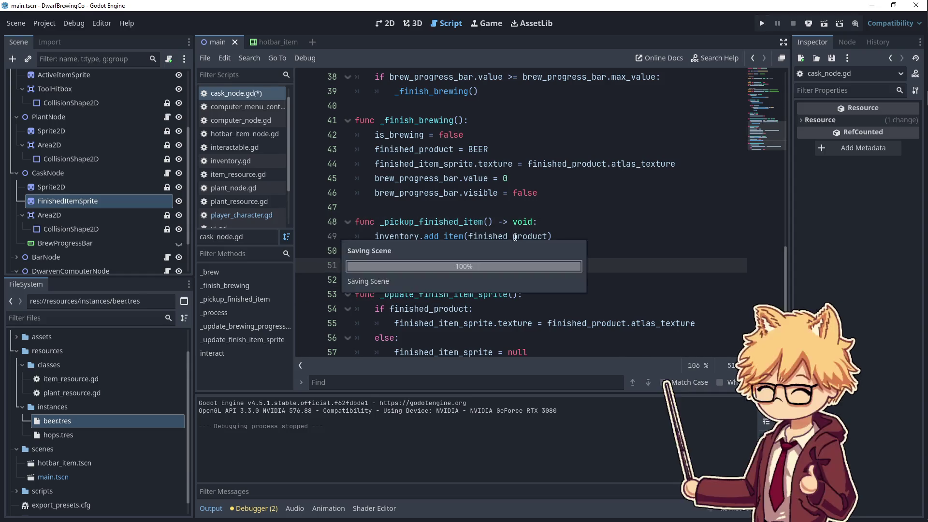
pyautogui.click(499, 245)
pyautogui.click(566, 192)
pyautogui.press('Return')
pyautogui.hotkey('ctrl', 'v')
pyautogui.write('()')
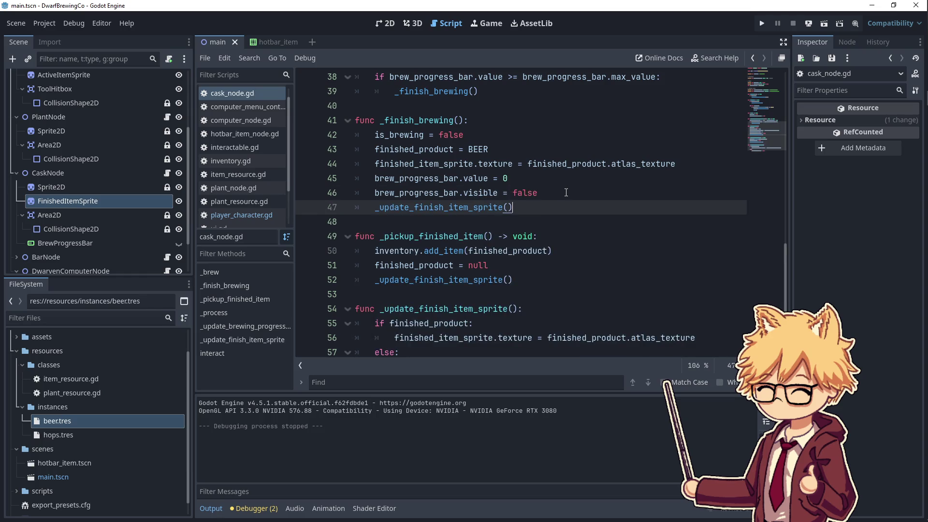
# Delete the old atlas texture assignment on line 44 and save the script
pyautogui.click(566, 192)
pyautogui.click(692, 166)
pyautogui.moveTo(693, 166); pyautogui.dragTo(297, 164)
pyautogui.press('BackSpace')
pyautogui.press('BackSpace')
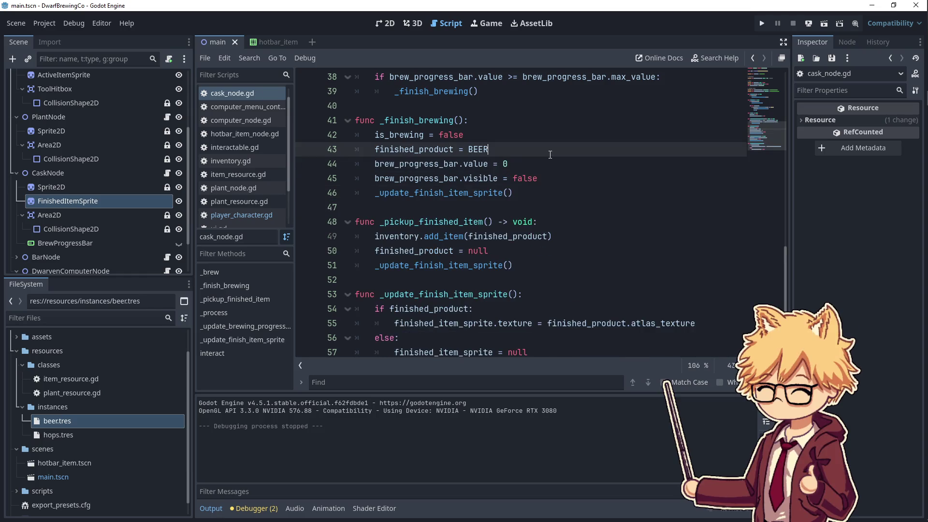
pyautogui.hotkey('ctrl', 's')
pyautogui.press('Up')
# Playtest the game, brewing at the cask and collecting the finished beer, then stop it
pyautogui.click(762, 25)
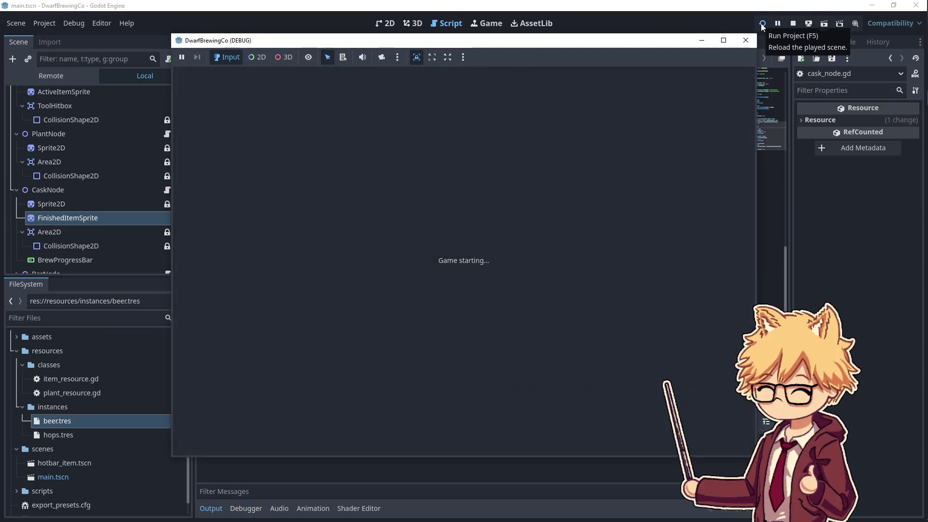
pyautogui.press('a')
pyautogui.press('d')
pyautogui.press('s')
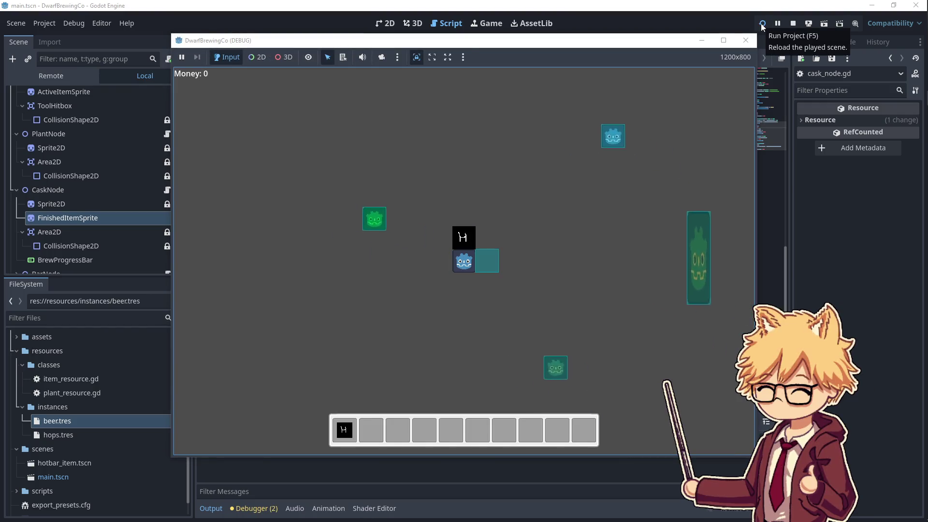
pyautogui.press('w')
pyautogui.press('a')
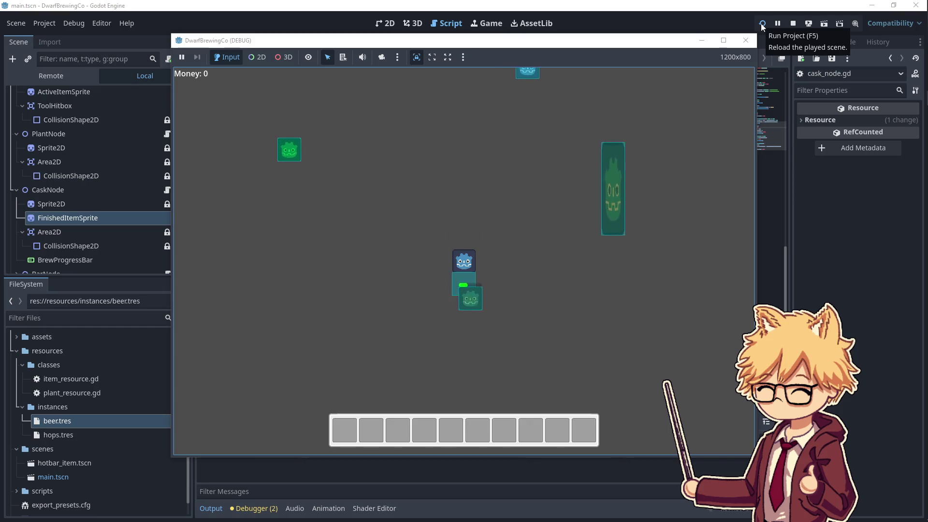
pyautogui.press('d')
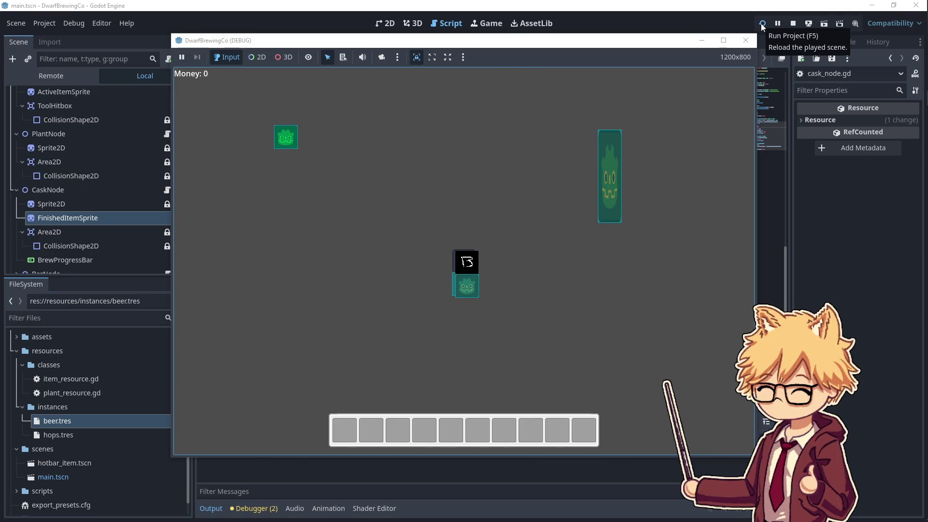
pyautogui.press('d')
pyautogui.press('w')
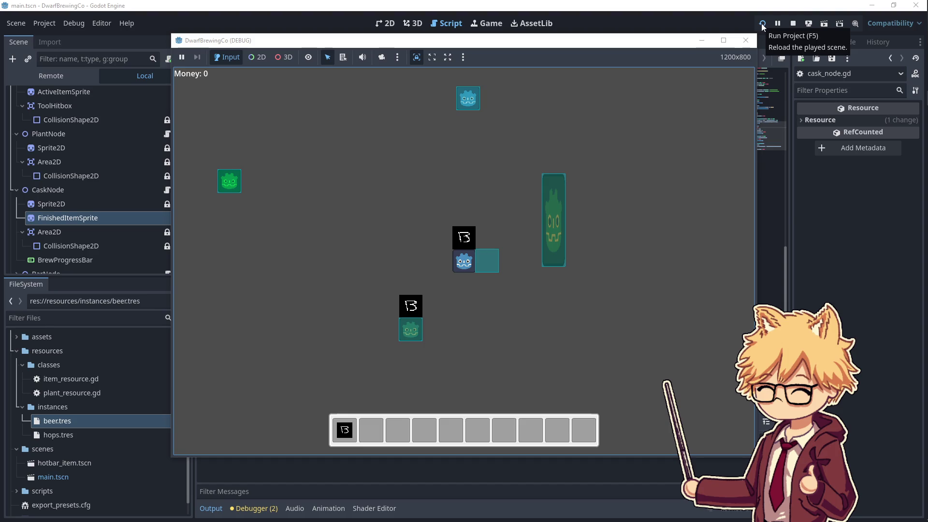
pyautogui.click(792, 24)
# Change line 57 from finished_item_sprite = null to finished_item_sprite.texture = null
pyautogui.scroll(-1, 481, 273)
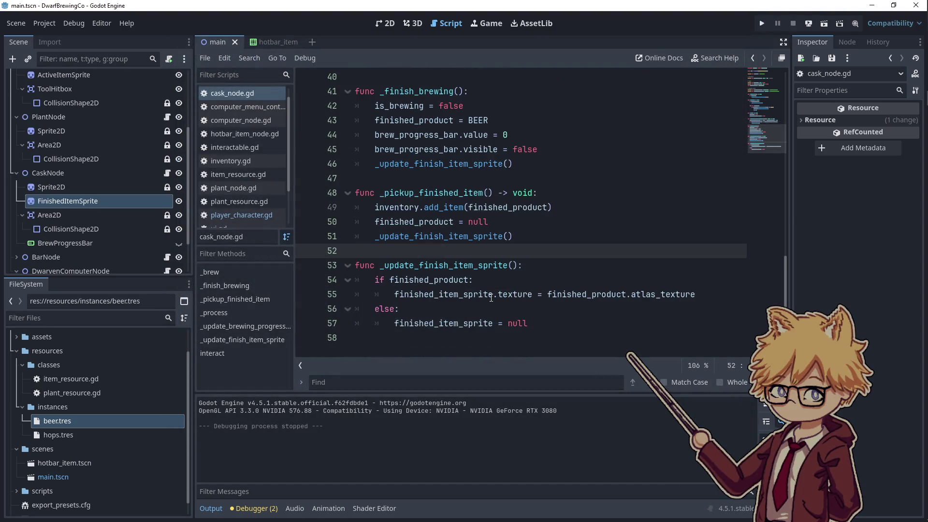
pyautogui.click(459, 265)
pyautogui.doubleClick(417, 222)
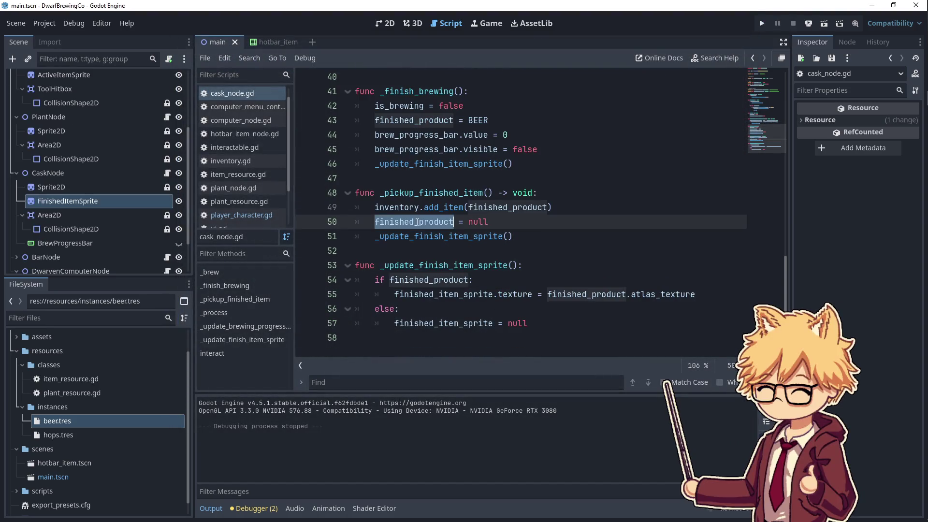
pyautogui.doubleClick(430, 280)
pyautogui.doubleClick(437, 294)
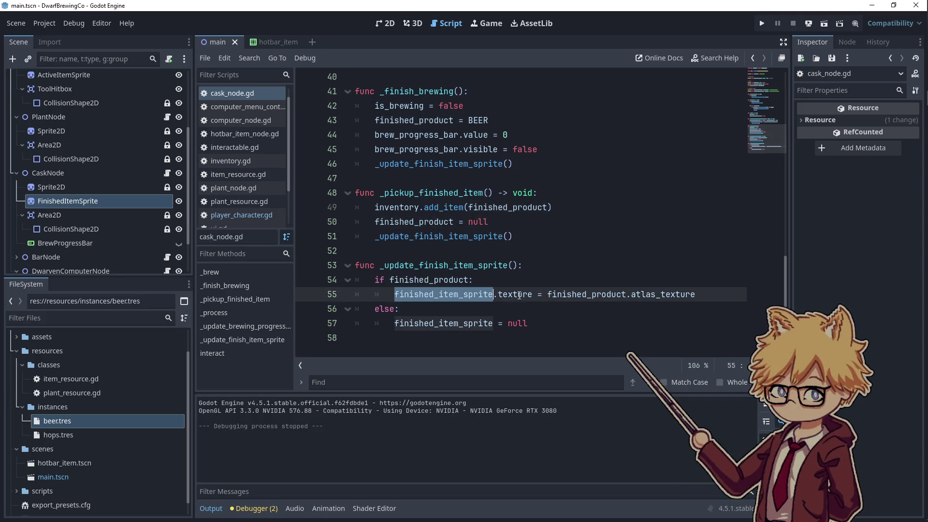
pyautogui.doubleClick(465, 323)
pyautogui.click(498, 324)
pyautogui.write('.texture')
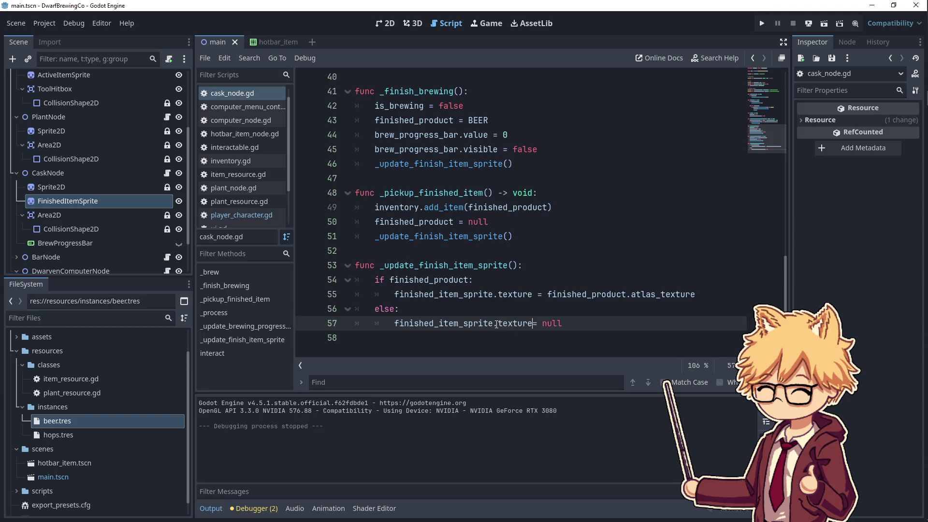
pyautogui.click(563, 236)
pyautogui.click(562, 178)
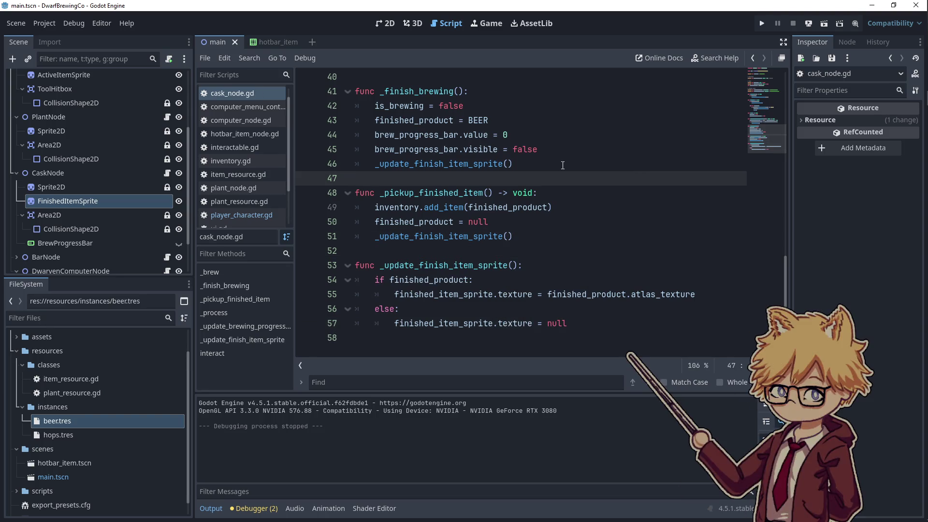
# Playtest again: pick up hops, brew them in the cask, collect the beer, and close the game
pyautogui.click(767, 28)
pyautogui.press('a')
pyautogui.press('e')
pyautogui.press('d')
pyautogui.press('s')
pyautogui.press('e')
pyautogui.press('w')
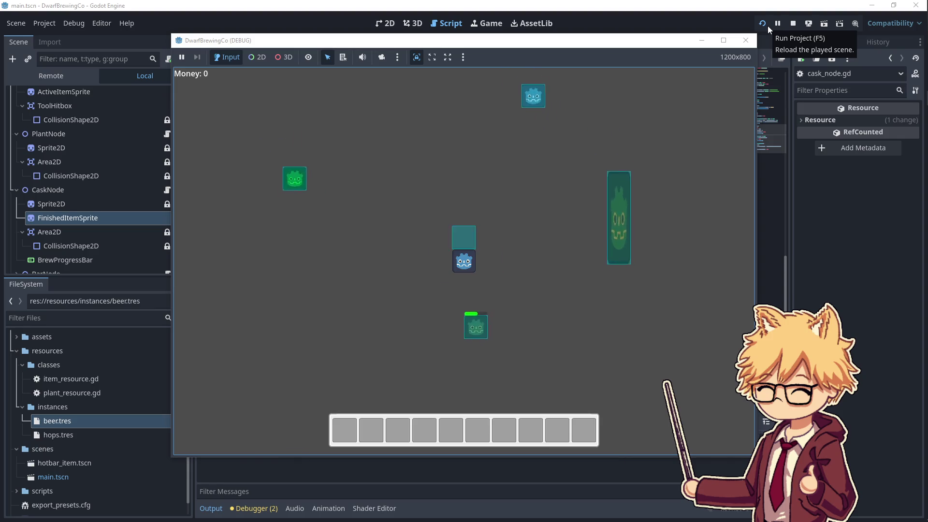
pyautogui.press('d')
pyautogui.press('s')
pyautogui.press('e')
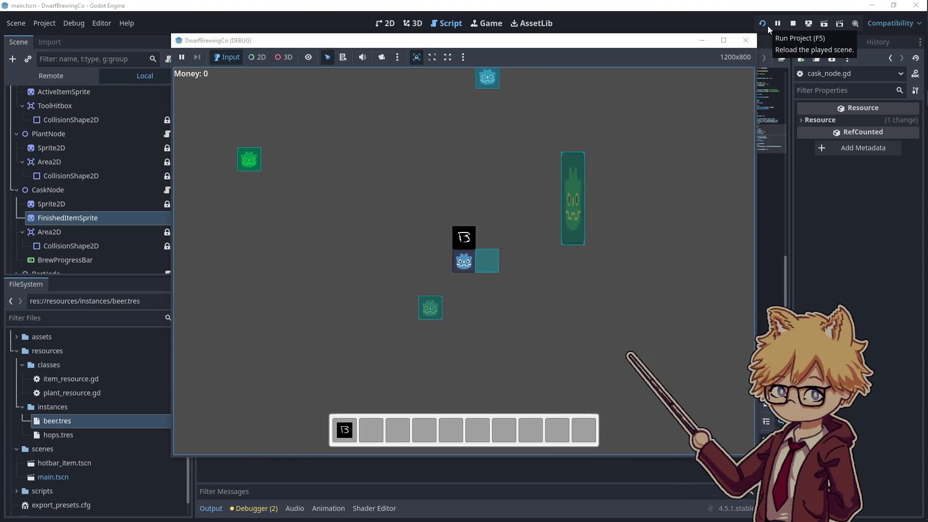
pyautogui.press('w')
pyautogui.press('d')
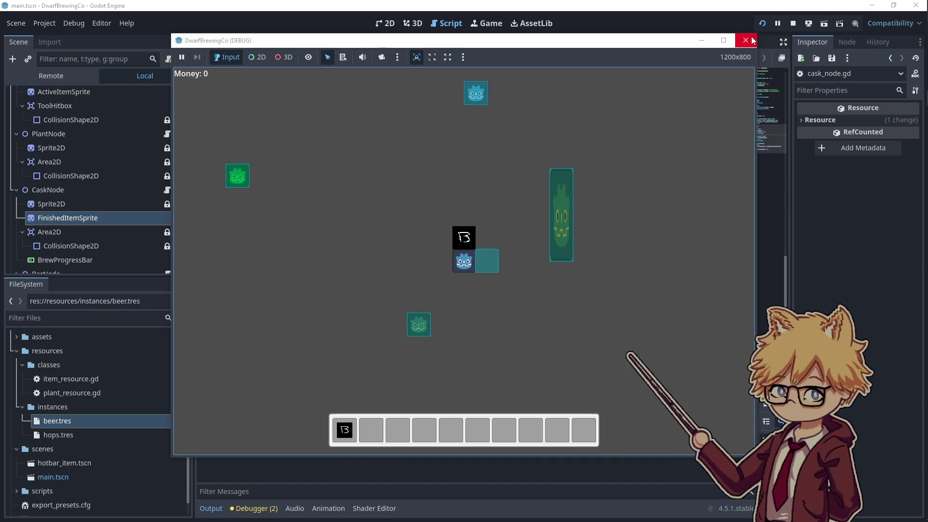
pyautogui.click(752, 40)
pyautogui.click(502, 265)
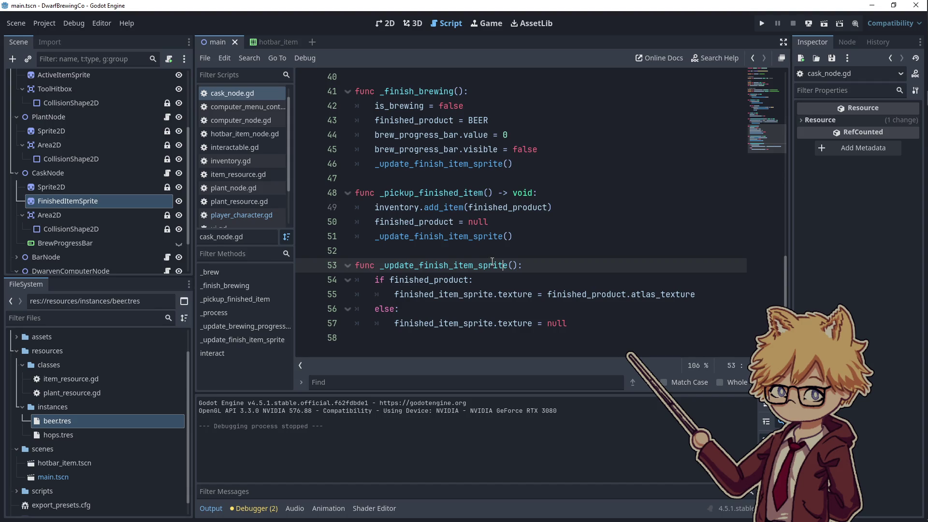
# Save the cask script and scene
pyautogui.click(517, 237)
pyautogui.hotkey('ctrl', 's')
pyautogui.click(520, 222)
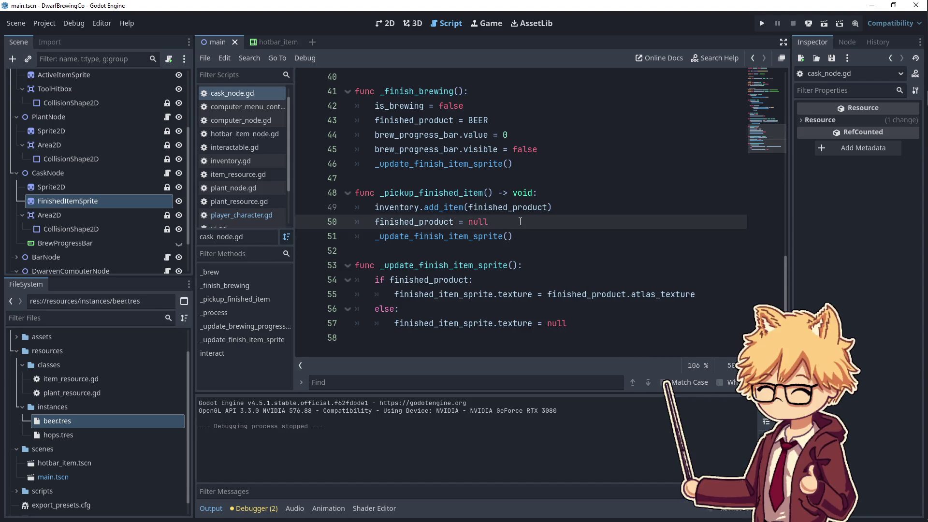
# Fold the CaskNode, PlantNode, PlayerCharacter and DwarvenComputerNode branches, then open the BarNode script
pyautogui.click(17, 173)
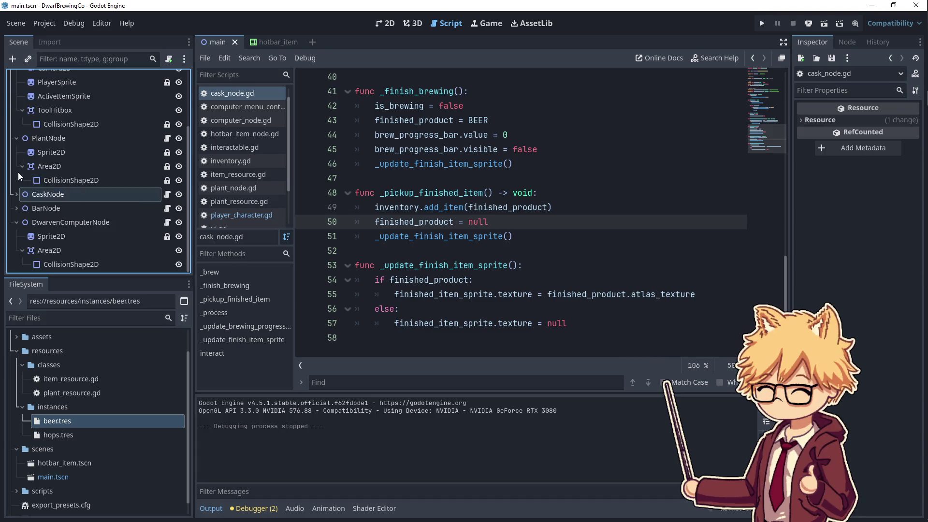
pyautogui.click(16, 138)
pyautogui.click(18, 95)
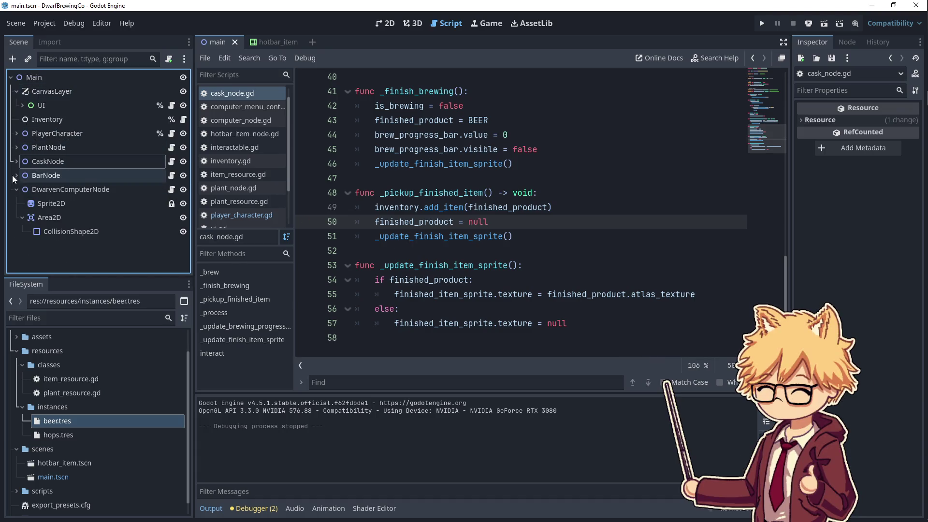
pyautogui.click(17, 189)
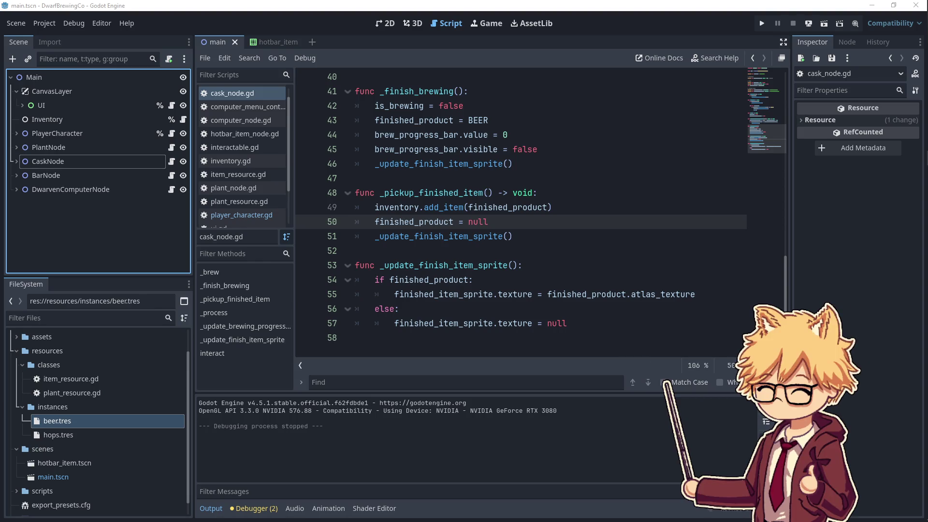
pyautogui.click(664, 227)
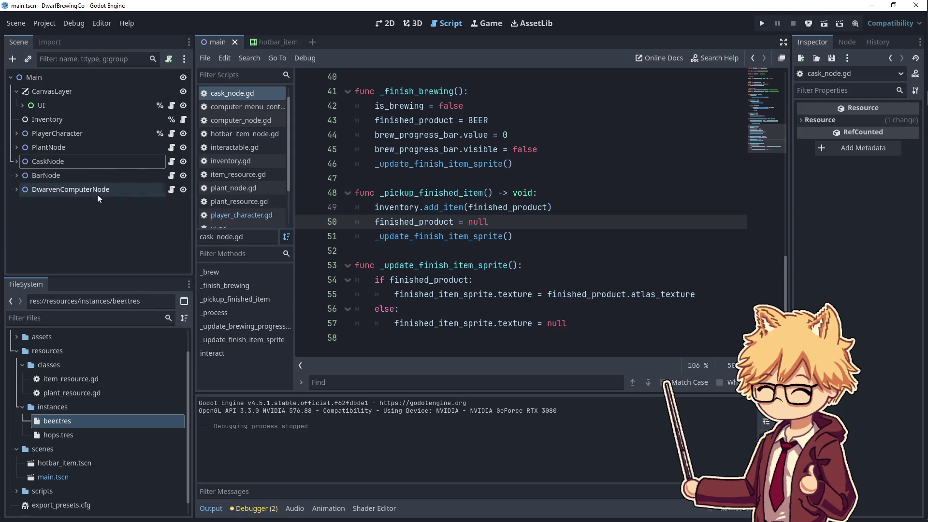
pyautogui.click(172, 176)
# Replace interact's commented-out delivery code with pass and add an onready Inventory reference
pyautogui.moveTo(552, 149)
pyautogui.mouseDown()
pyautogui.moveTo(396, 148)
pyautogui.moveTo(342, 120)
pyautogui.mouseUp()
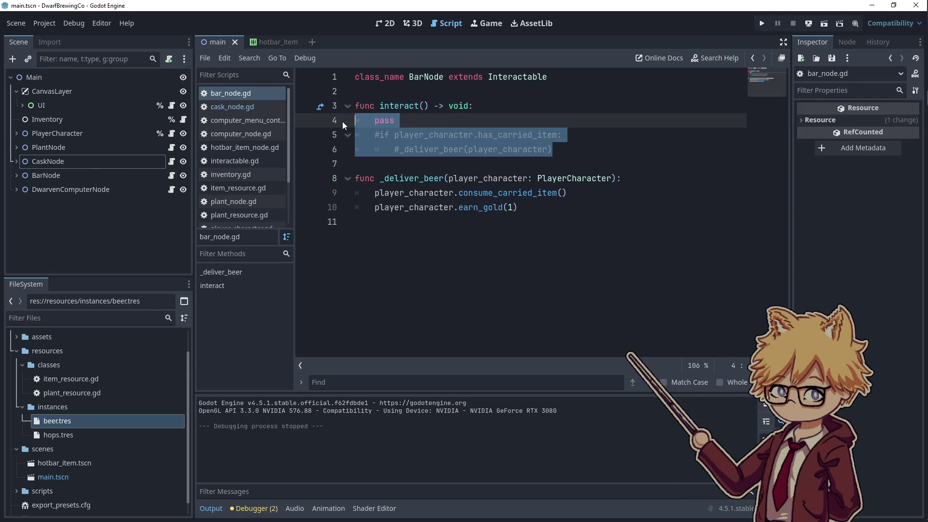
pyautogui.press('BackSpace')
pyautogui.write('pass')
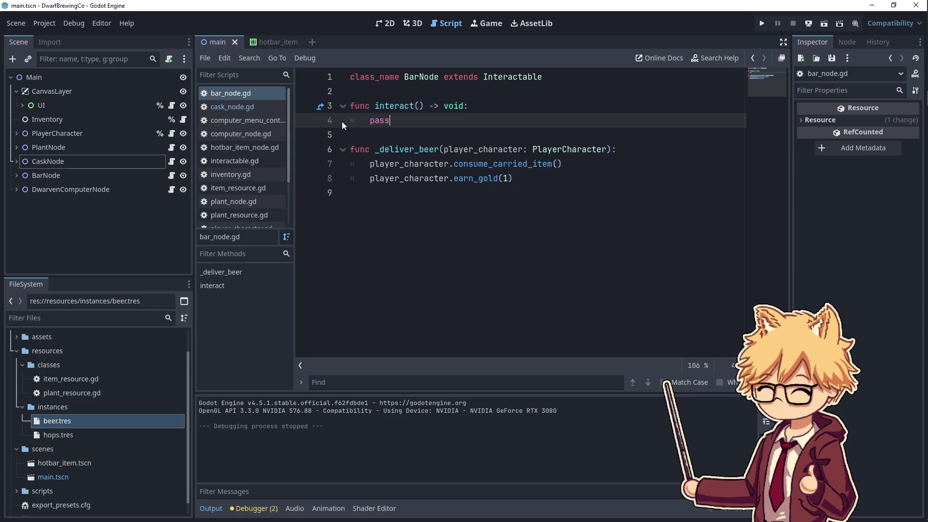
pyautogui.moveTo(43, 119); pyautogui.dragTo(414, 91)
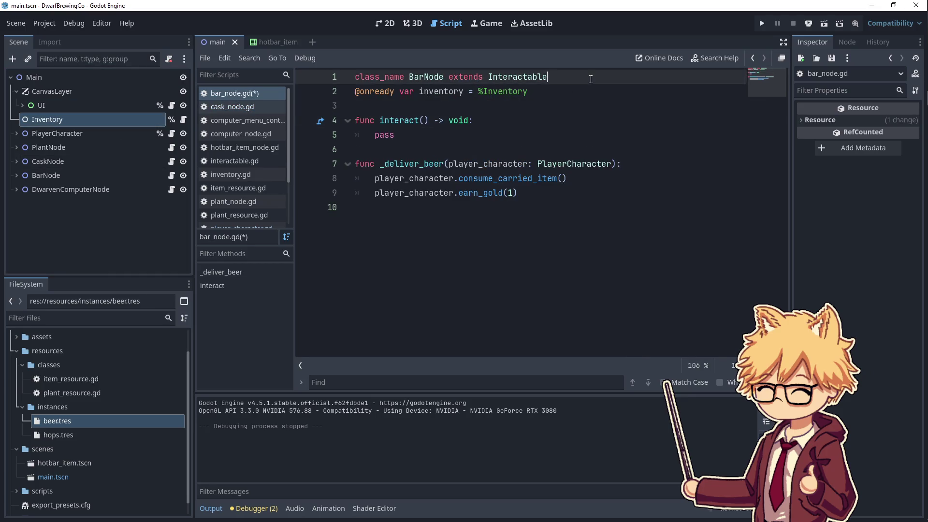
pyautogui.doubleClick(437, 106)
pyautogui.hotkey('ctrl', 'c')
# Start an if check comparing inventory.get_active_item() to "Beer"
pyautogui.doubleClick(411, 149)
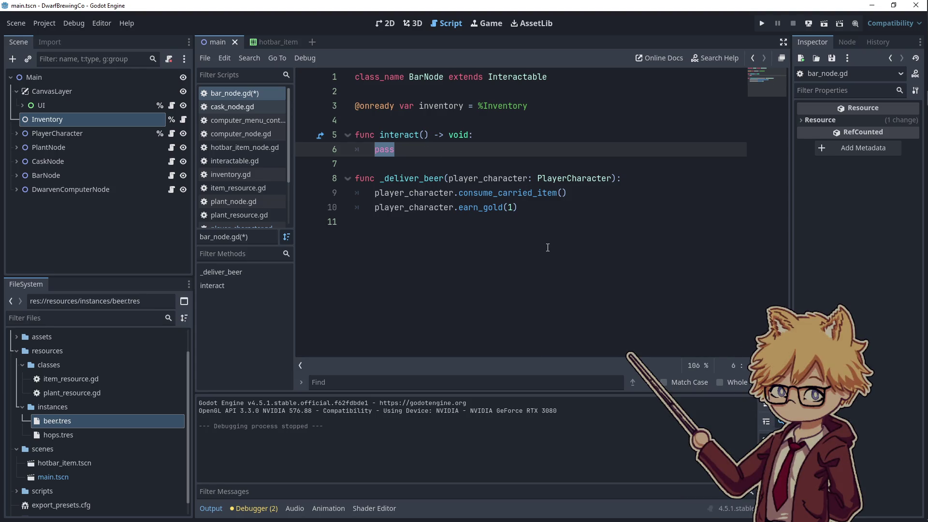
pyautogui.hotkey('ctrl', 'v')
pyautogui.press('BackSpace')
pyautogui.press('BackSpace')
pyautogui.press('BackSpace')
pyautogui.press('BackSpace')
pyautogui.press('BackSpace')
pyautogui.write('if inven')
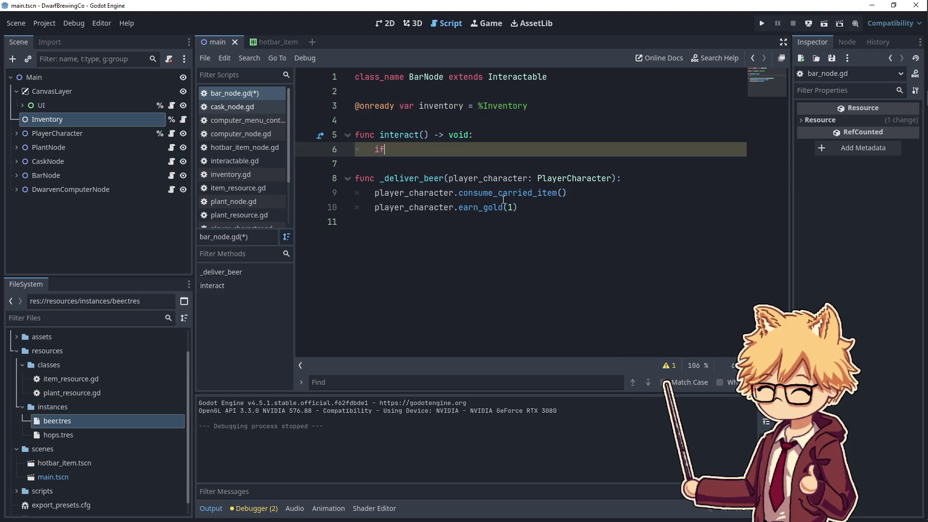
pyautogui.press('Return')
pyautogui.write('.active')
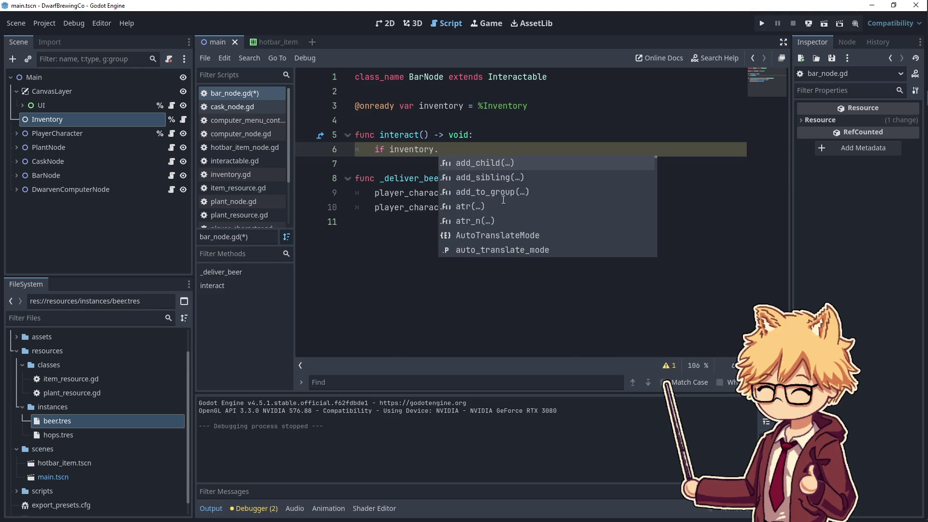
pyautogui.press('Return')
pyautogui.write('== "B')
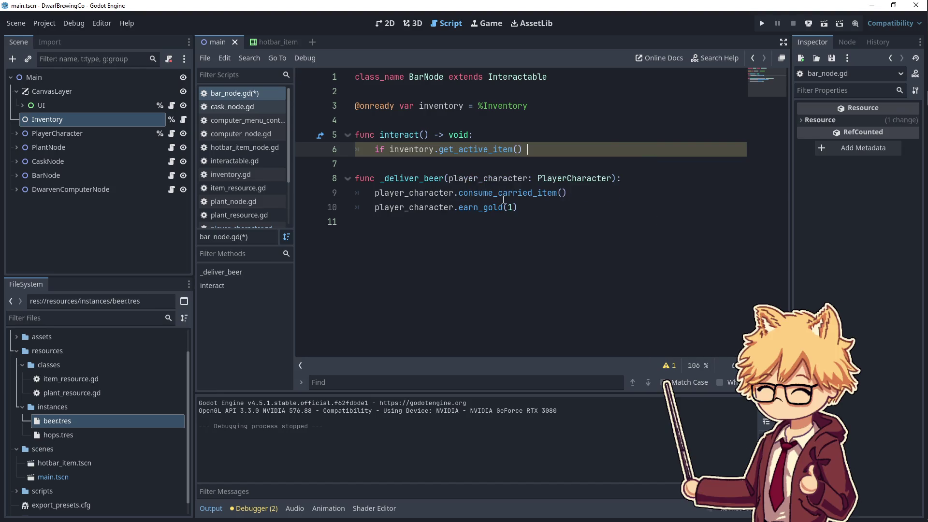
pyautogui.write('eer"')
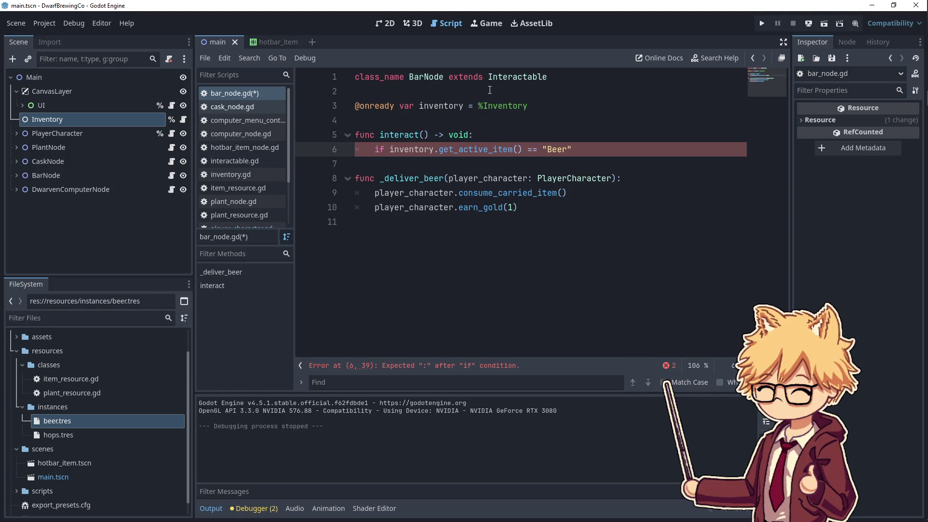
# Compare the active item's name property to "Beer" to finish the if condition
pyautogui.doubleClick(556, 146)
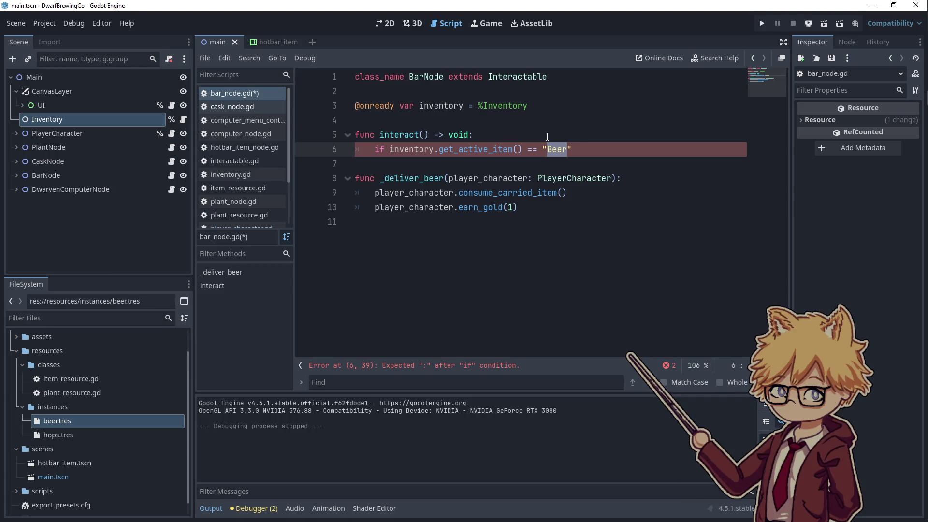
pyautogui.click(600, 140)
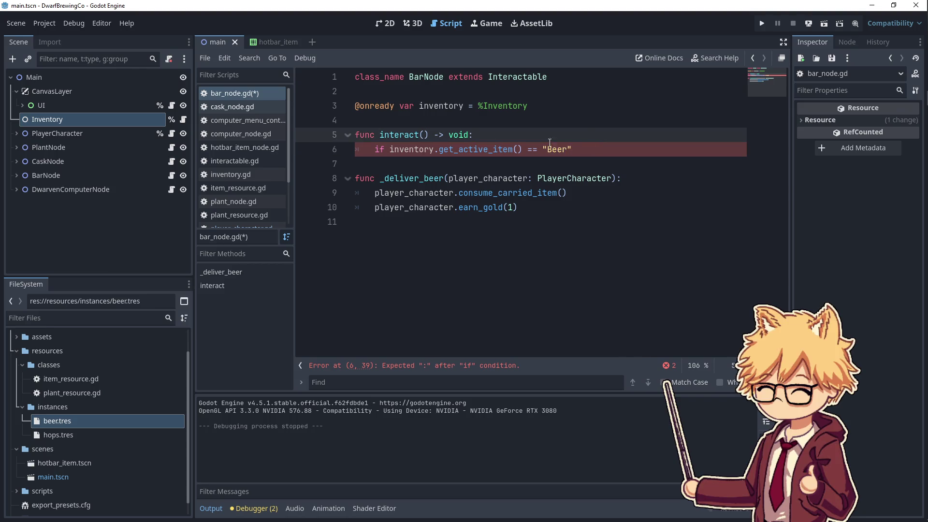
pyautogui.click(523, 150)
pyautogui.write('.a')
pyautogui.press('BackSpace')
pyautogui.write('name')
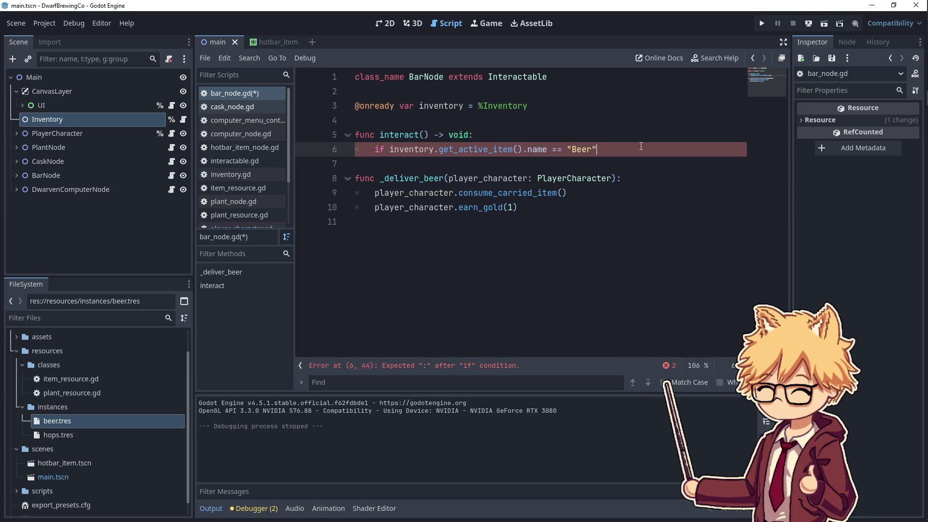
pyautogui.write(':')
pyautogui.press('Return')
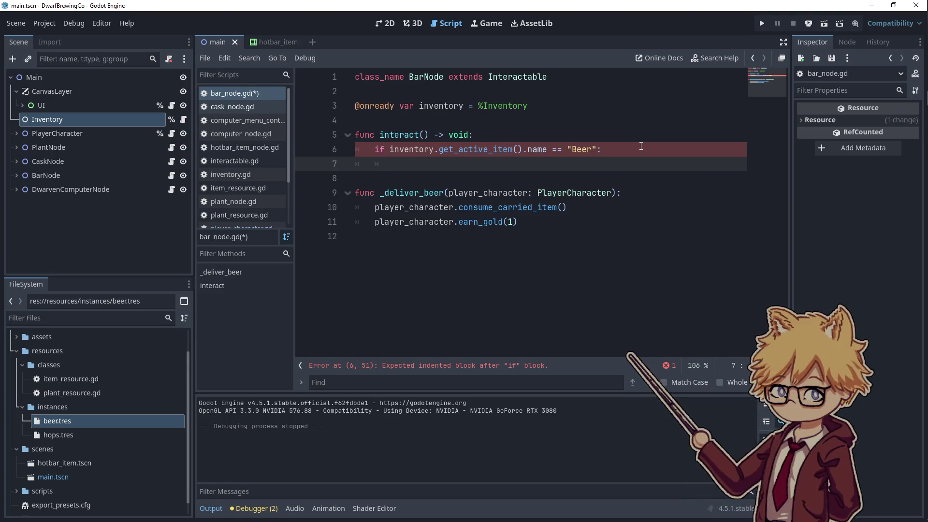
# Inside the if block, call inventory.consume_active_item() and add inventory.add_gold(1)
pyautogui.doubleClick(476, 149)
pyautogui.click(514, 173)
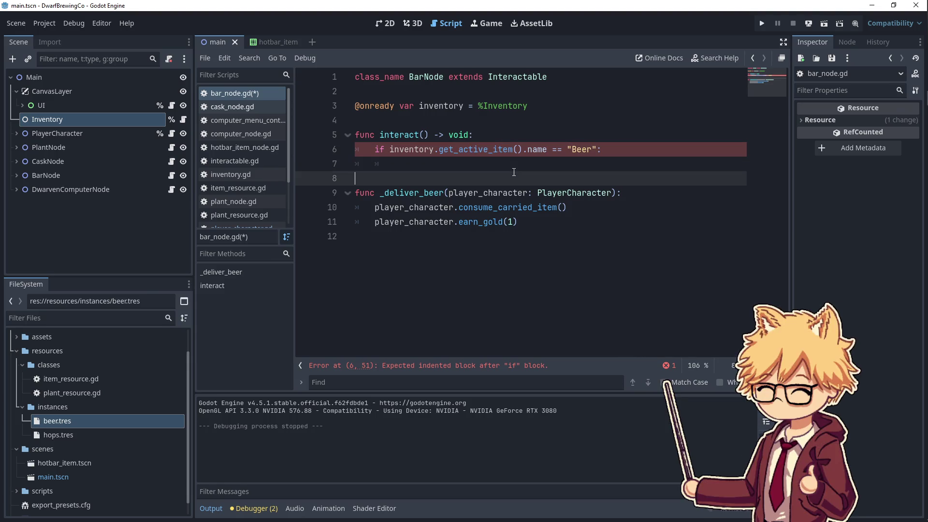
pyautogui.press('BackSpace')
pyautogui.write('en')
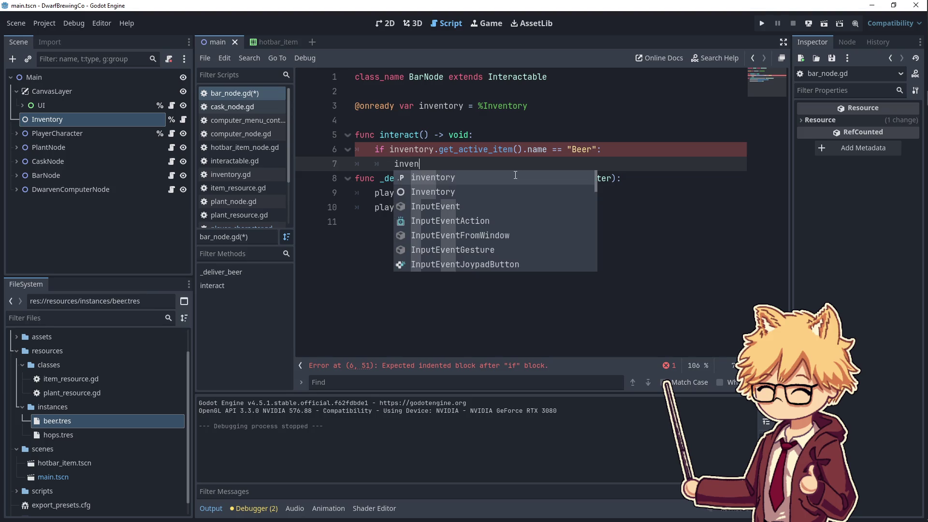
pyautogui.press('Return')
pyautogui.write('.consu')
pyautogui.press('Return')
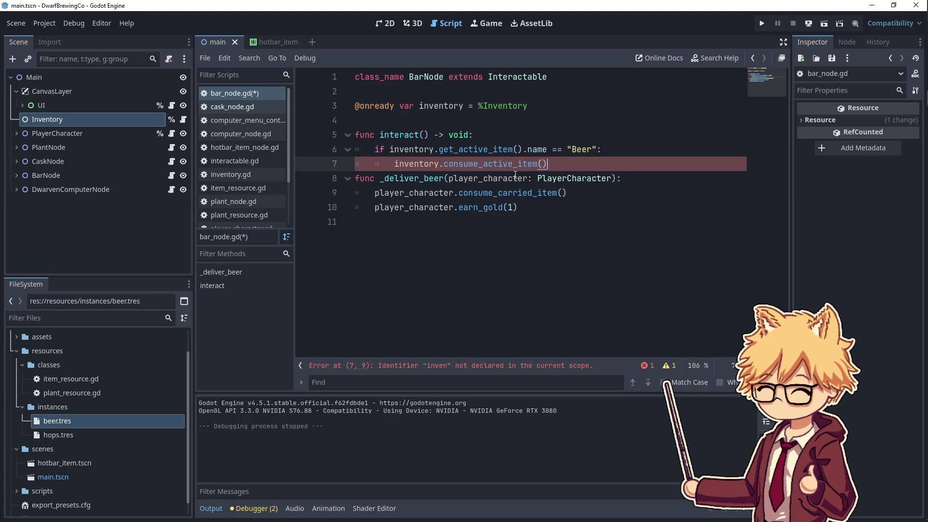
pyautogui.press('Return')
pyautogui.press('Return')
pyautogui.click(515, 175)
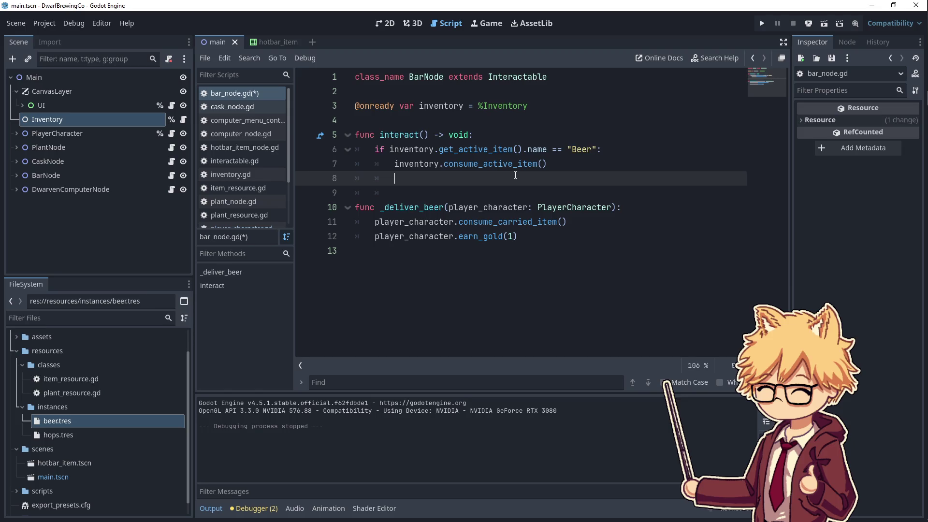
pyautogui.write('v')
pyautogui.press('Return')
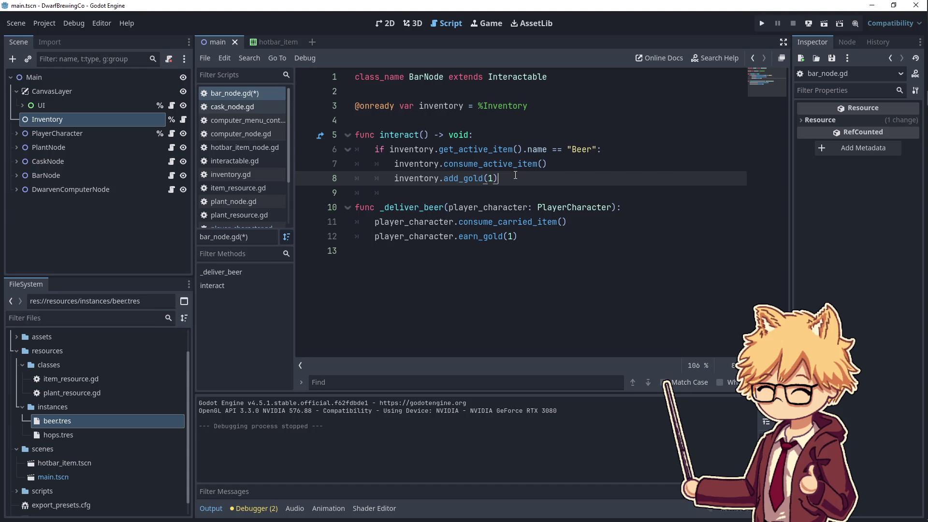
# Delete the old _deliver_beer function and run the game
pyautogui.moveTo(568, 222)
pyautogui.mouseDown()
pyautogui.moveTo(356, 222)
pyautogui.moveTo(356, 208)
pyautogui.mouseUp()
pyautogui.moveTo(543, 234); pyautogui.dragTo(325, 209)
pyautogui.press('BackSpace')
pyautogui.press('BackSpace')
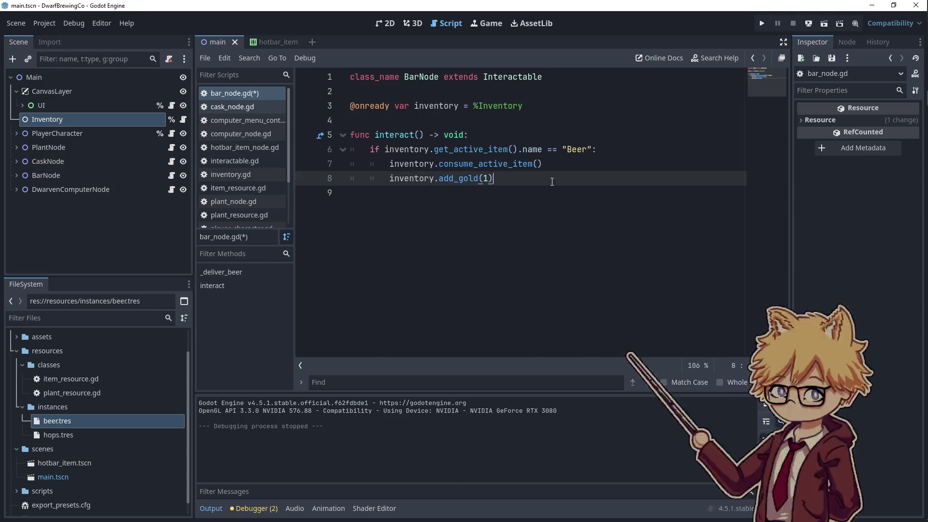
pyautogui.click(763, 23)
# Harvest hops, brew them in the cask, collect the beer and sell it at the bar
pyautogui.press('w')
pyautogui.press('a')
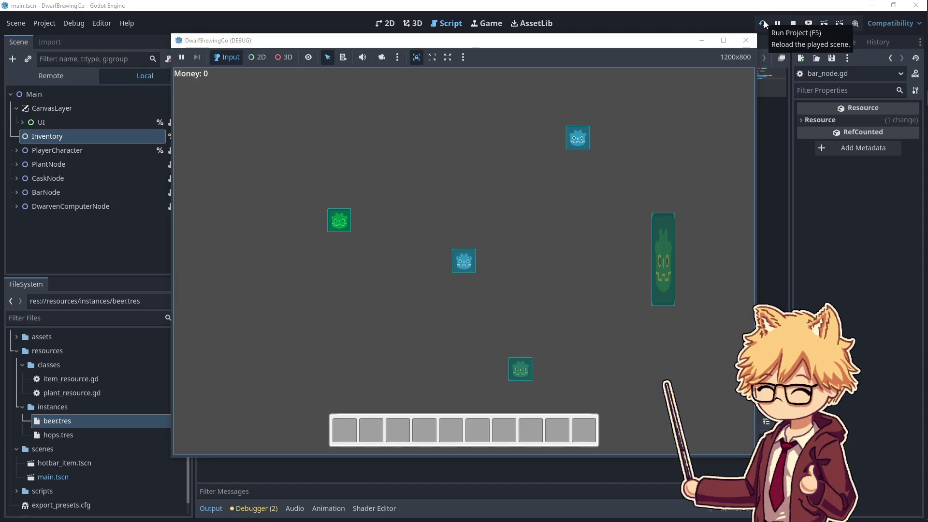
pyautogui.press('d')
pyautogui.press('s')
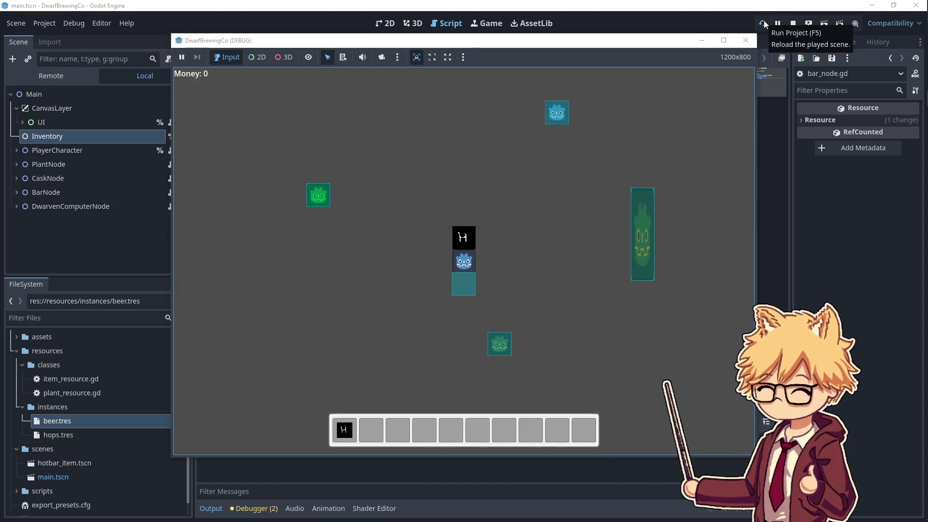
pyautogui.press('w')
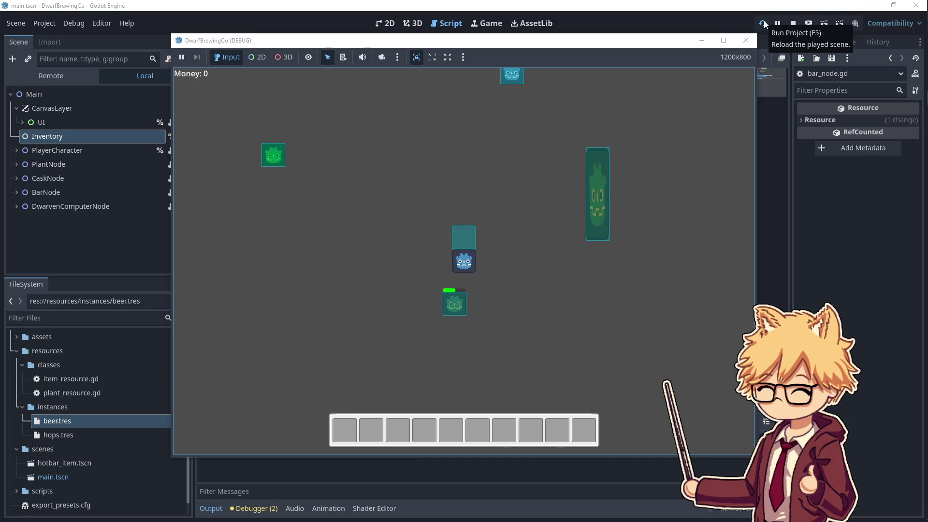
pyautogui.press('w')
pyautogui.press('s')
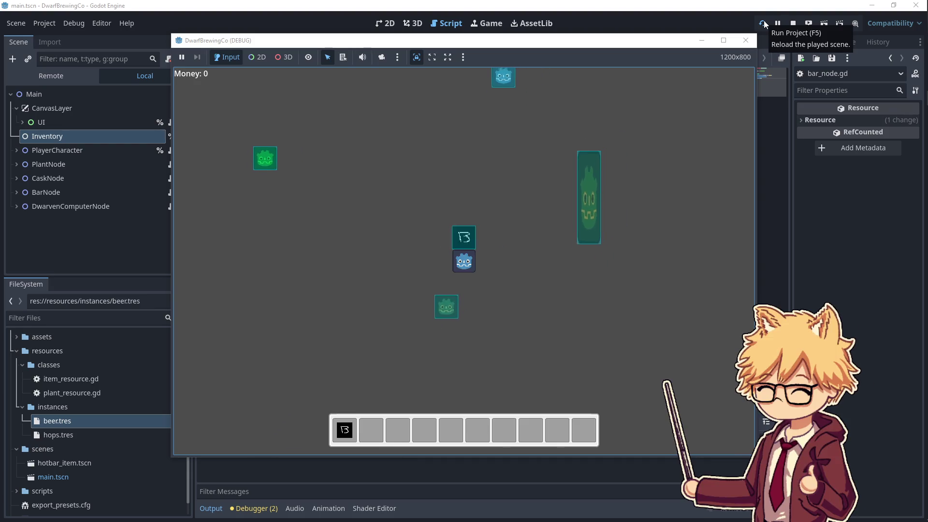
pyautogui.press('w')
pyautogui.press('d')
pyautogui.press('d')
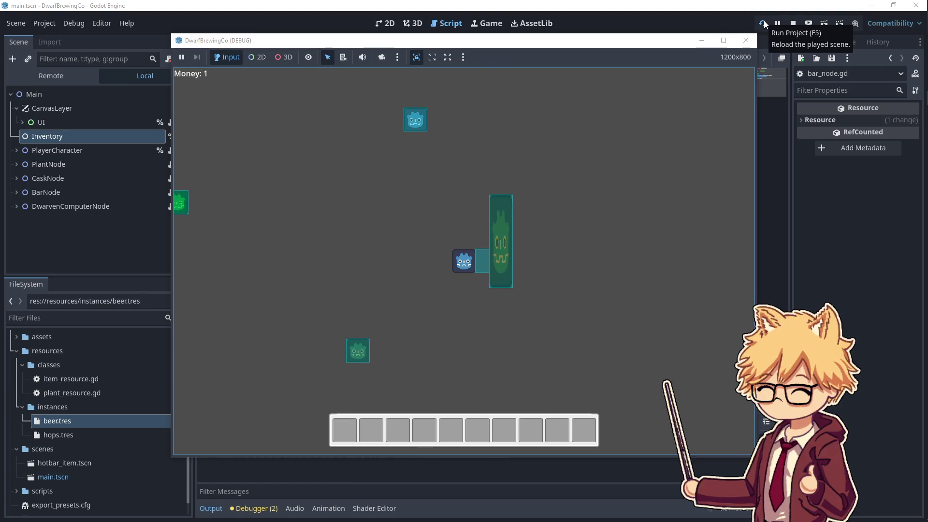
pyautogui.press('w')
pyautogui.press('a')
# Repeat the cycle twice more, harvesting hops, brewing them and selling the beer
pyautogui.press('w')
pyautogui.press('a')
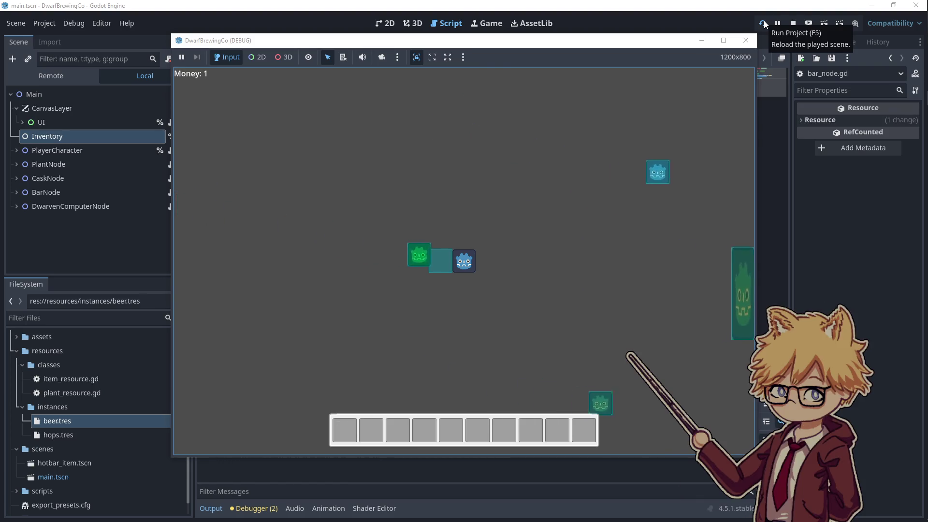
pyautogui.press('s')
pyautogui.press('d')
pyautogui.press('d')
pyautogui.press('s')
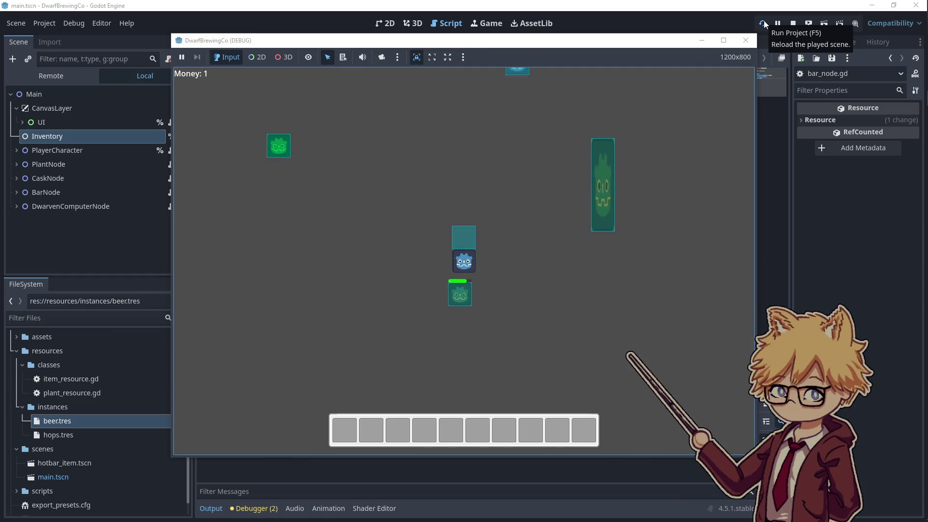
pyautogui.press('w')
pyautogui.press('d')
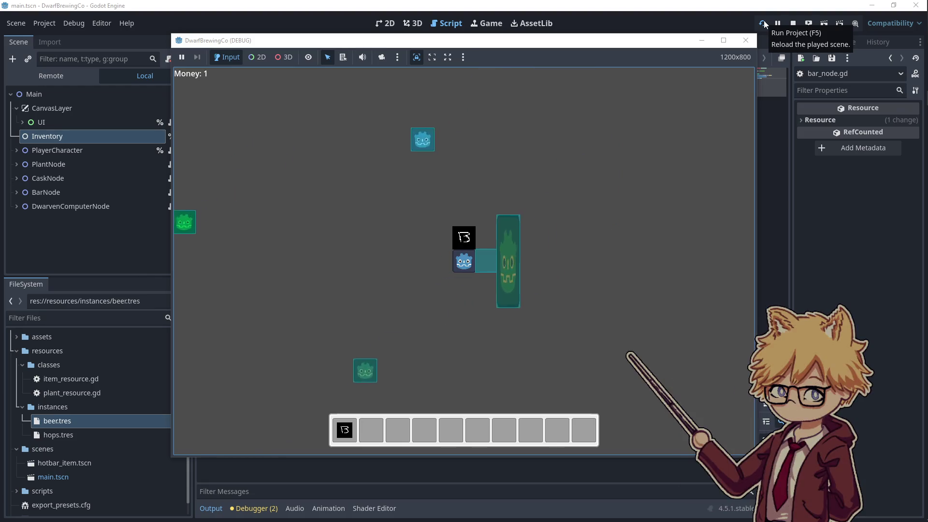
pyautogui.press('a')
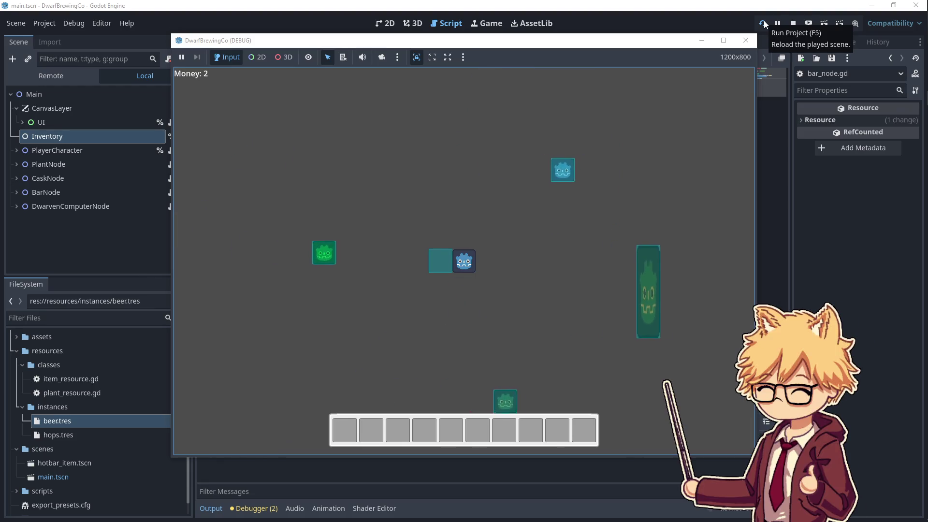
pyautogui.press('d')
pyautogui.press('s')
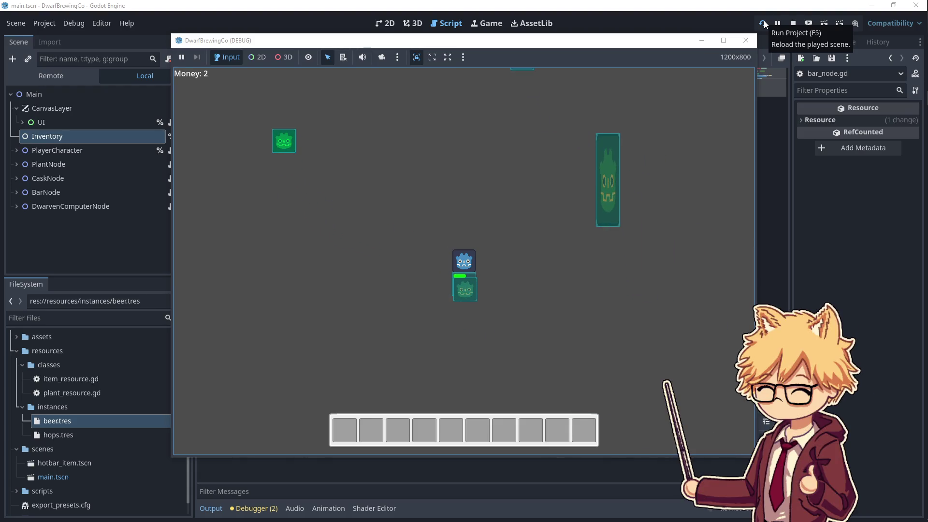
pyautogui.press('d')
pyautogui.press('w')
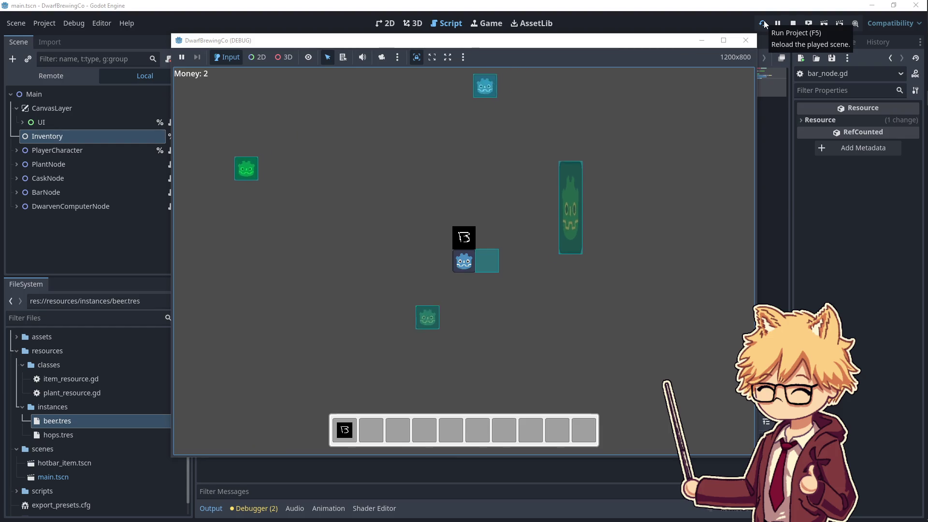
# Walk to the computer to check its panel, then head back down-left
pyautogui.press('a')
pyautogui.press('w')
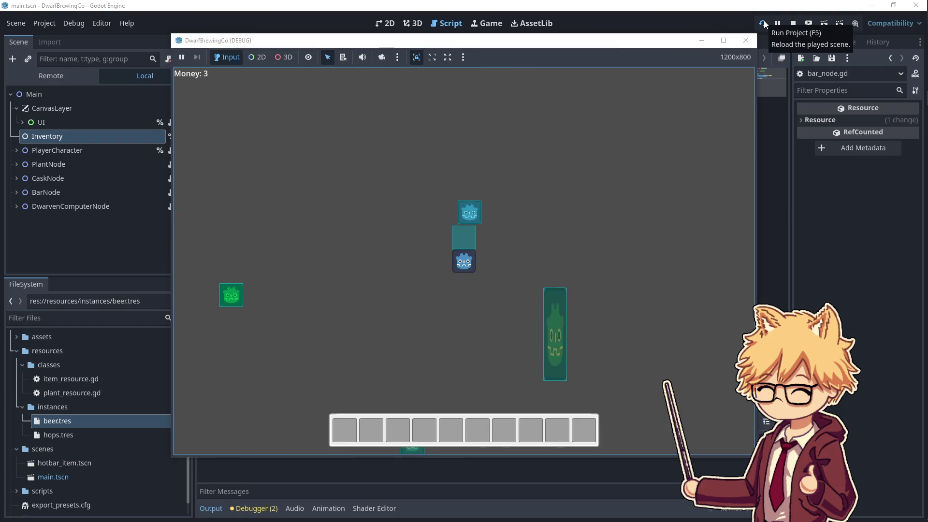
pyautogui.press('a')
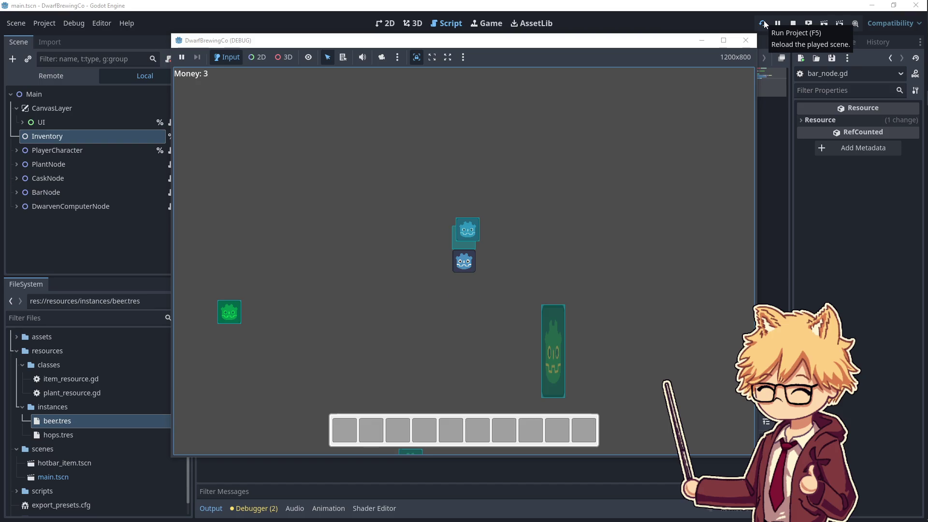
pyautogui.press('a')
pyautogui.press('s')
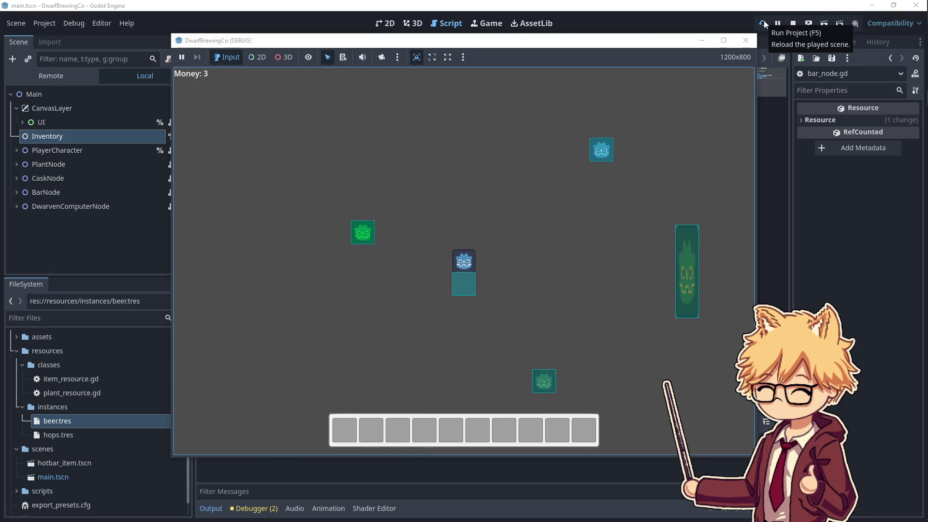
# Harvest hops, load them into the cask, then harvest two more hops
pyautogui.press('w')
pyautogui.press('a')
pyautogui.press('d')
pyautogui.press('s')
pyautogui.press('d')
pyautogui.press('s')
pyautogui.press('a')
pyautogui.press('w')
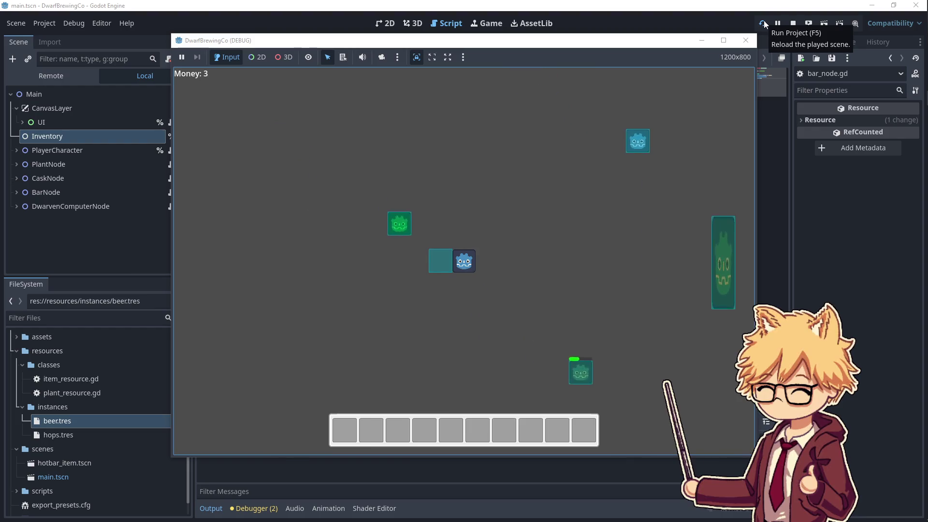
pyautogui.press('a')
pyautogui.press('w')
pyautogui.press('d')
pyautogui.press('s')
# Trade hops for beer at the cask, then interact again until cask_node.gd:28 breaks
pyautogui.press('s')
pyautogui.press('d')
pyautogui.press('w')
pyautogui.press('a')
pyautogui.press('d')
pyautogui.press('s')
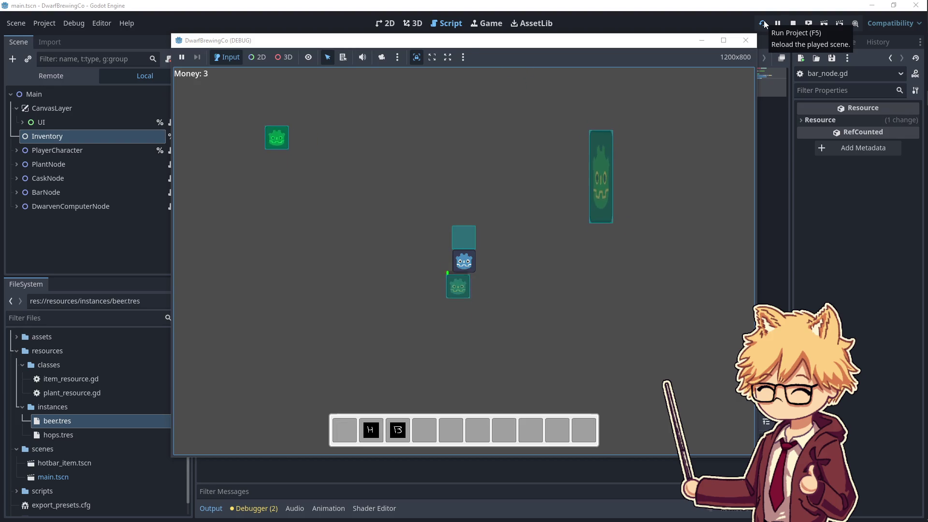
pyautogui.press('a')
pyautogui.press('w')
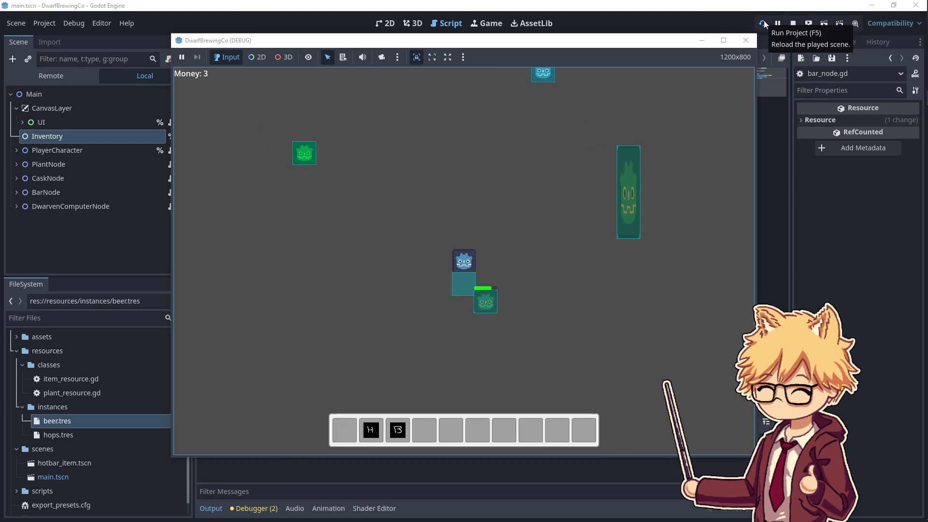
pyautogui.press('d')
pyautogui.press('w')
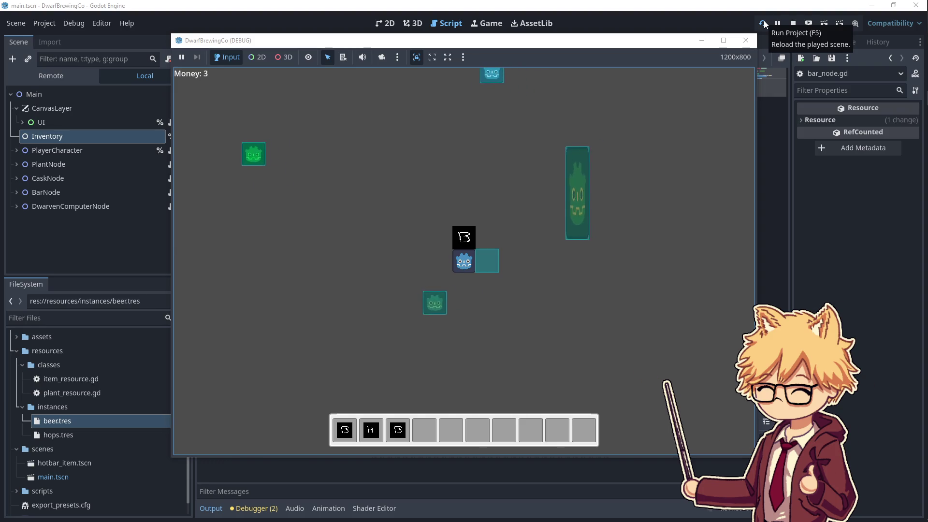
pyautogui.press('a')
pyautogui.press('w')
pyautogui.press('s')
pyautogui.press('e')
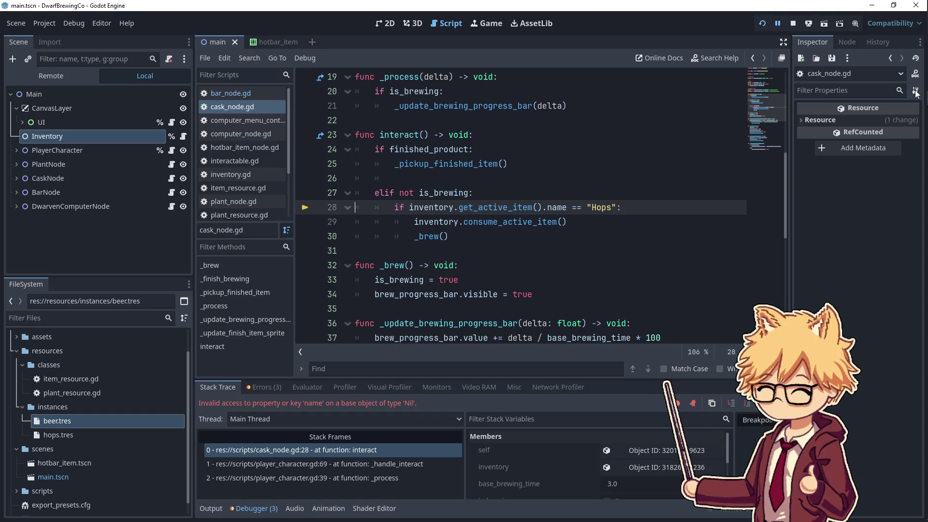
# Inspect the name access on line 28 and review the interact() body in cask_node.gd
pyautogui.click(606, 228)
pyautogui.click(549, 206)
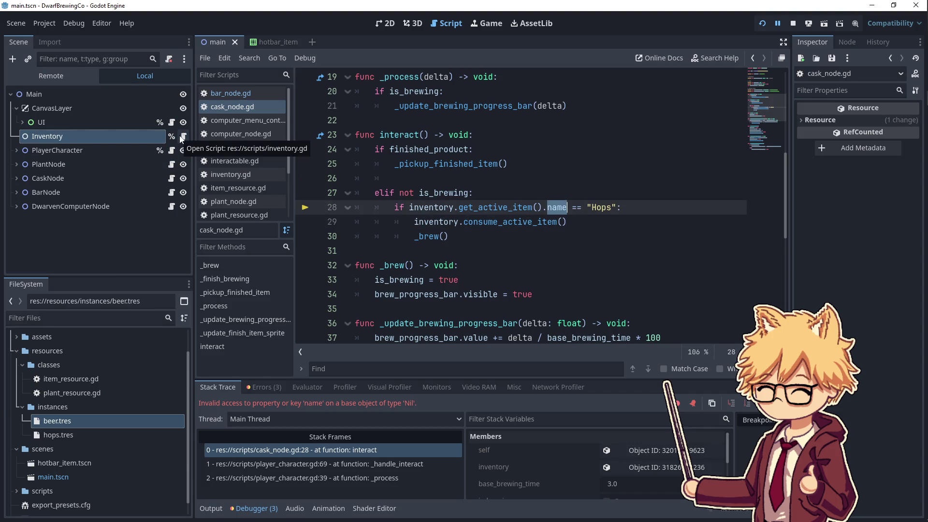
pyautogui.moveTo(561, 211)
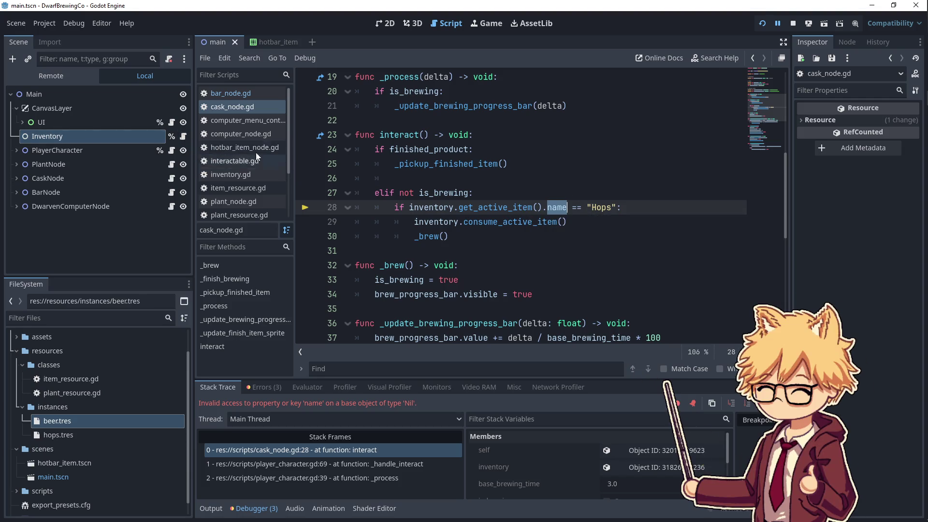
pyautogui.click(555, 182)
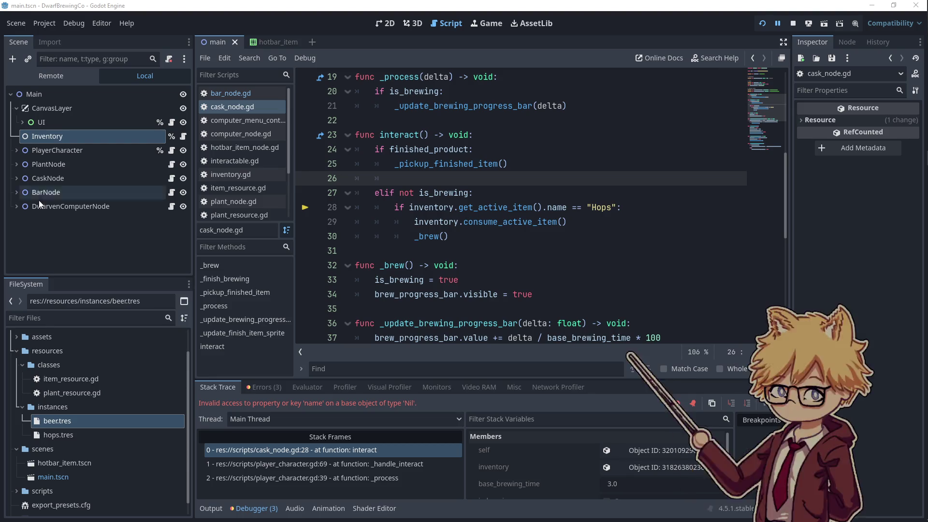
pyautogui.click(438, 207)
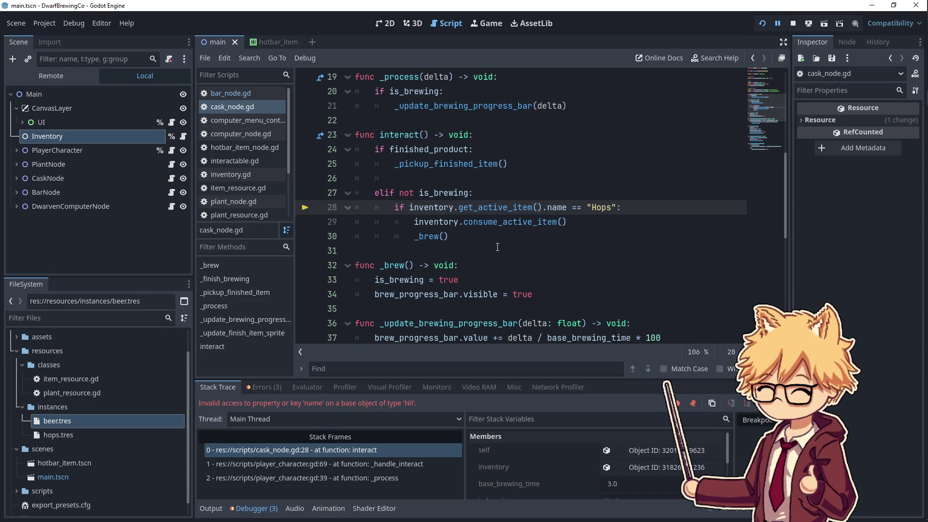
pyautogui.moveTo(494, 237)
pyautogui.mouseDown()
pyautogui.moveTo(474, 193)
pyautogui.moveTo(484, 134)
pyautogui.mouseUp()
pyautogui.click(552, 175)
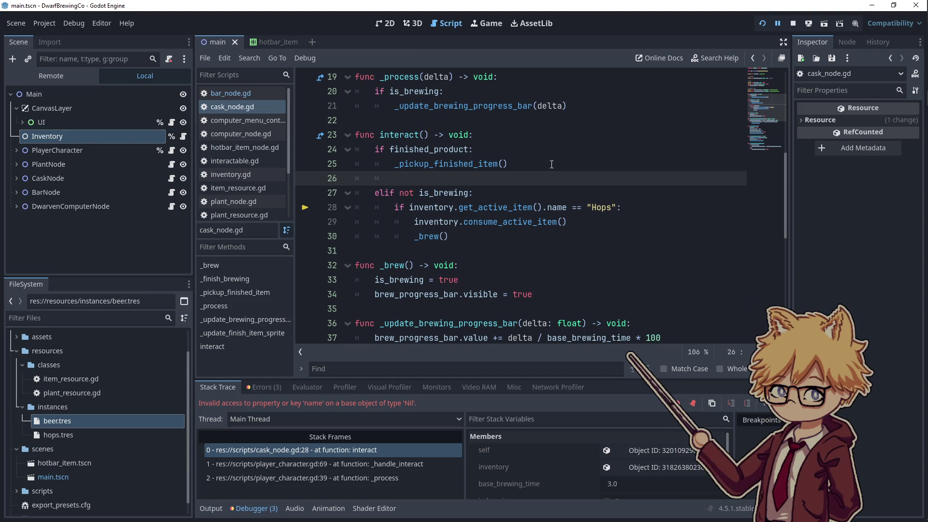
# Show the Errors list and examine the get_active_item call on line 28
pyautogui.click(272, 385)
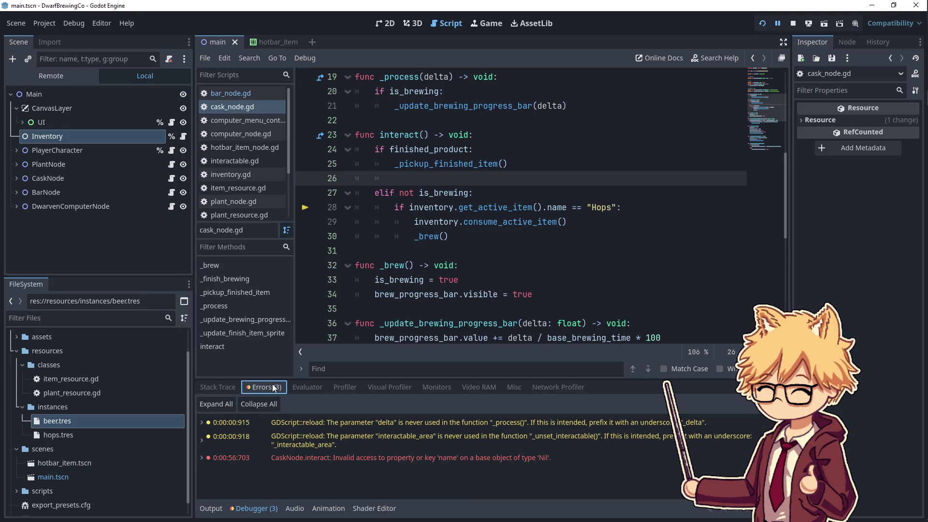
pyautogui.click(540, 240)
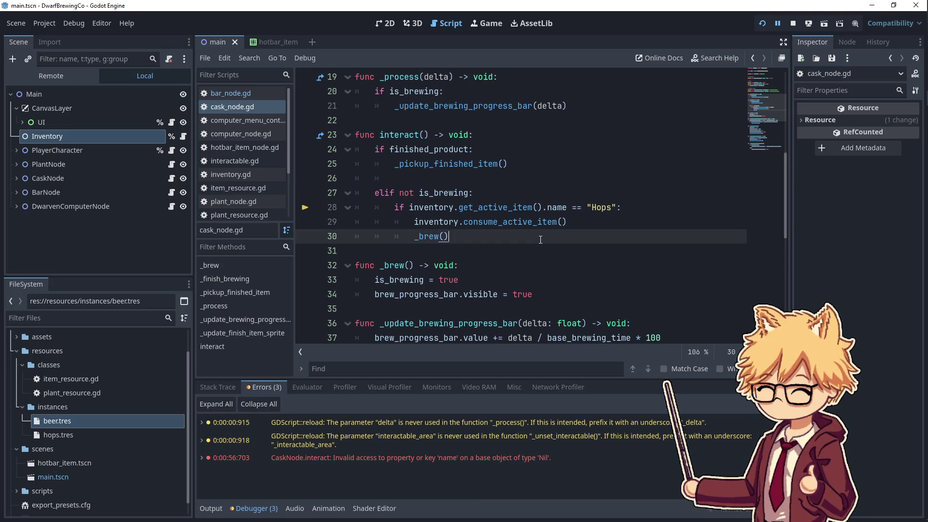
pyautogui.doubleClick(514, 208)
pyautogui.click(481, 241)
pyautogui.moveTo(465, 198)
pyautogui.click(584, 262)
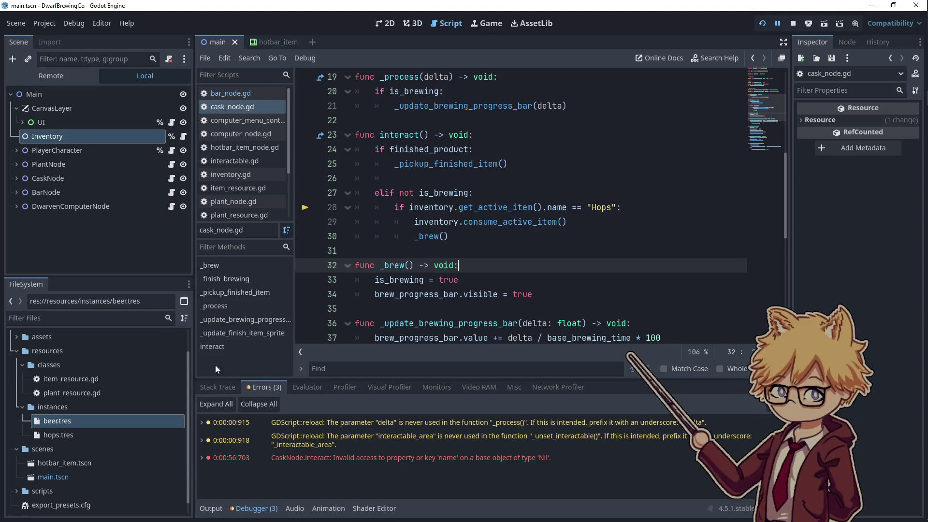
pyautogui.click(72, 366)
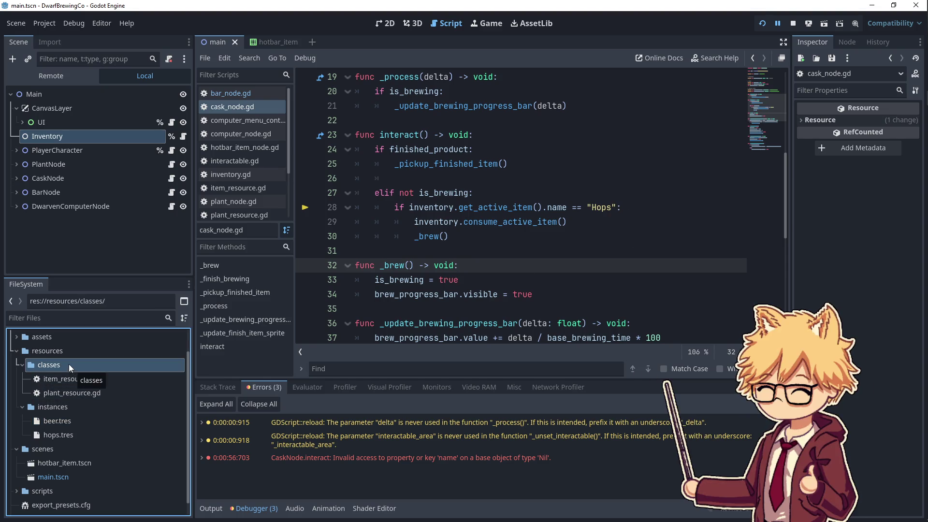
# Change plant_resource.gd line 1 to 'class_name BewableResource extends ItemResource' and save it
pyautogui.click(68, 392)
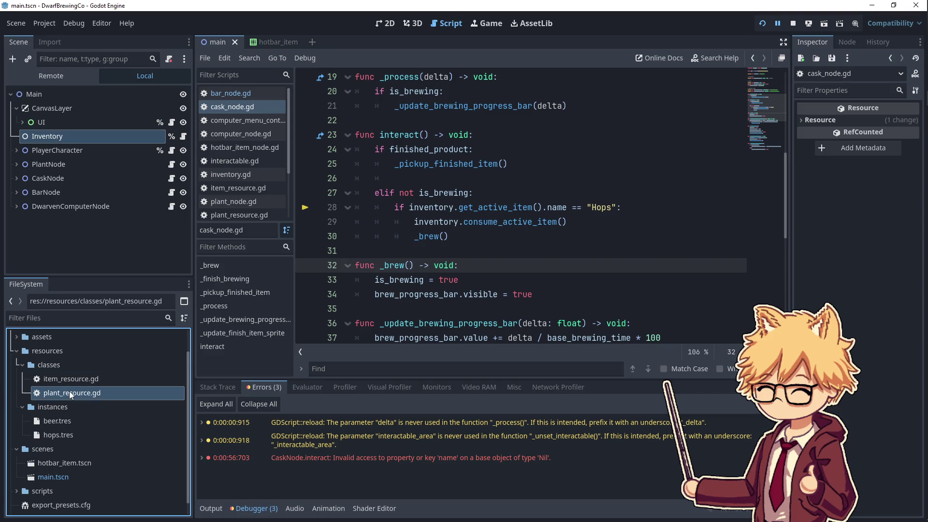
pyautogui.doubleClick(69, 392)
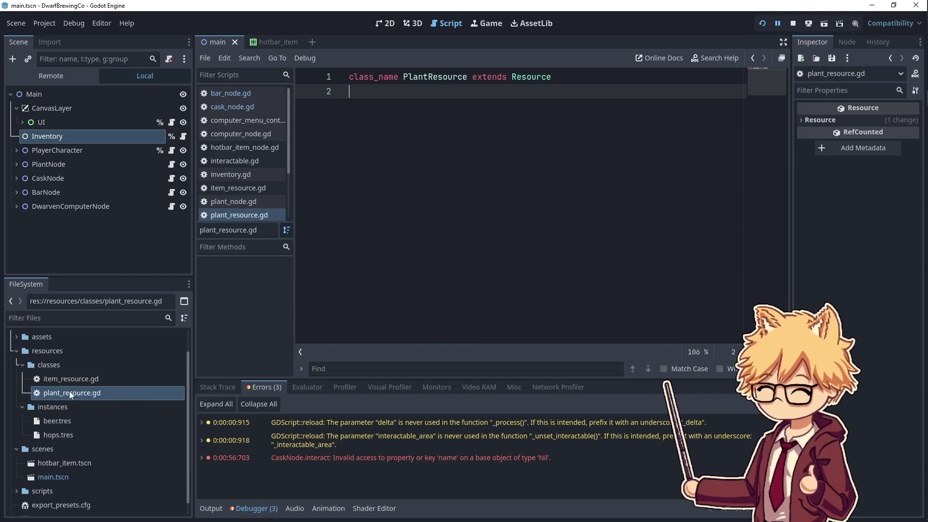
pyautogui.click(424, 77)
pyautogui.write('Bewable')
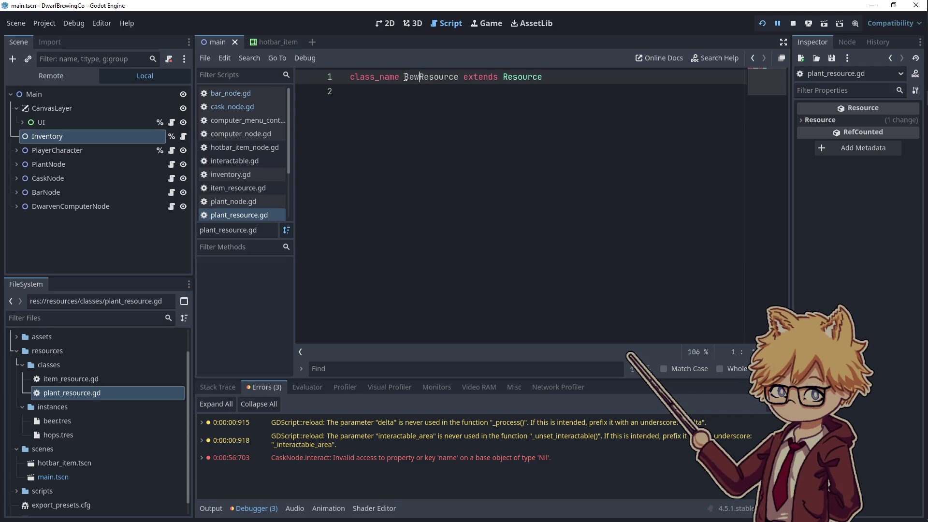
pyautogui.doubleClick(528, 77)
pyautogui.write('ItemResource')
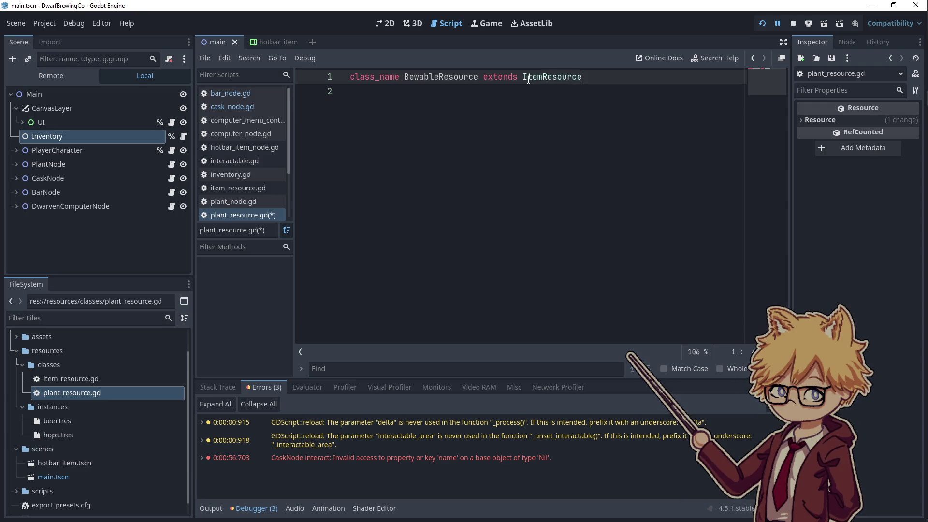
pyautogui.press('Down')
pyautogui.hotkey('ctrl', 's')
# Look over hops.tres and the script's path field in the Inspector, cancelling the path edit
pyautogui.doubleClick(440, 77)
pyautogui.hotkey('ctrl', 'c')
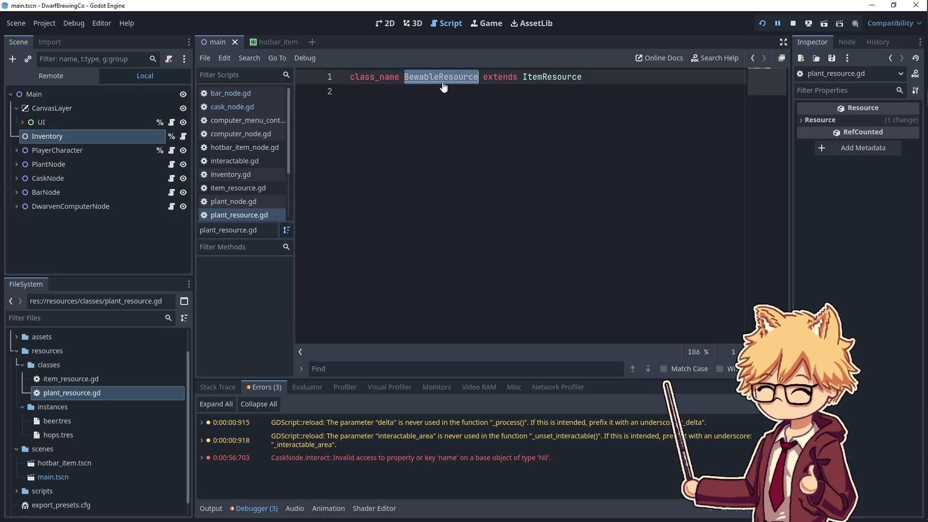
pyautogui.click(71, 436)
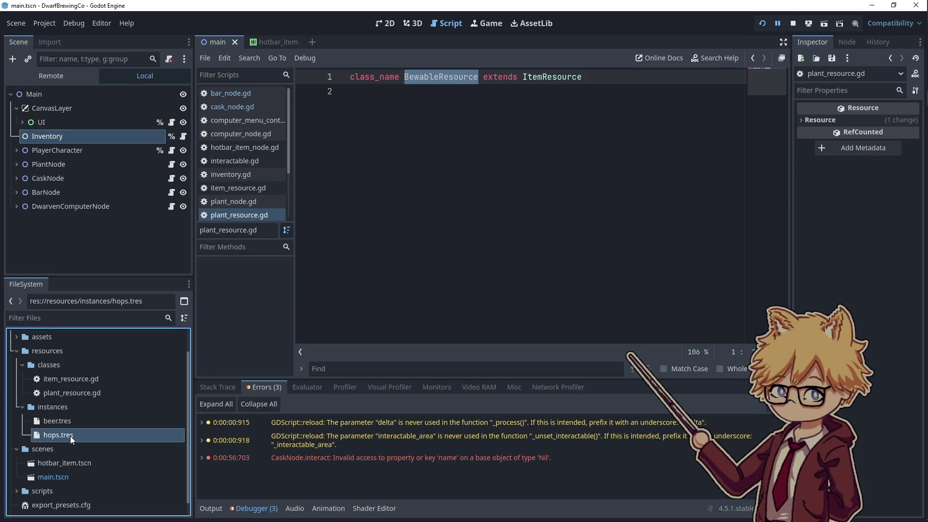
pyautogui.rightClick(71, 436)
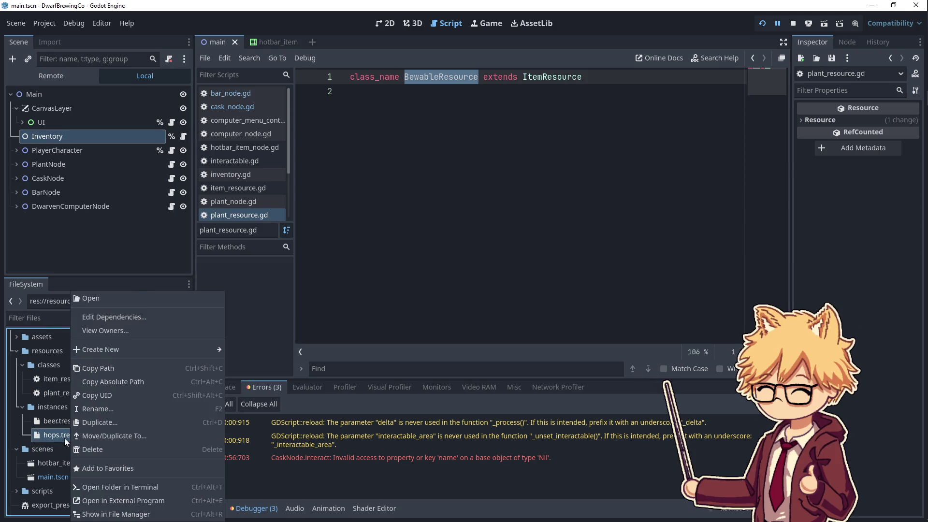
pyautogui.click(65, 437)
pyautogui.click(854, 121)
pyautogui.click(877, 151)
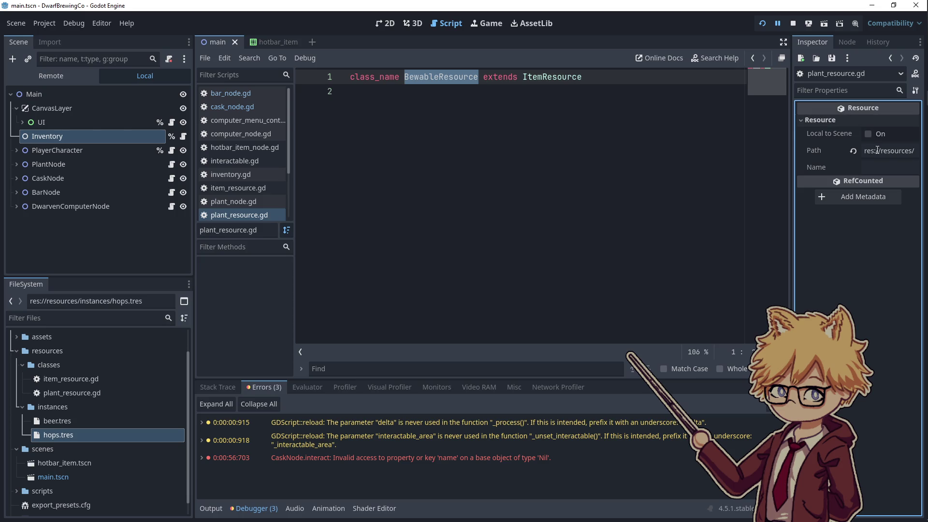
pyautogui.hotkey('ctrl', 'v')
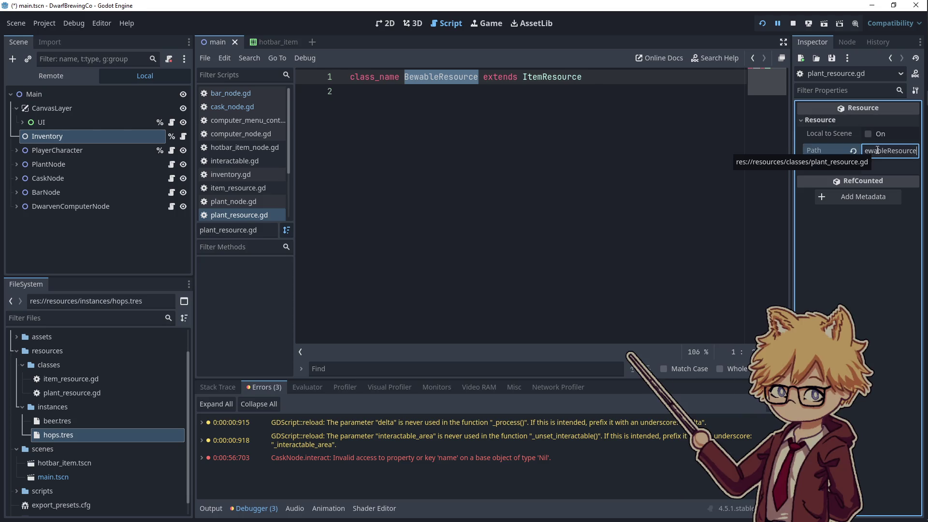
pyautogui.press('Escape')
pyautogui.click(653, 174)
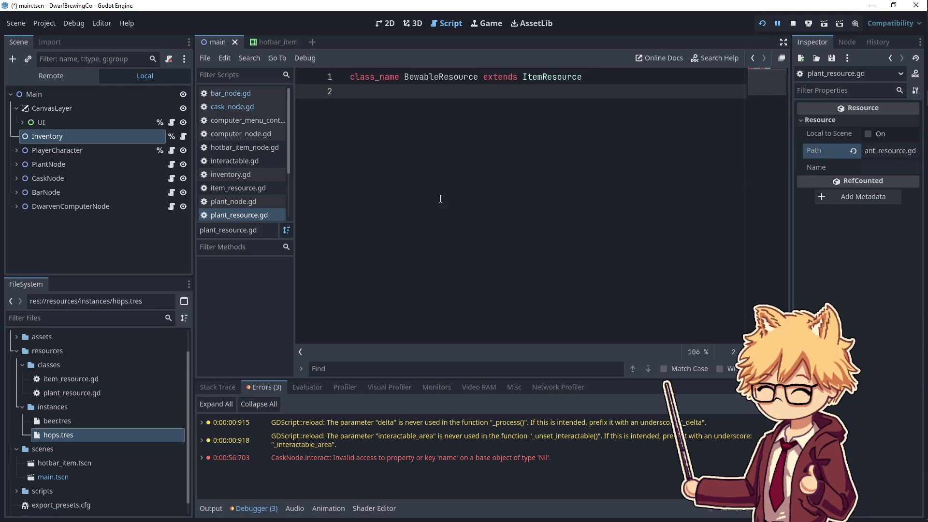
# Rename plant_resource.gd to brewable_resource.gd
pyautogui.click(78, 394)
pyautogui.rightClick(78, 395)
pyautogui.click(120, 407)
pyautogui.write('brewable_re')
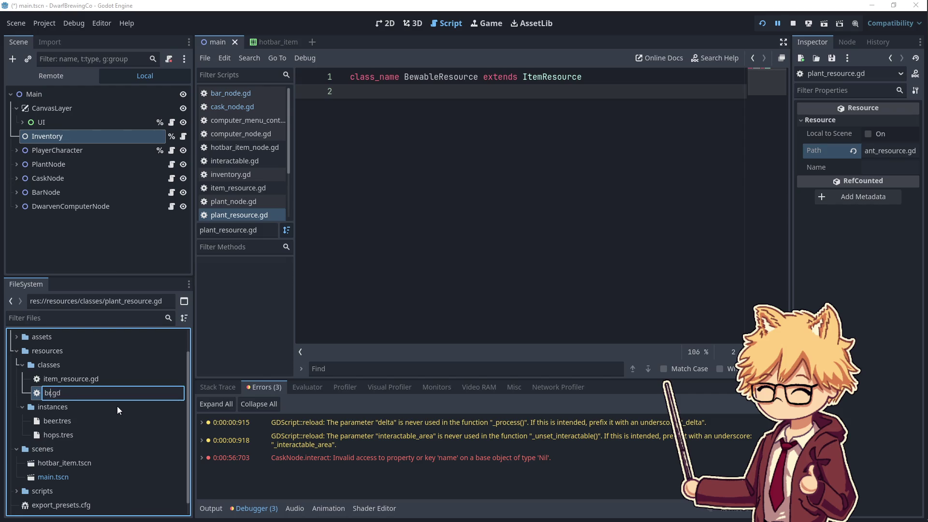
pyautogui.write('source')
pyautogui.press('Return')
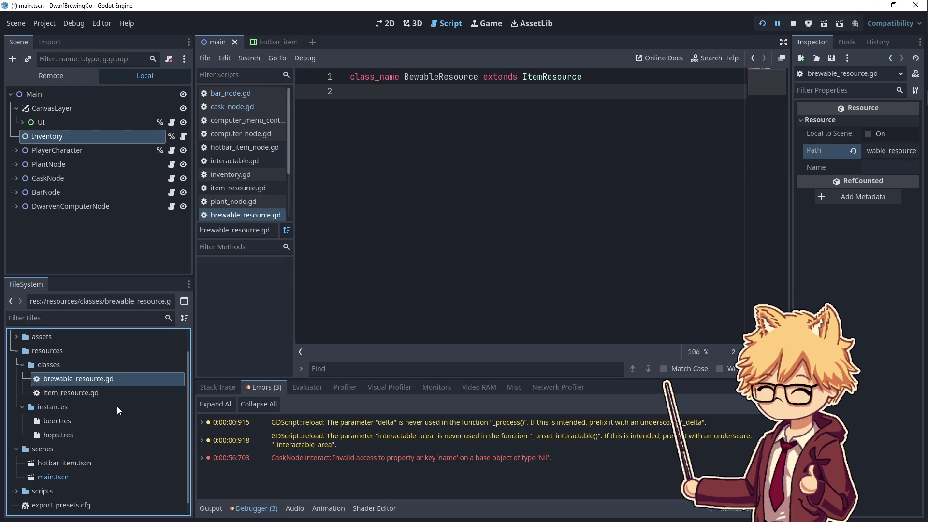
# Undo and redo the ItemResource base class change in the BewableResource script
pyautogui.rightClick(102, 377)
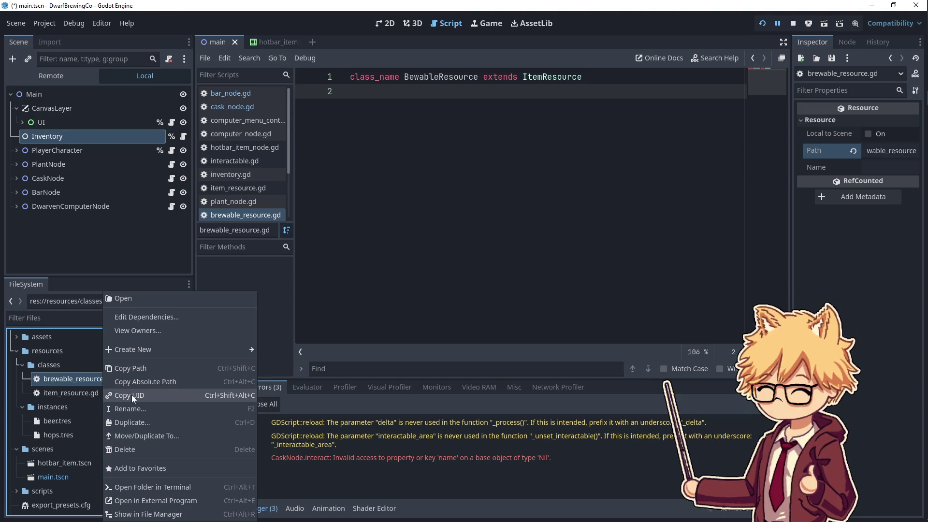
pyautogui.click(310, 353)
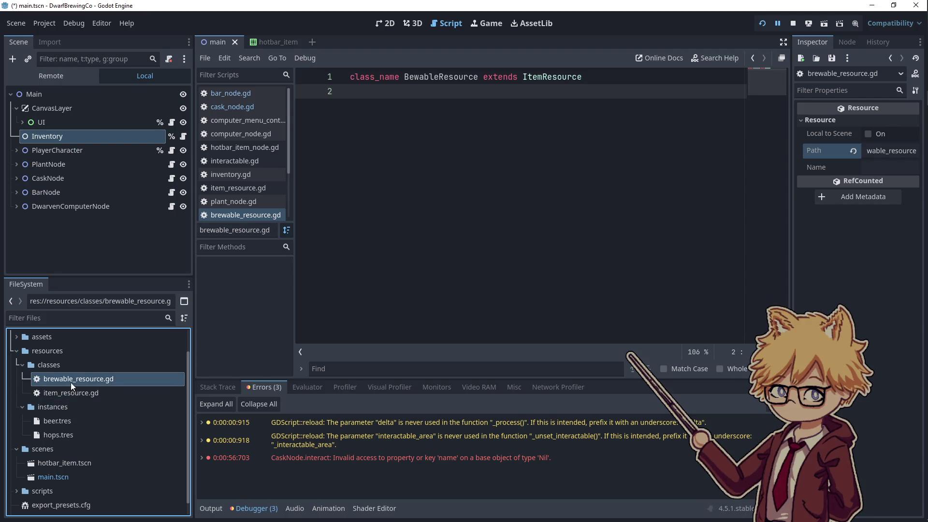
pyautogui.click(878, 151)
pyautogui.press('Escape')
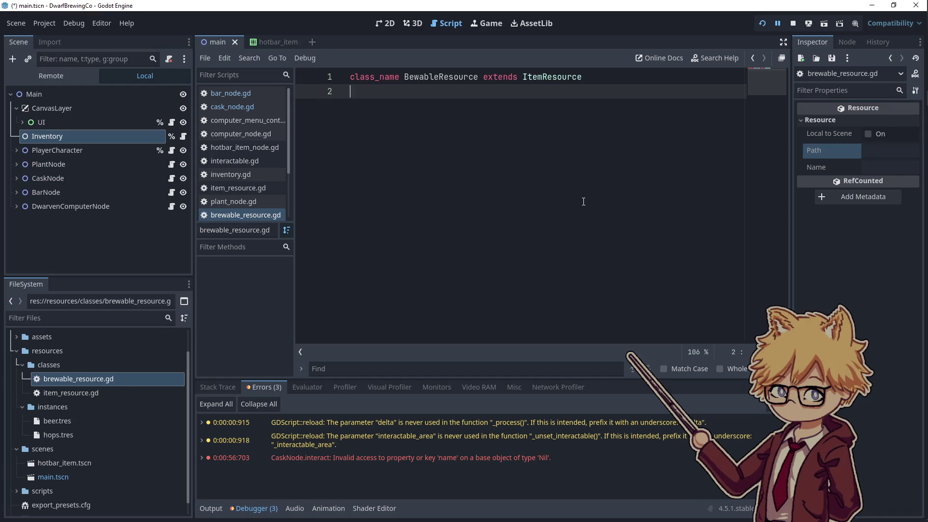
pyautogui.hotkey('ctrl', 'z')
pyautogui.hotkey('ctrl', 'shift', 'z')
# Copy the path of brewable_resource.gd, then view beer.tres and hops.tres properties
pyautogui.click(888, 175)
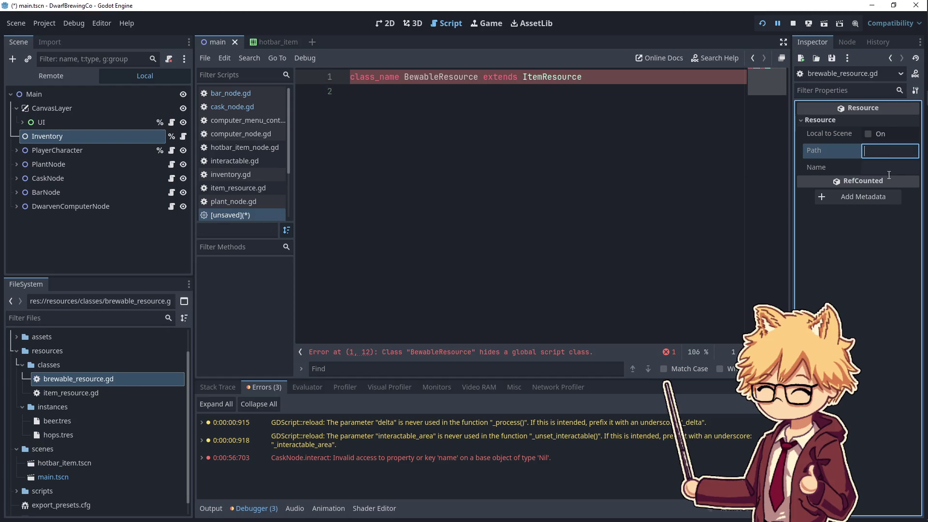
pyautogui.rightClick(88, 382)
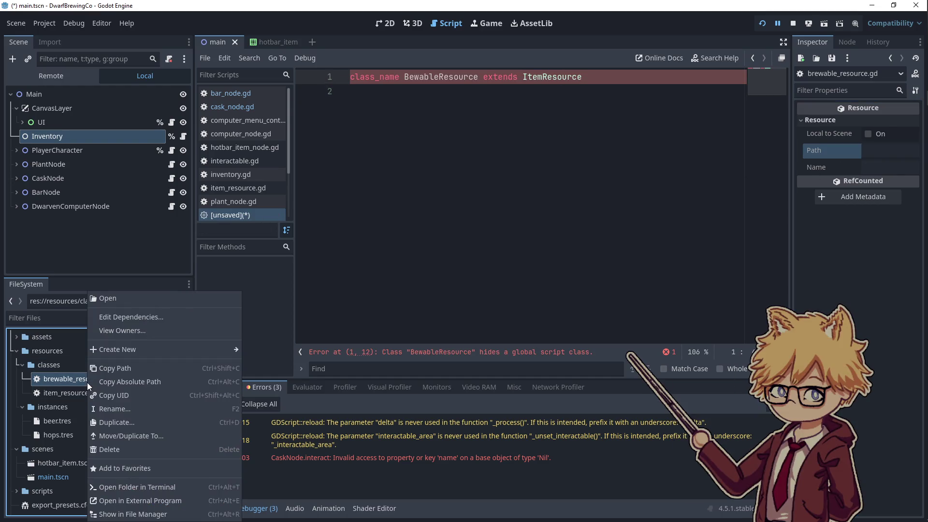
pyautogui.click(132, 369)
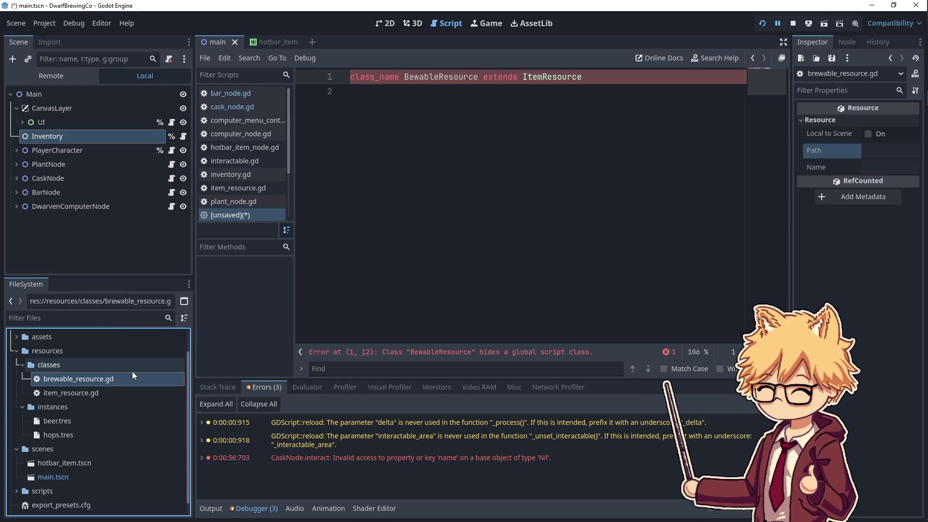
pyautogui.click(68, 422)
pyautogui.click(71, 431)
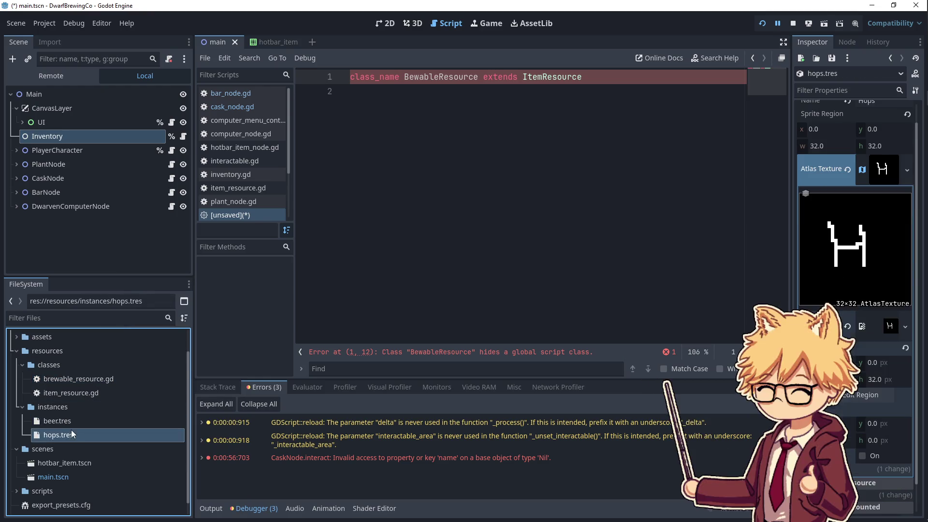
# Open brewable_resource.gd and item_resource.gd, checking the script path field in the Inspector
pyautogui.scroll(-2, 876, 289)
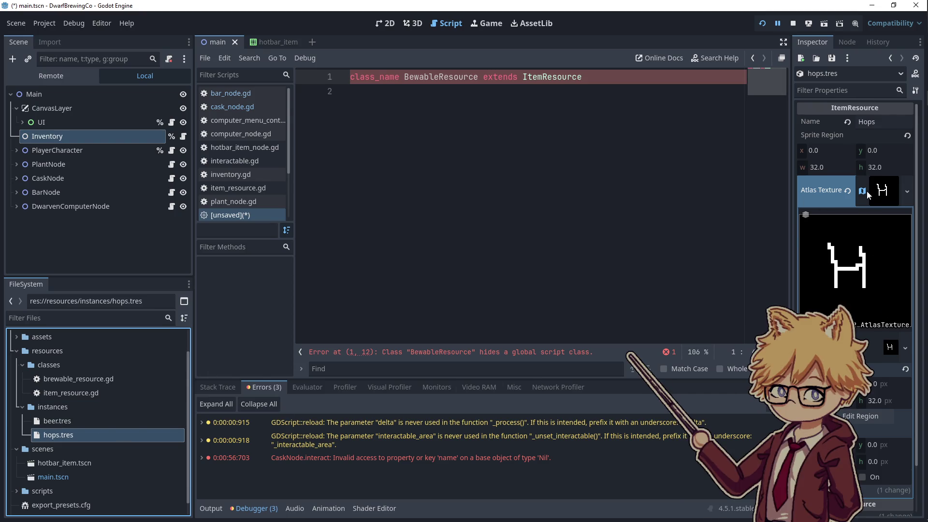
pyautogui.doubleClick(105, 380)
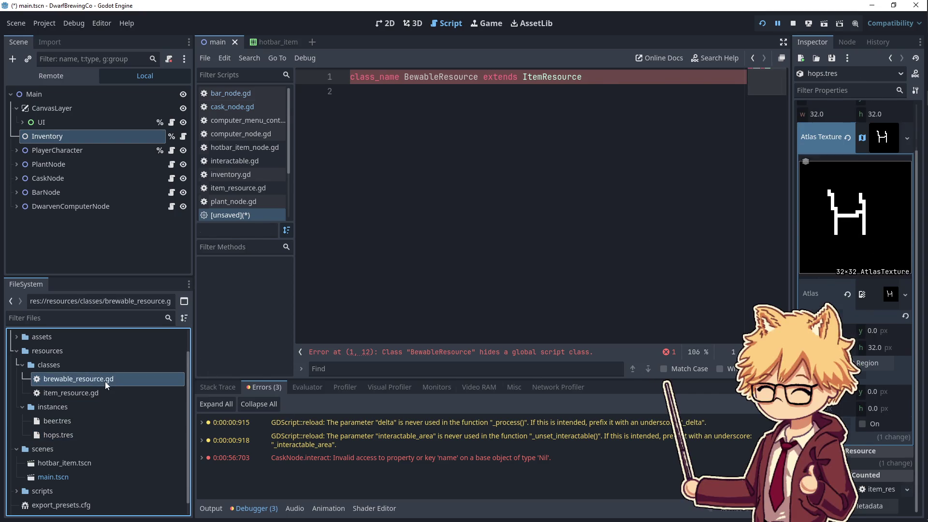
pyautogui.doubleClick(117, 393)
pyautogui.click(871, 120)
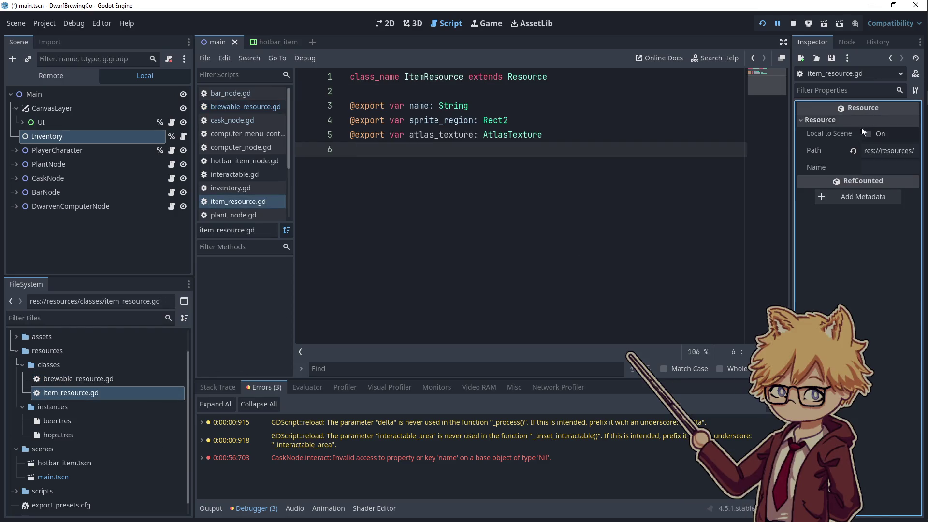
pyautogui.doubleClick(117, 382)
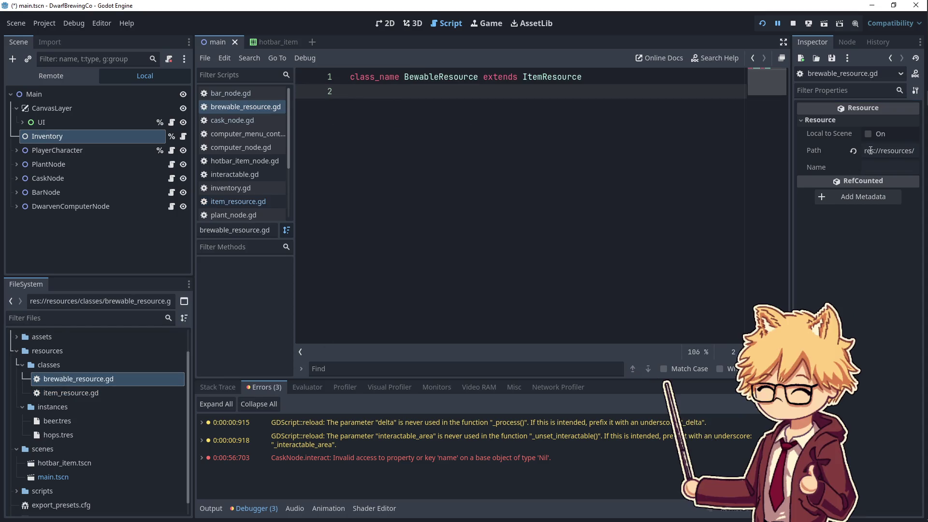
pyautogui.click(907, 150)
pyautogui.hotkey('ctrl', 'a')
pyautogui.click(907, 149)
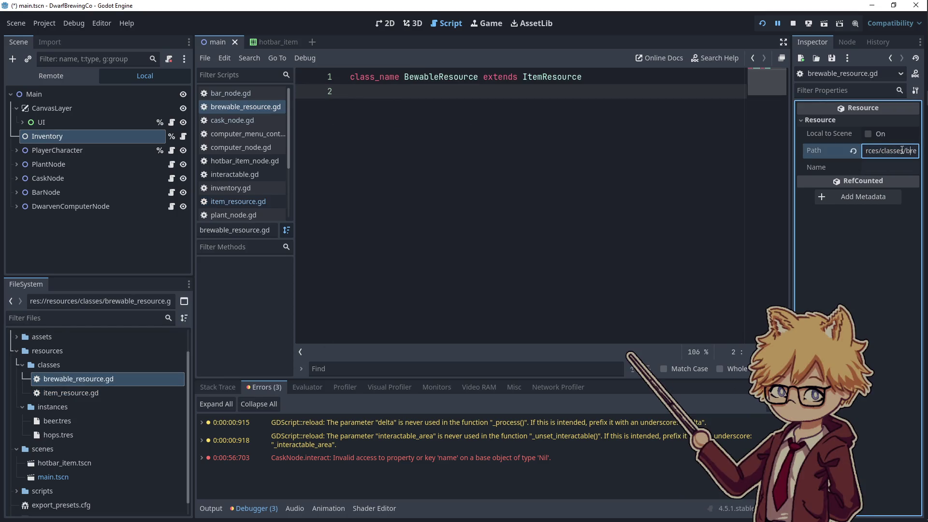
pyautogui.click(903, 151)
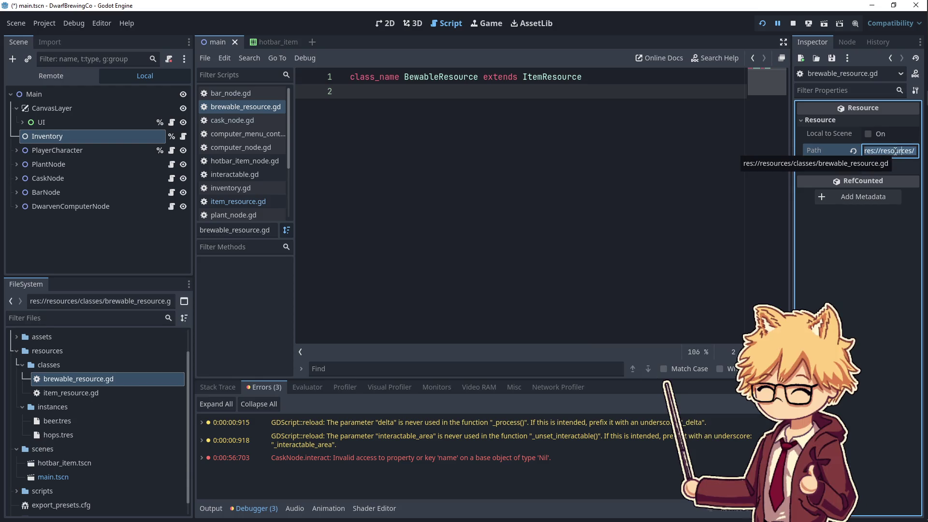
pyautogui.click(422, 259)
# Review the hops.tres properties in the Inspector, then select beer.tres
pyautogui.click(79, 433)
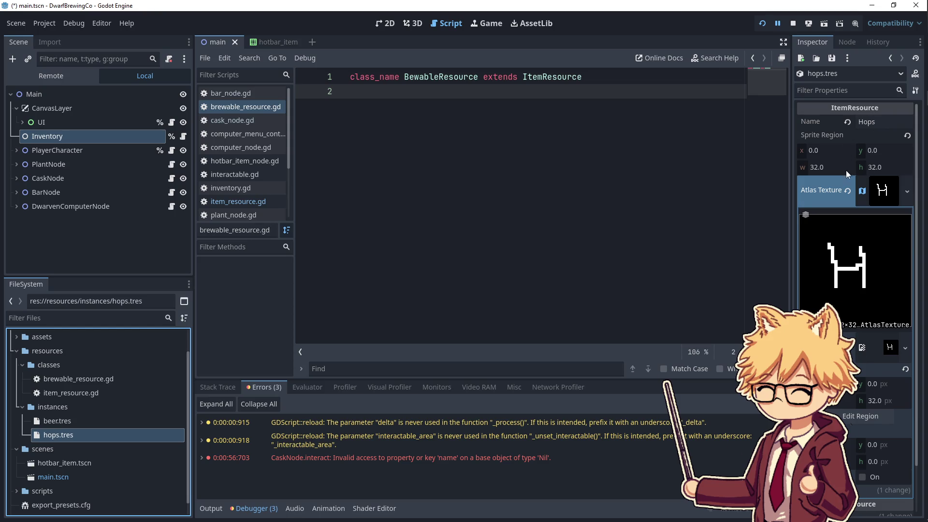
pyautogui.scroll(-2, 842, 274)
pyautogui.scroll(-2, 838, 413)
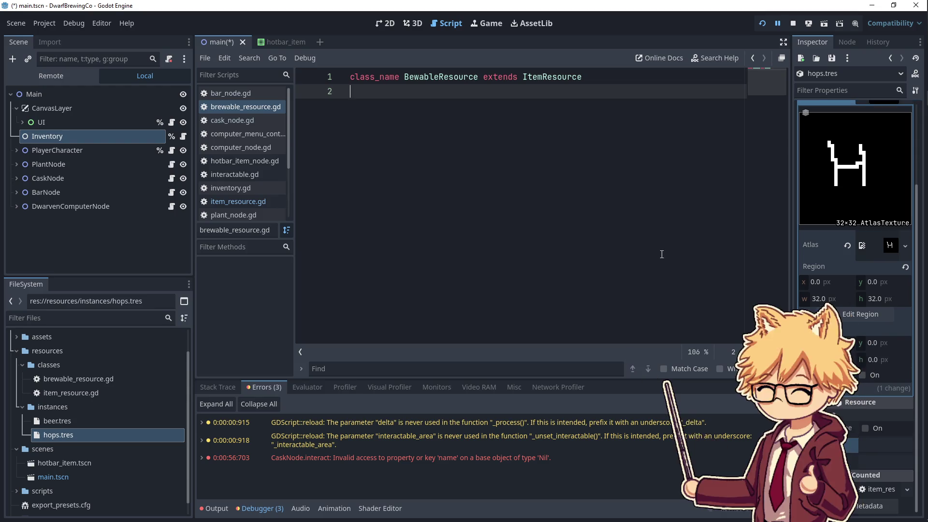
pyautogui.click(92, 421)
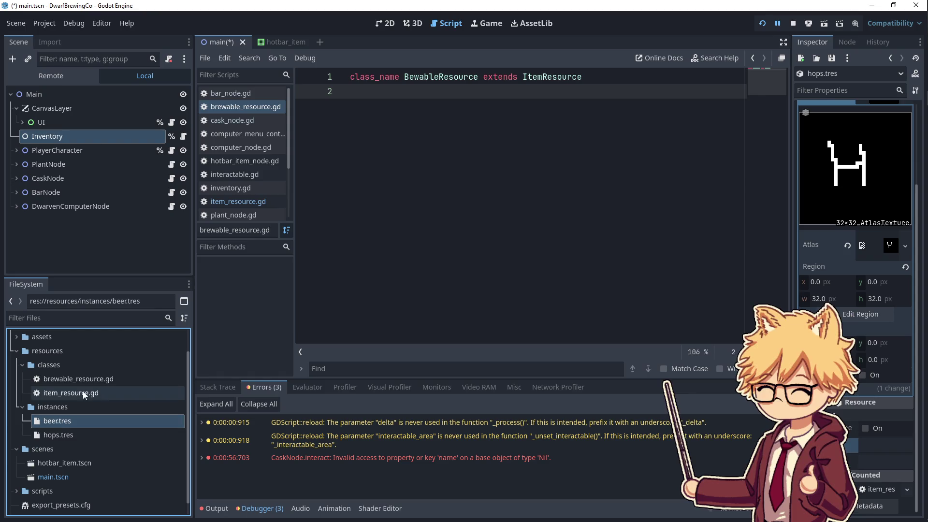
# Copy the brewable_resource.gd path, open item_resource.gd from hops.tres, and save main.tscn
pyautogui.click(83, 382)
pyautogui.rightClick(83, 382)
pyautogui.click(110, 372)
pyautogui.click(74, 432)
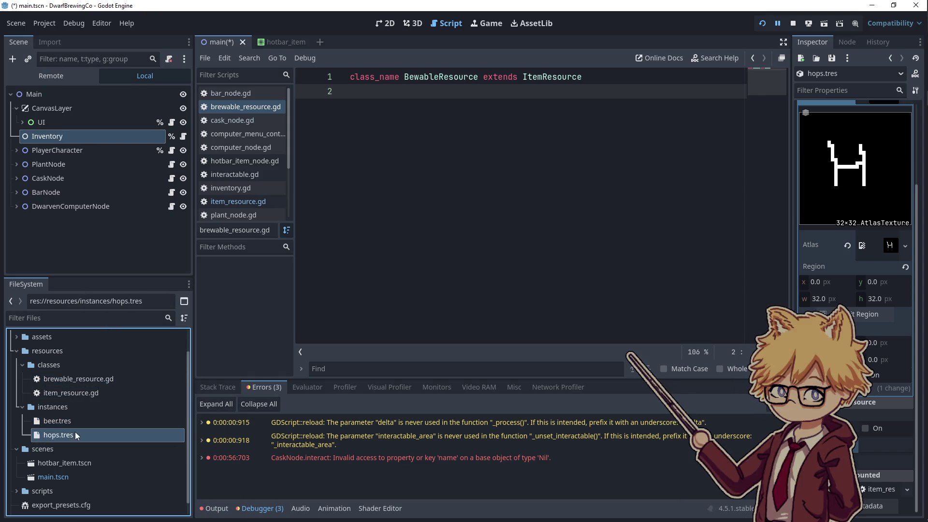
pyautogui.click(872, 445)
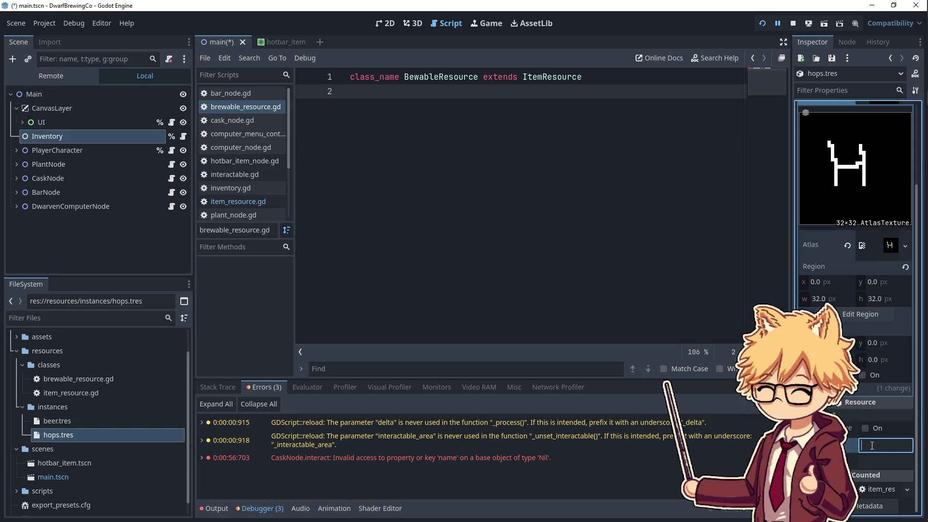
pyautogui.click(880, 489)
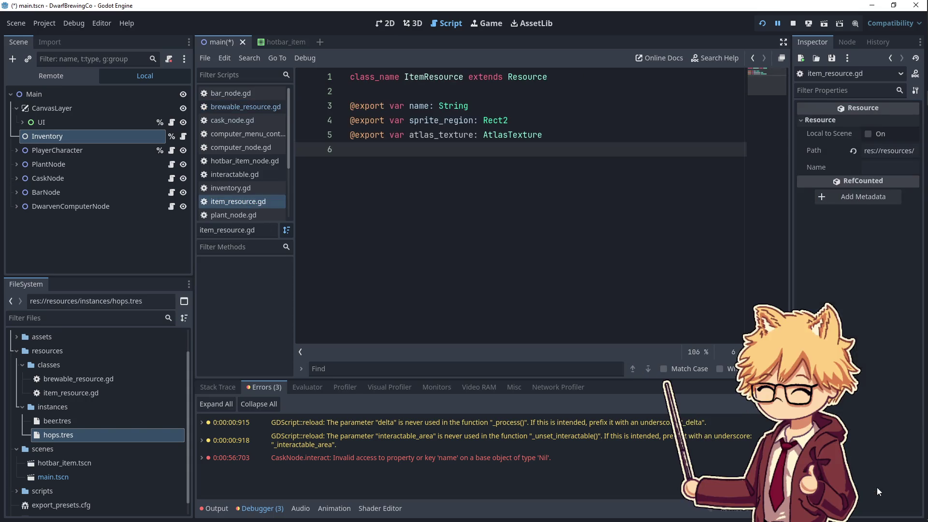
pyautogui.hotkey('ctrl', 's')
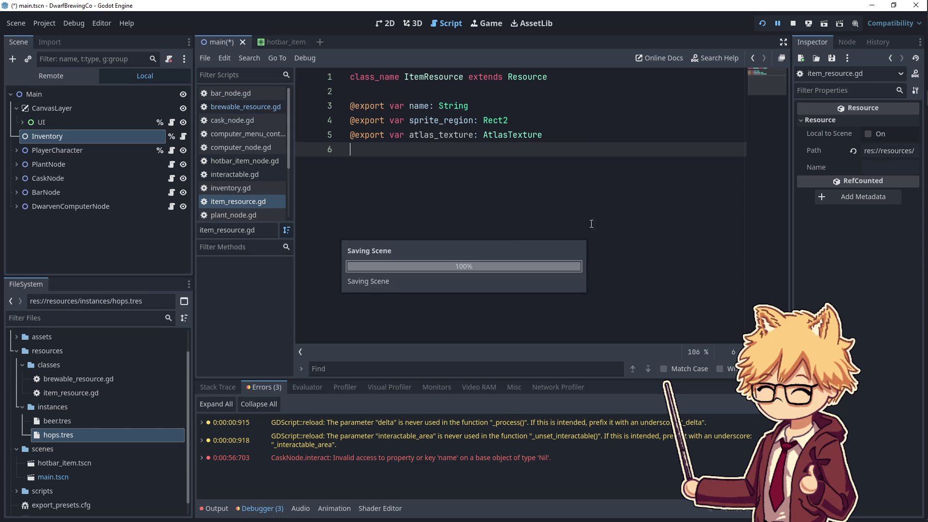
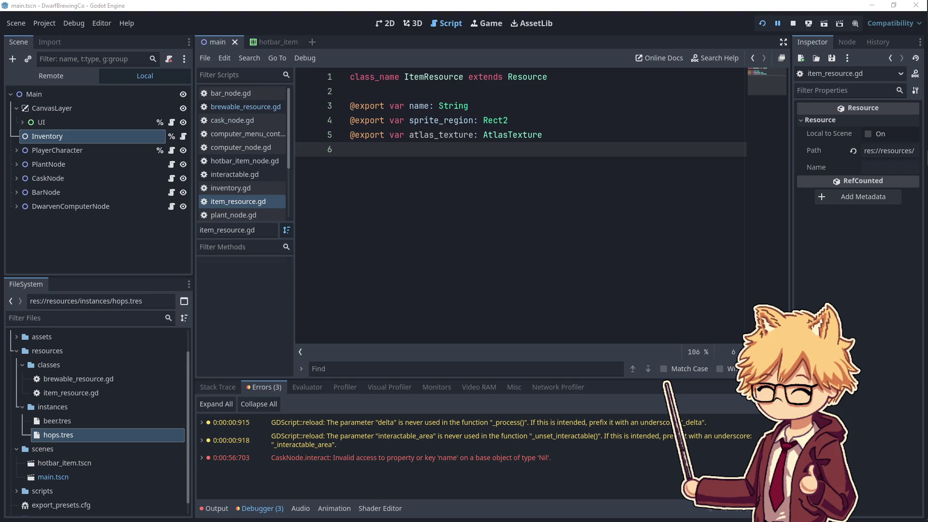
# Delete the sprite_region export line from the ItemResource script
pyautogui.click(471, 150)
pyautogui.moveTo(511, 121); pyautogui.dragTo(312, 122)
pyautogui.press('BackSpace')
pyautogui.press('BackSpace')
pyautogui.click(440, 212)
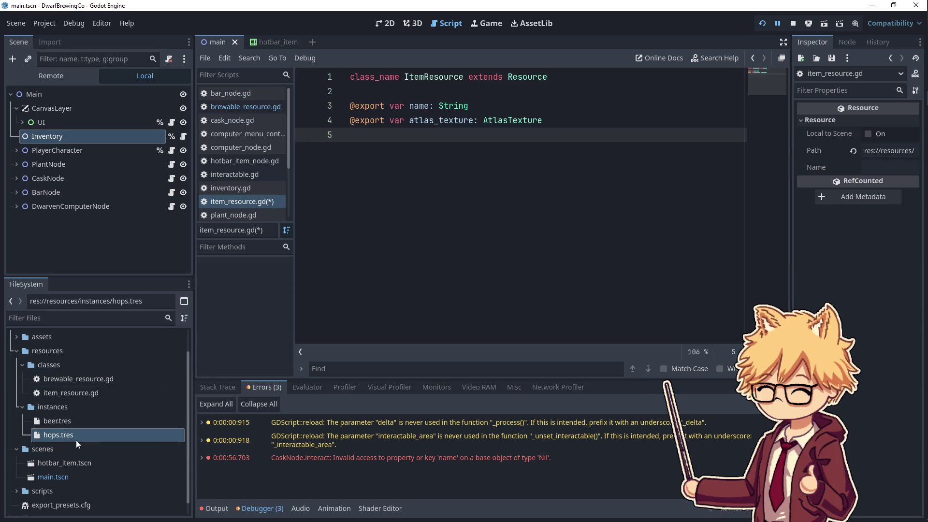
# Inspect the beer.tres and hops.tres item resources
pyautogui.click(71, 423)
pyautogui.doubleClick(71, 422)
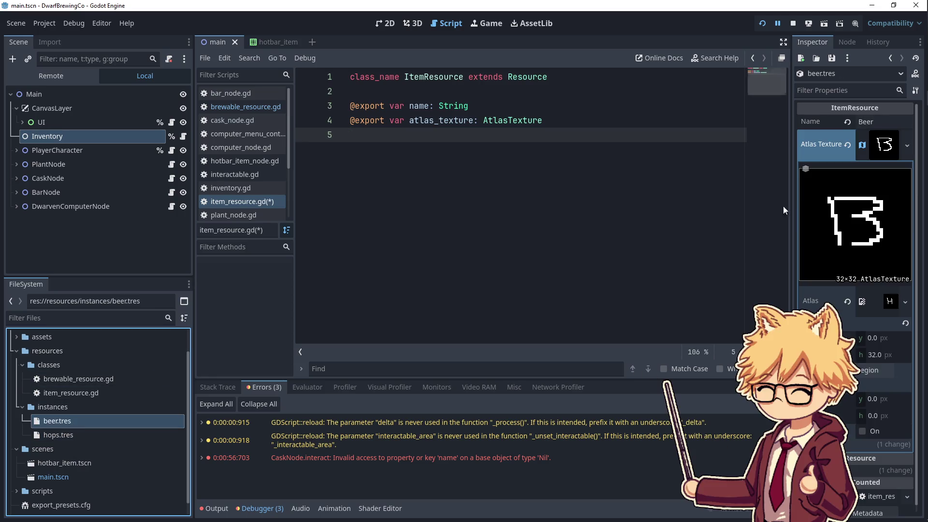
pyautogui.click(53, 435)
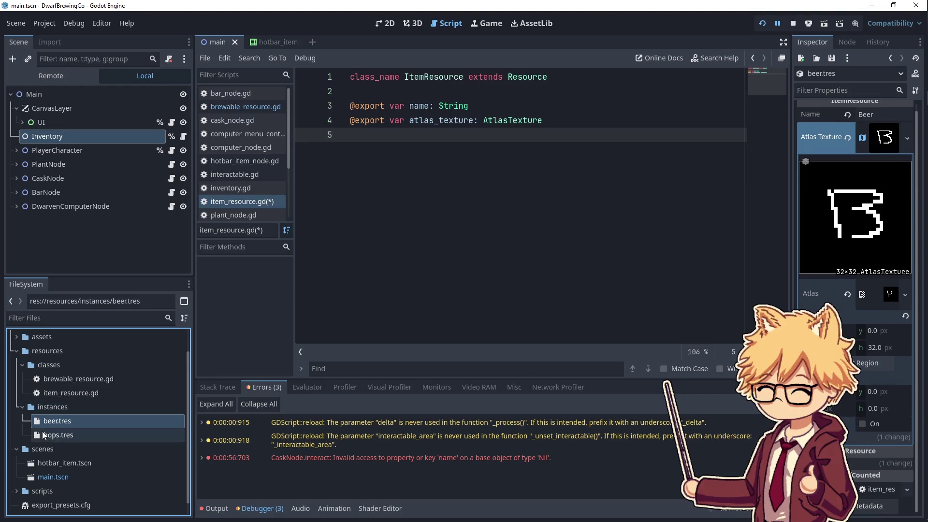
# Run the project, then pick up hops and plant them in the plot
pyautogui.click(763, 25)
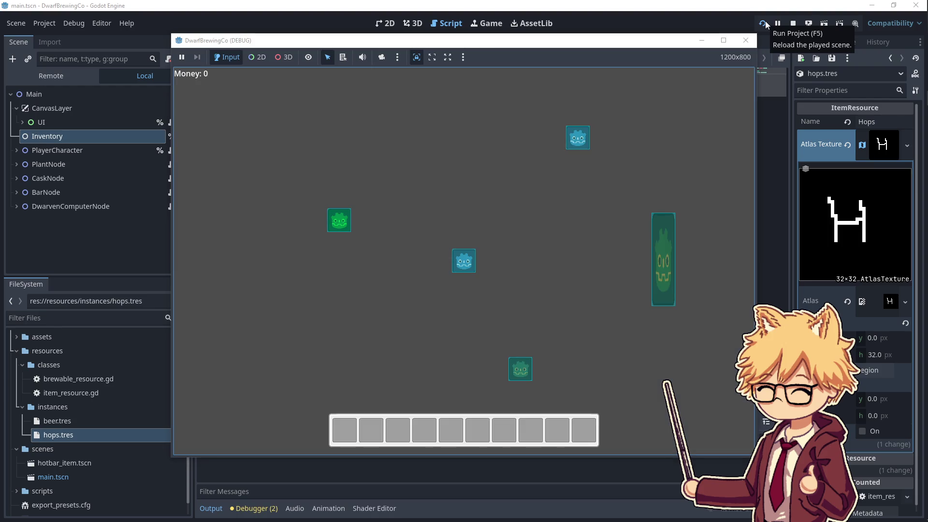
pyautogui.press('Left')
pyautogui.press('Up')
pyautogui.press('Right')
pyautogui.press('Down')
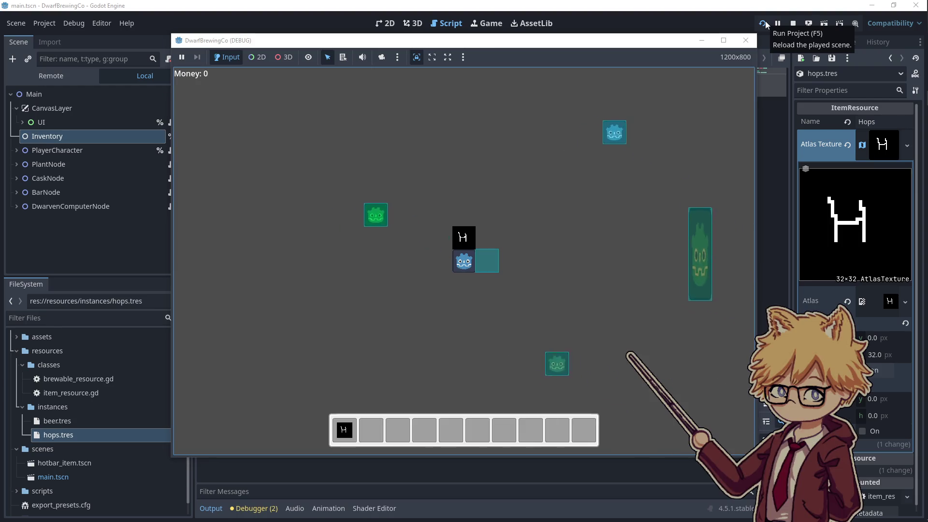
pyautogui.press('Right')
pyautogui.press('Down')
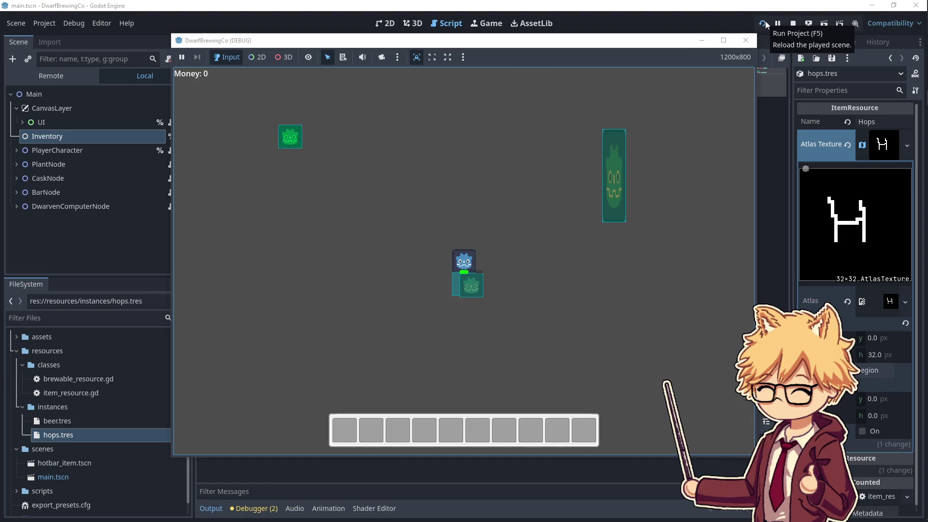
# Harvest the hops, sell them at the bar for Money 1, and stop the game
pyautogui.press('e')
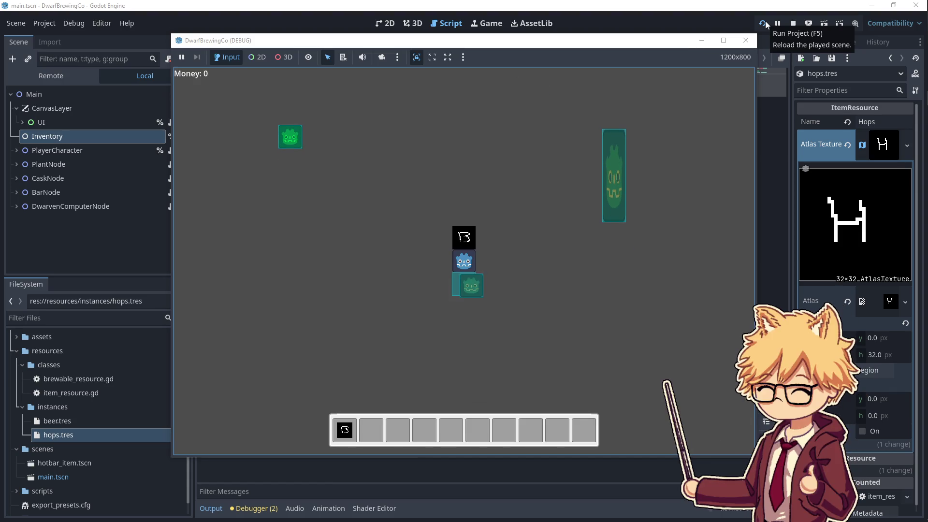
pyautogui.press('Right')
pyautogui.press('Up')
pyautogui.press('Right')
pyautogui.press('Up')
pyautogui.press('e')
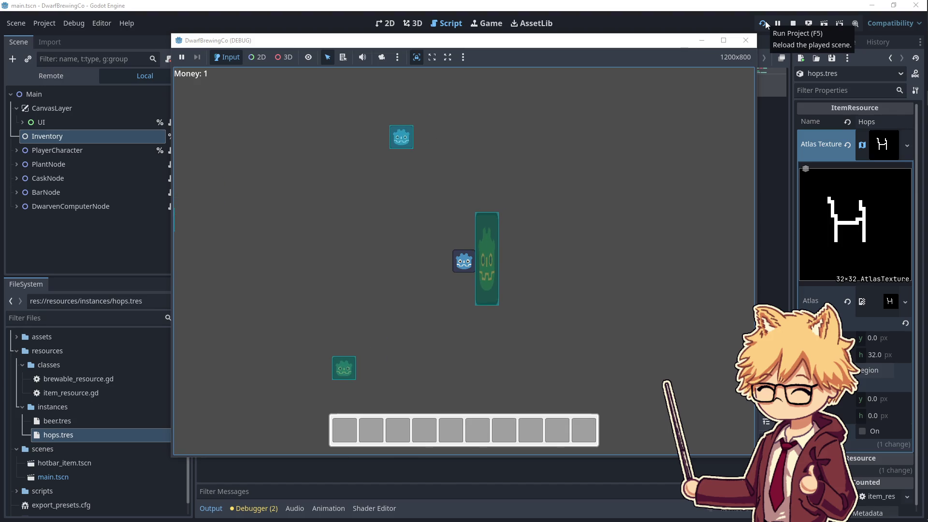
pyautogui.click(745, 40)
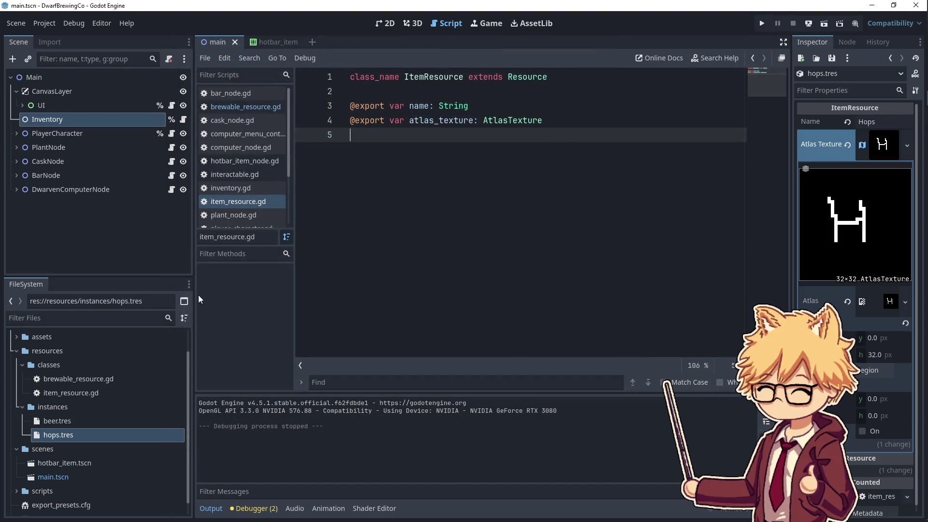
# Check beer.tres's dependencies and dismiss the resource-in-use warning
pyautogui.click(75, 426)
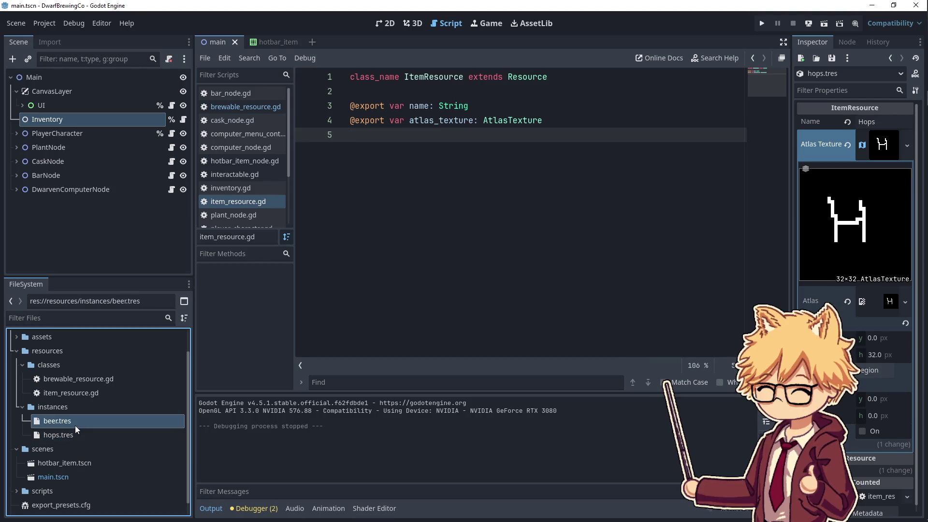
pyautogui.rightClick(75, 428)
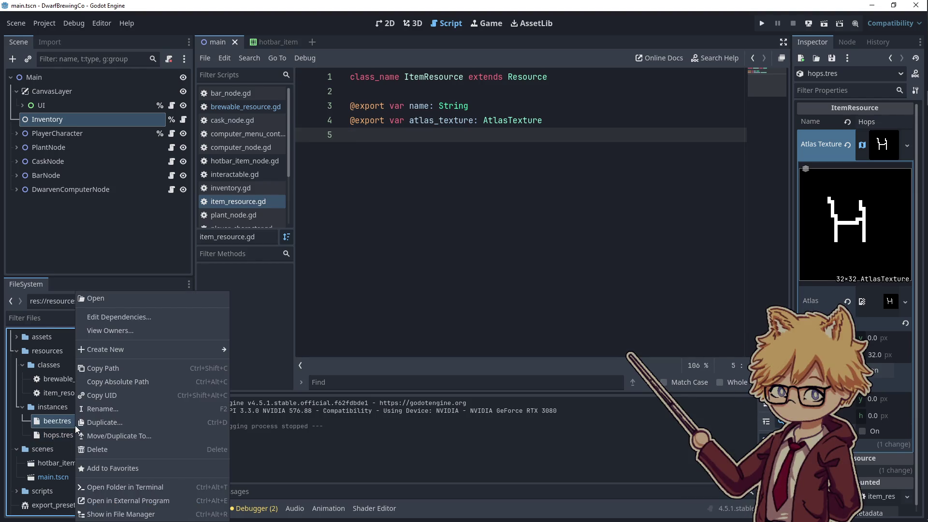
pyautogui.click(145, 317)
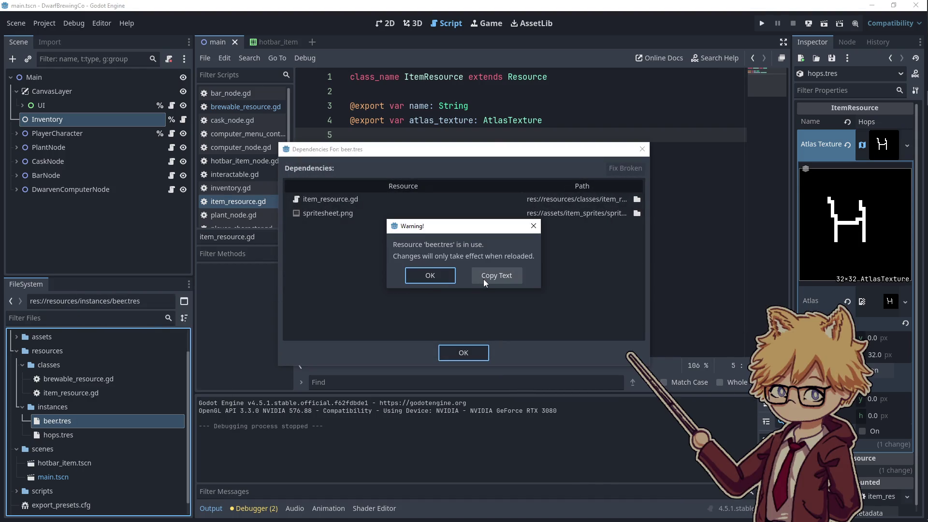
pyautogui.click(483, 276)
pyautogui.press('Return')
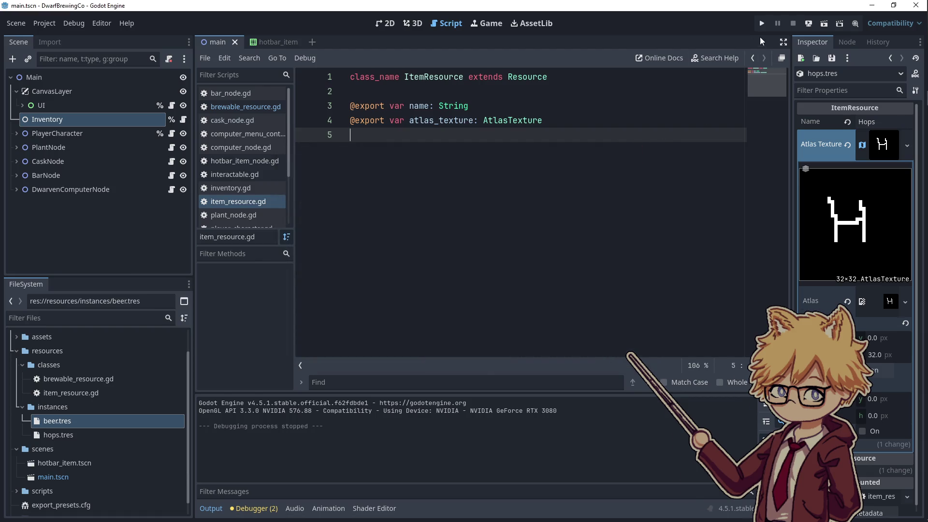
# Browse resources/classes for a script for the Beer resource, then cancel
pyautogui.click(163, 417)
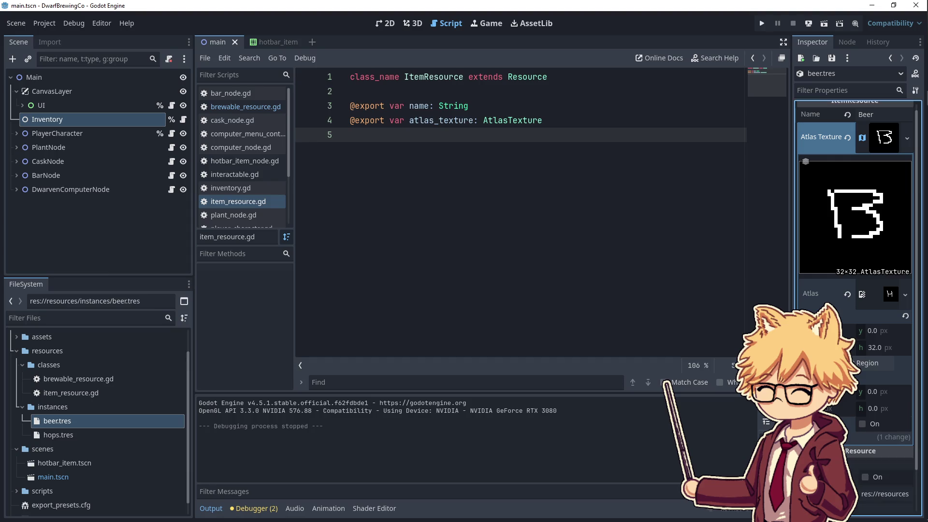
pyautogui.scroll(-2, 854, 242)
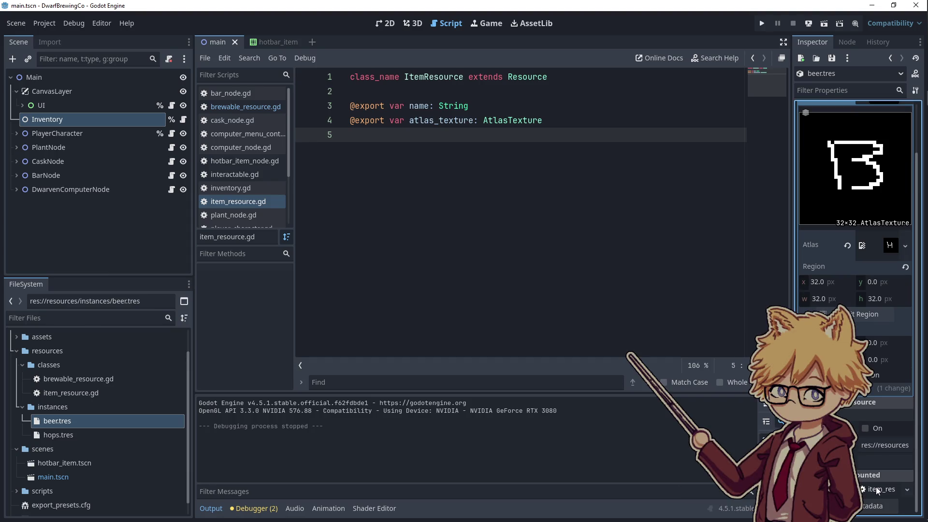
pyautogui.click(904, 489)
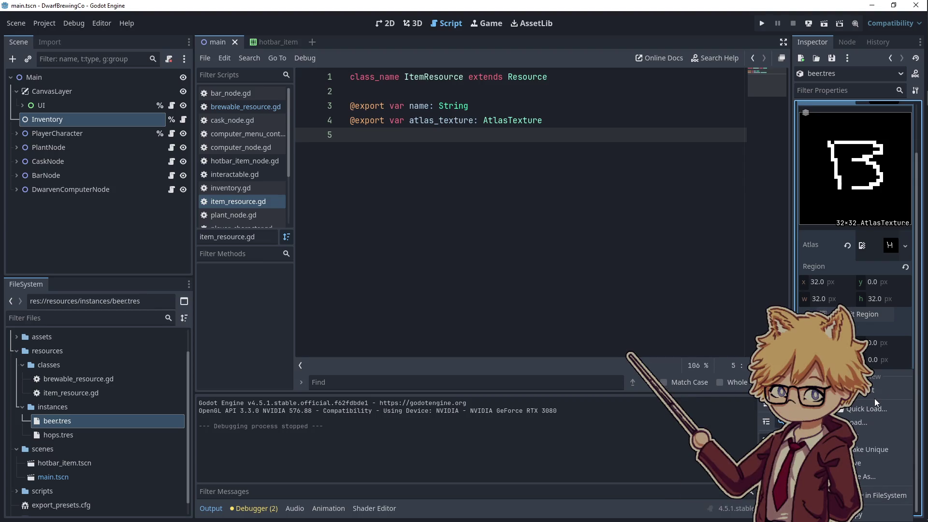
pyautogui.click(866, 422)
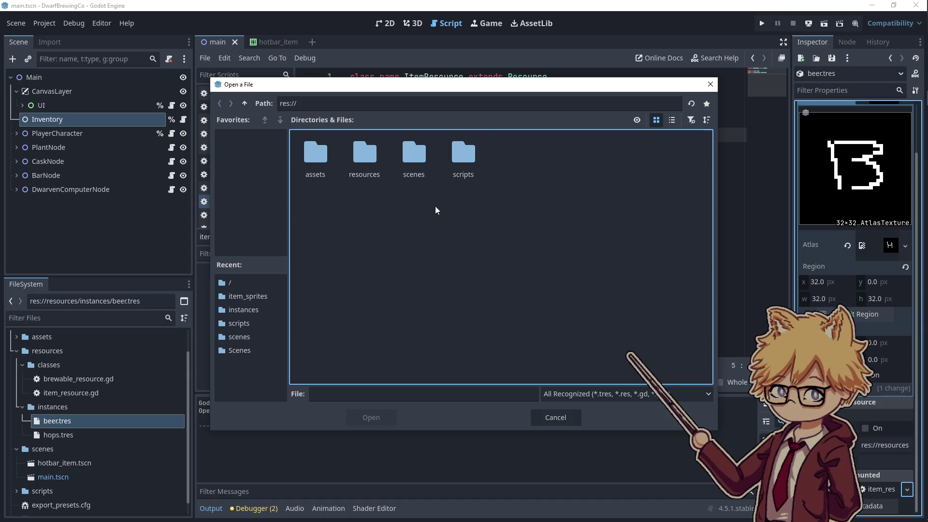
pyautogui.doubleClick(364, 163)
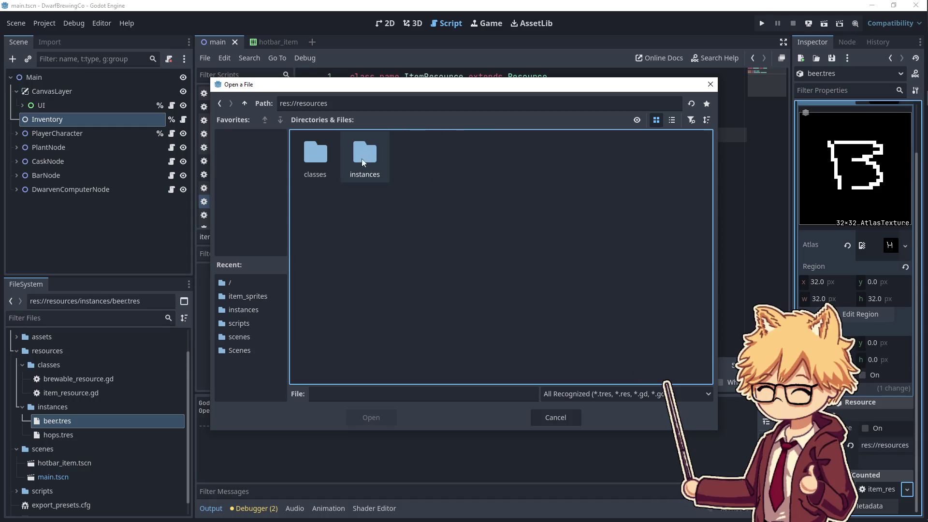
pyautogui.doubleClick(320, 158)
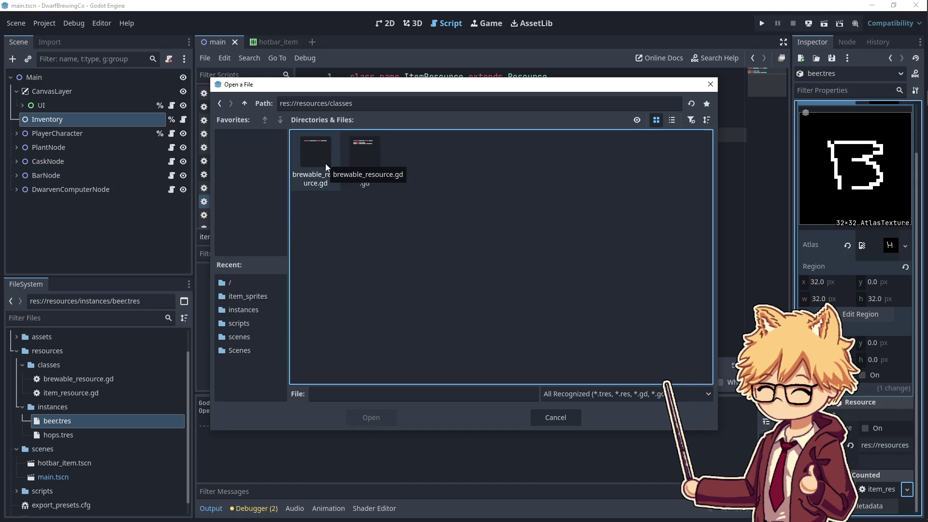
pyautogui.click(546, 413)
# Load brewable_resource.gd as the Beer resource's script and save
pyautogui.click(165, 435)
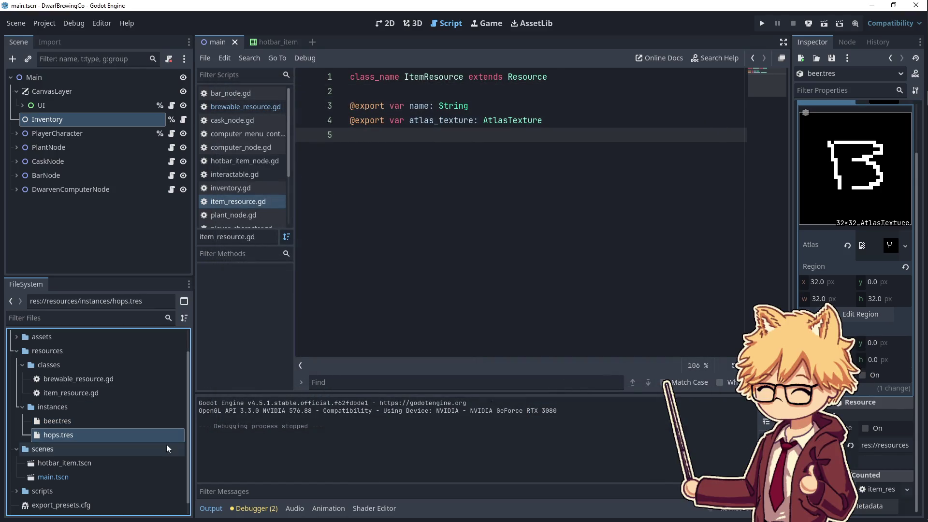
pyautogui.click(901, 493)
pyautogui.click(864, 423)
pyautogui.doubleClick(330, 150)
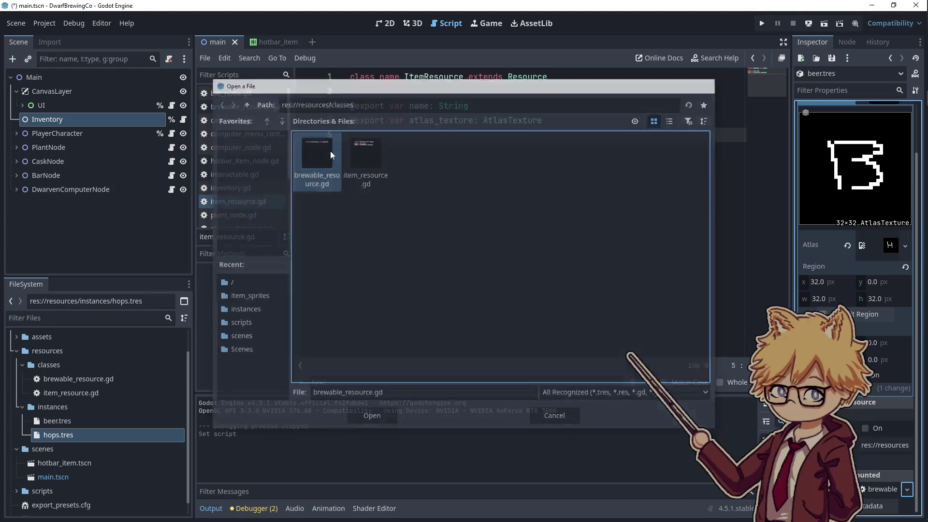
pyautogui.hotkey('ctrl', 's')
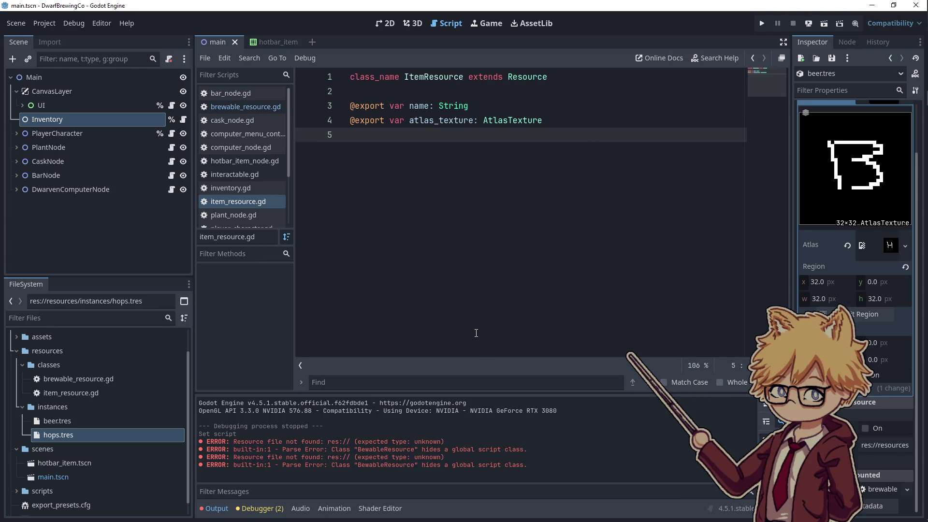
# Open brewable_resource.gd and inspect the Hops item resource
pyautogui.doubleClick(77, 378)
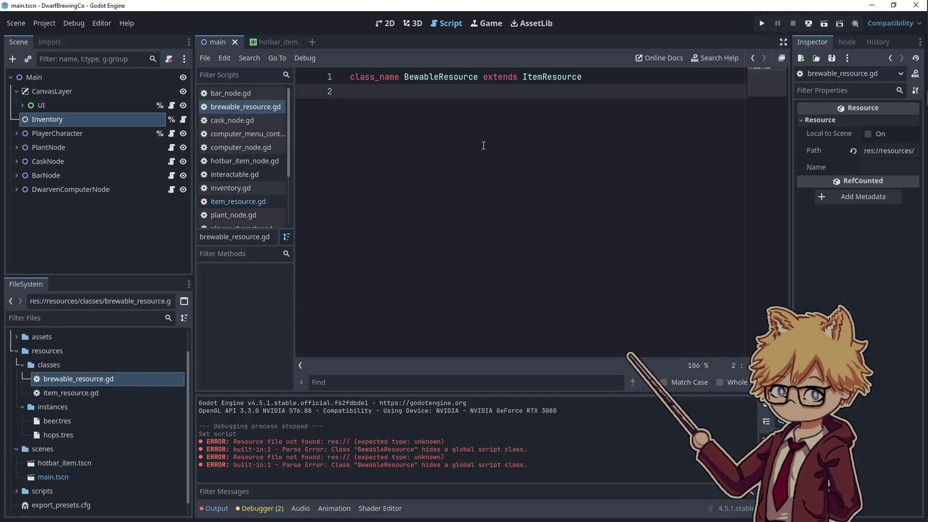
pyautogui.click(71, 433)
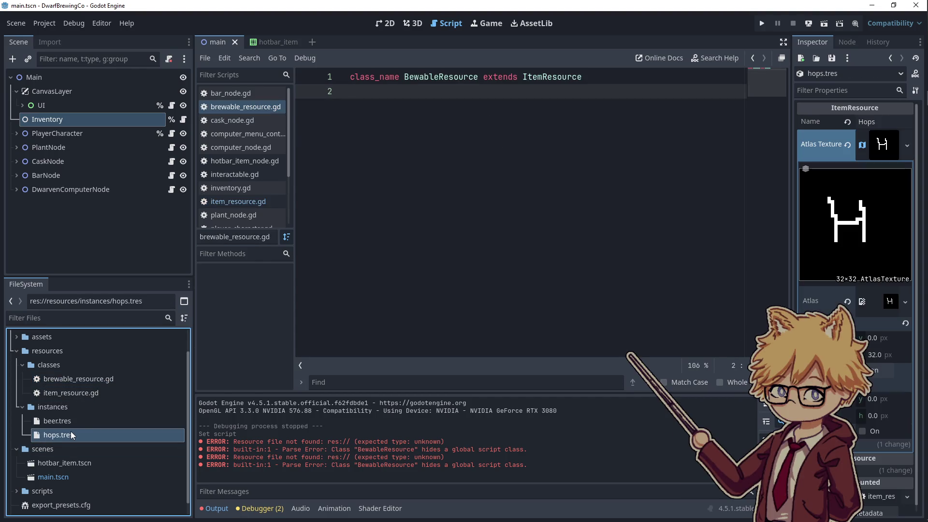
pyautogui.scroll(-1, 894, 447)
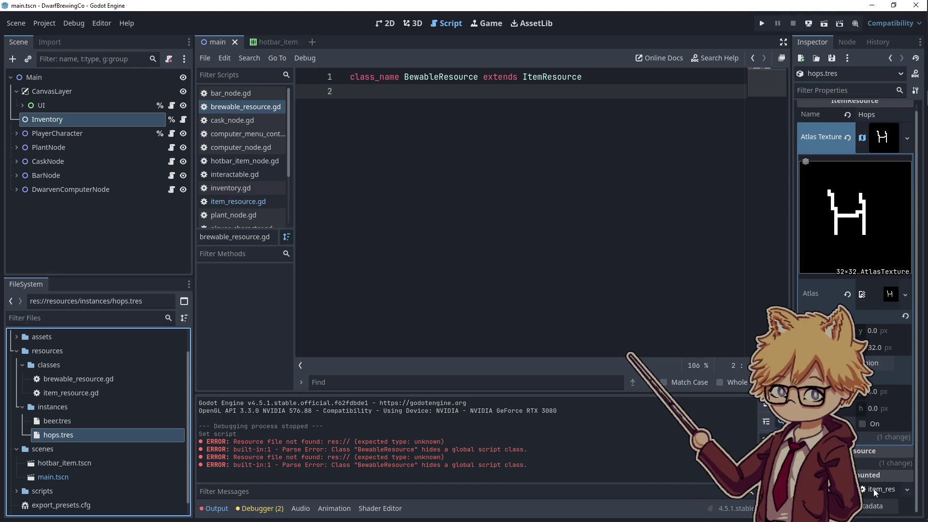
pyautogui.scroll(-2, 869, 479)
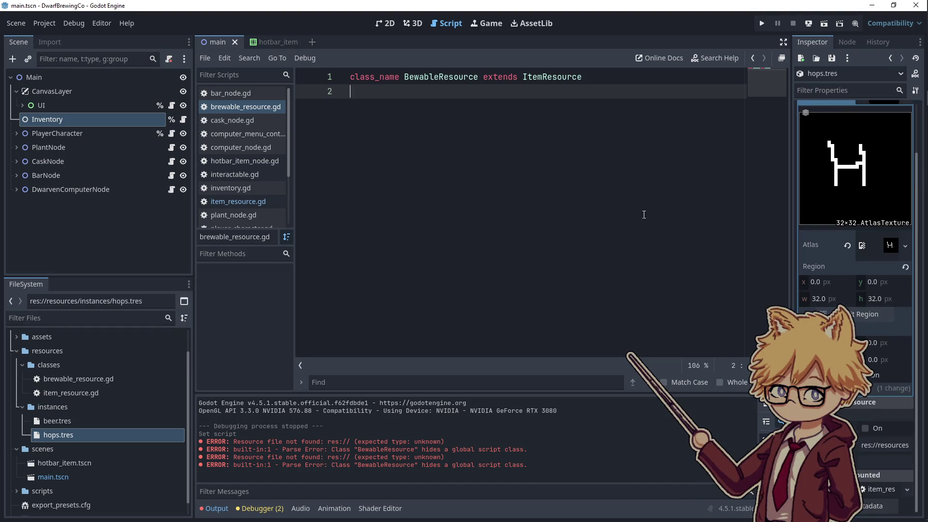
# Relaunch the game, then pick up hops and plant them in the plot
pyautogui.click(762, 23)
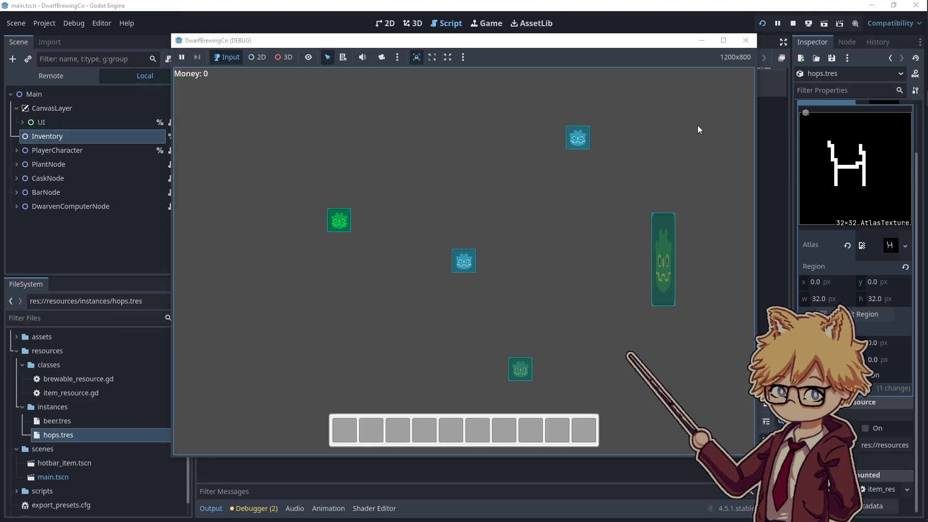
pyautogui.press('Left')
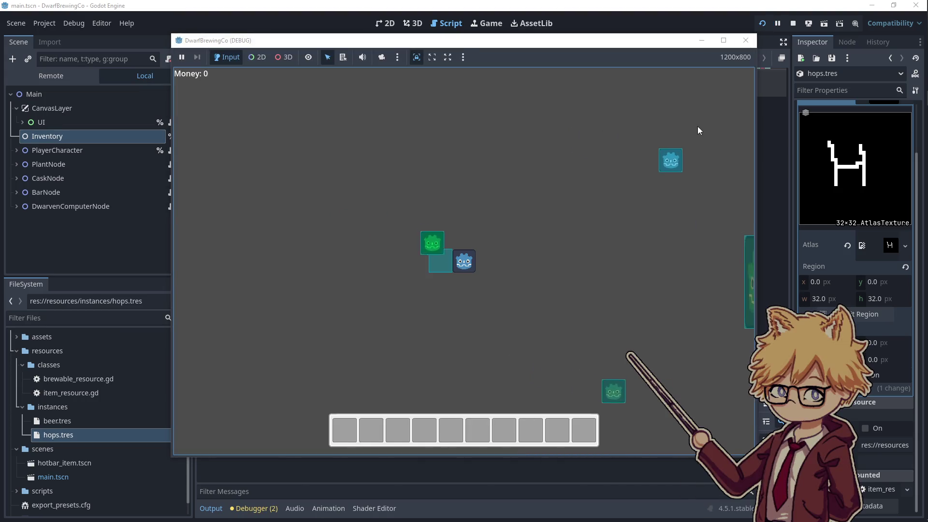
pyautogui.press('e')
pyautogui.press('Right')
pyautogui.press('Down')
pyautogui.press('e')
pyautogui.press('Up')
pyautogui.press('Right')
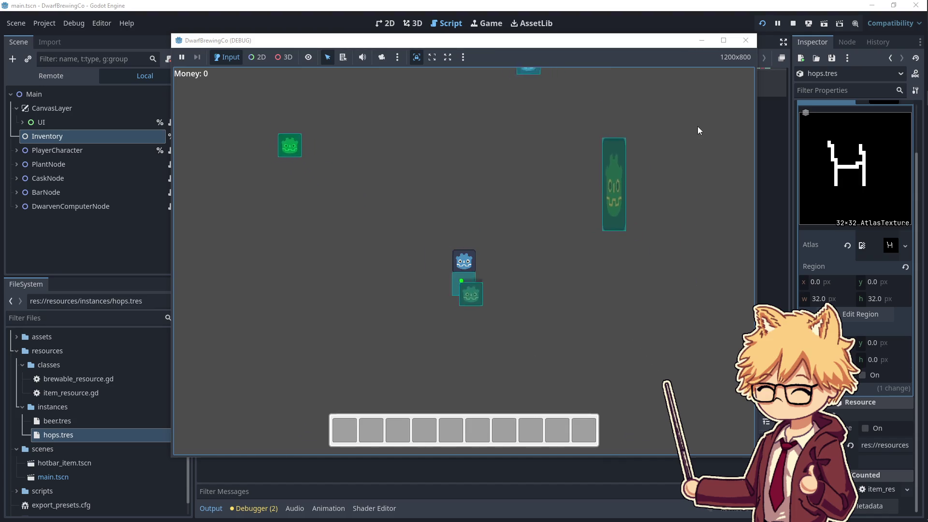
# Harvest the hops, sell them for Money 1, and stop the playtest
pyautogui.press('Down')
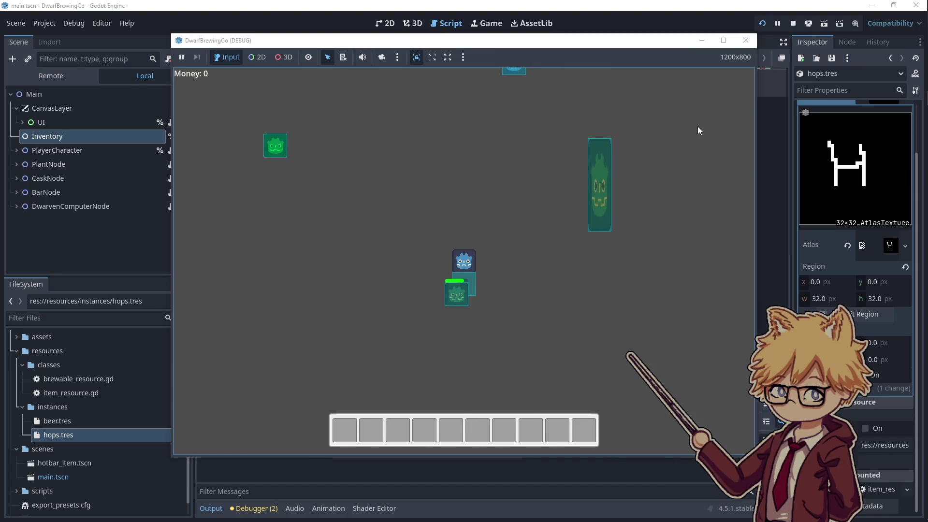
pyautogui.press('e')
pyautogui.press('Right')
pyautogui.press('Up')
pyautogui.press('e')
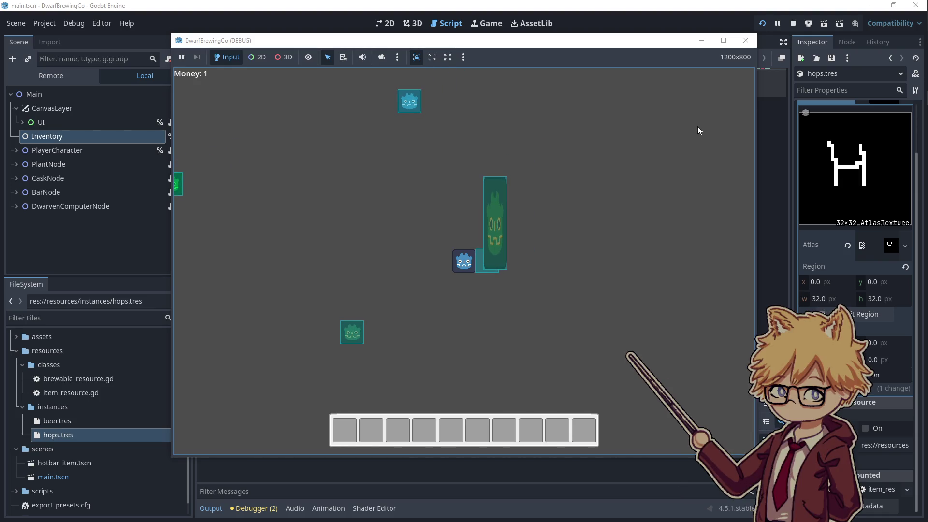
pyautogui.click(746, 40)
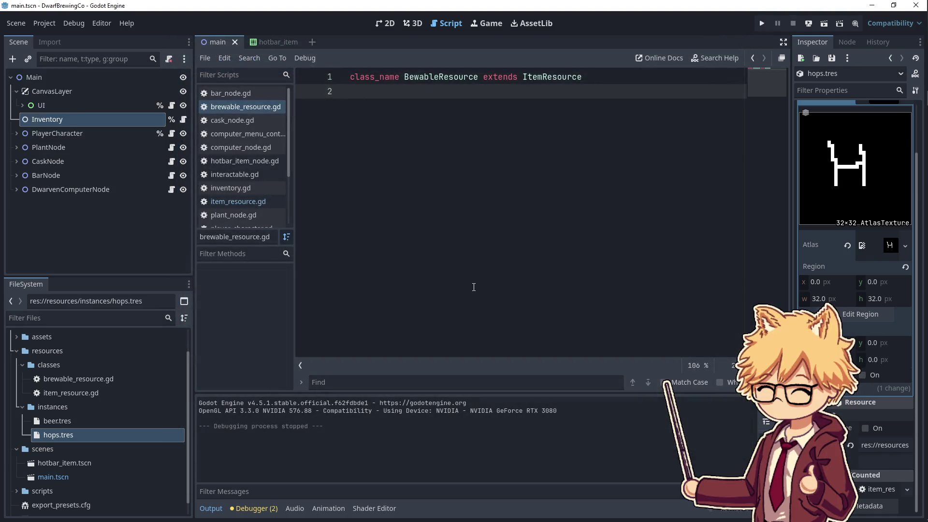
# Delete the hops.tres resource
pyautogui.click(78, 420)
pyautogui.click(72, 430)
pyautogui.rightClick(73, 430)
pyautogui.press('Delete')
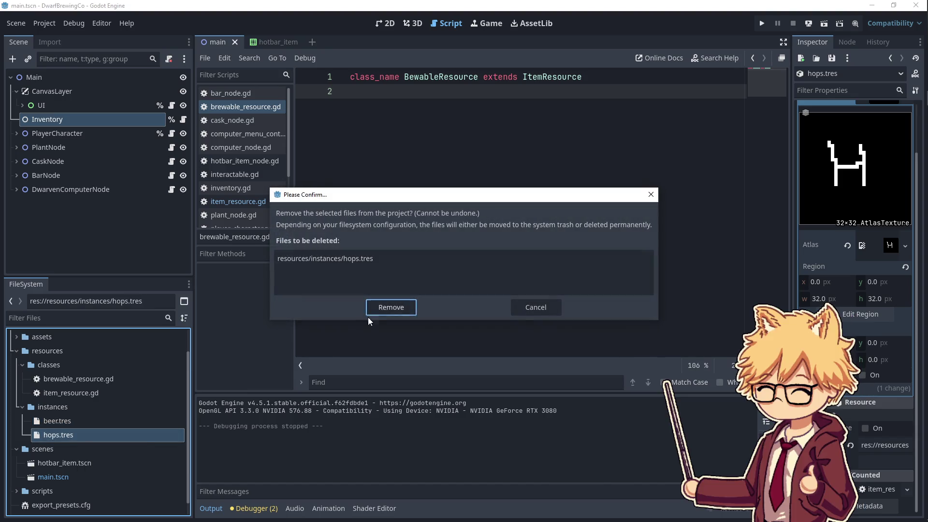
pyautogui.click(376, 312)
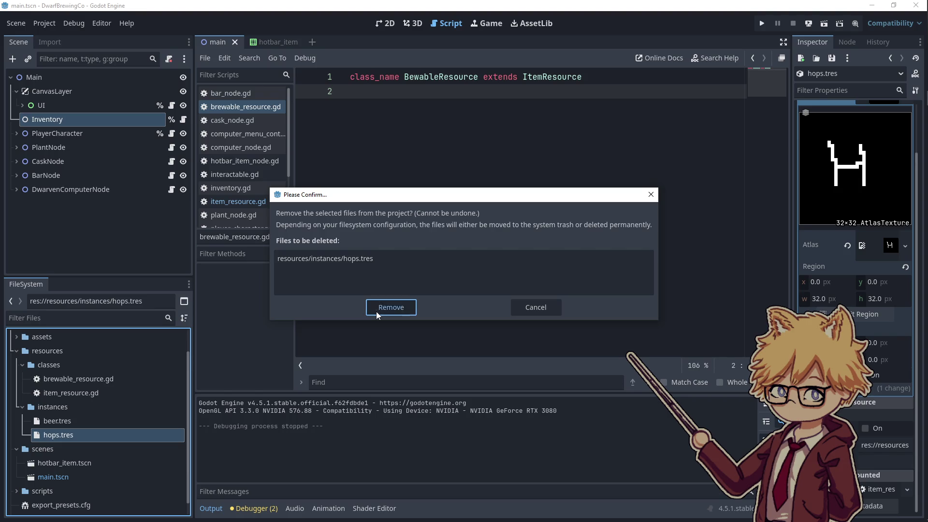
# Create a new BewableResource in the instances folder saved as hops.tres
pyautogui.rightClick(61, 408)
pyautogui.moveTo(114, 323)
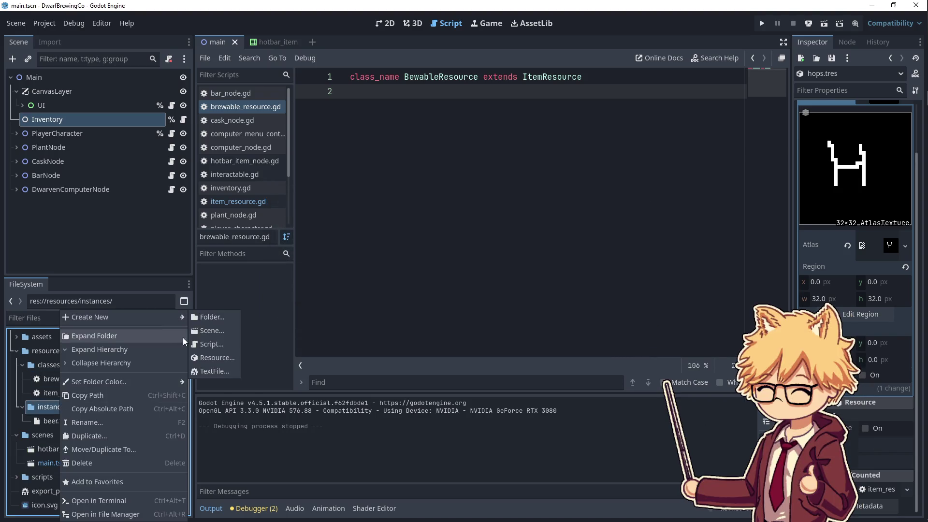
pyautogui.click(209, 352)
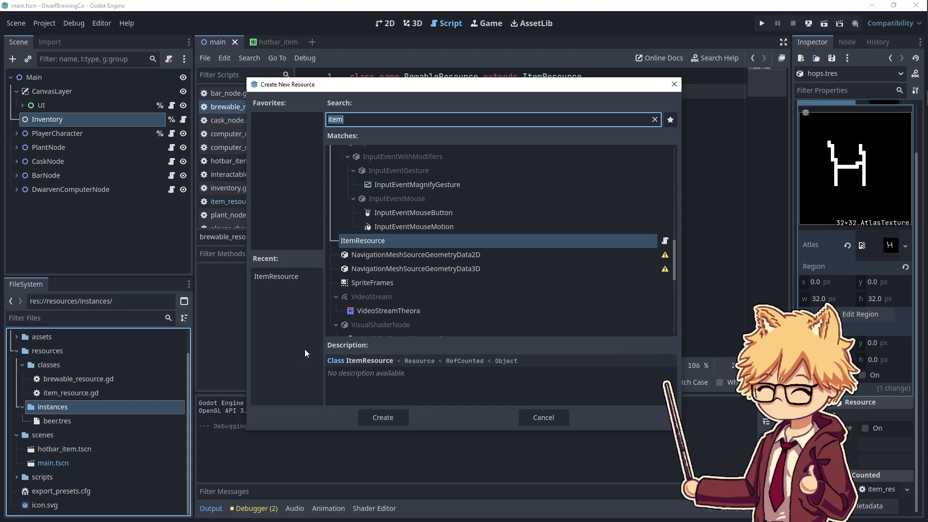
pyautogui.write('brew')
pyautogui.press('BackSpace')
pyautogui.press('BackSpace')
pyautogui.press('BackSpace')
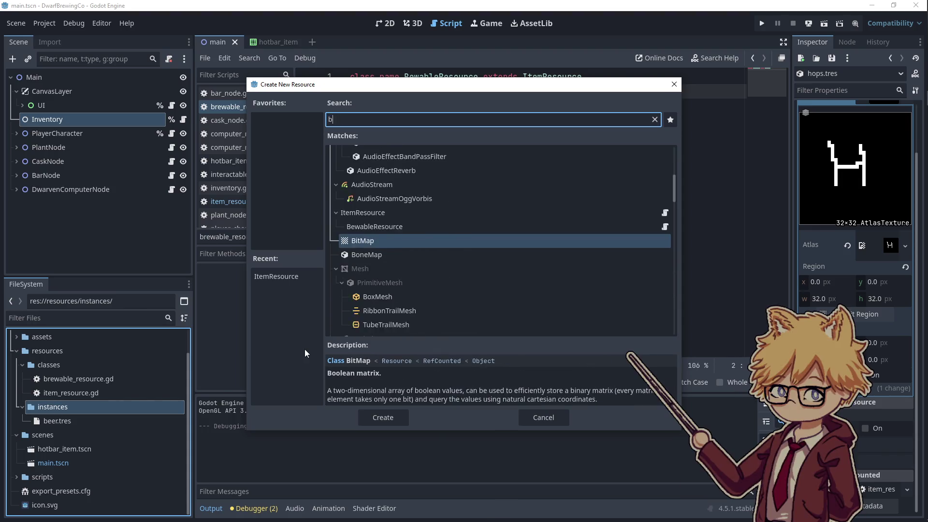
pyautogui.write('bew')
pyautogui.press('Return')
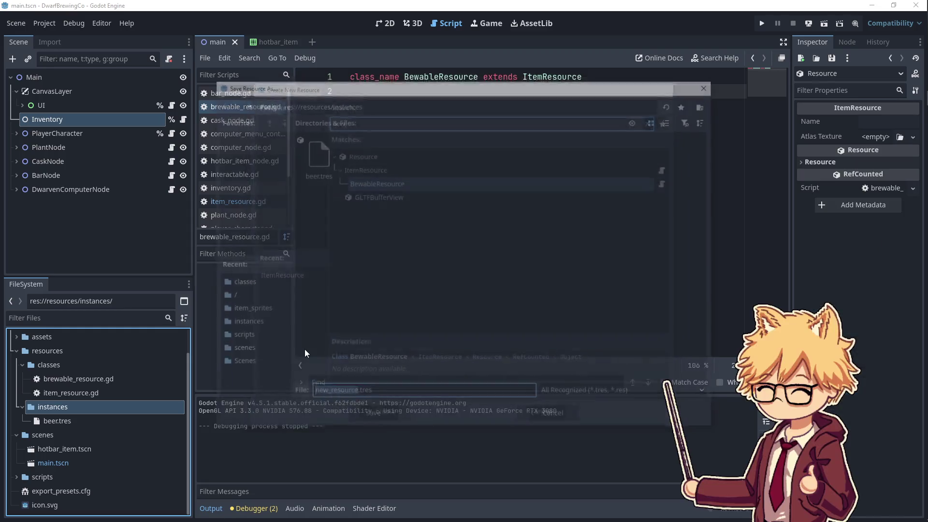
pyautogui.write('hops')
pyautogui.press('Return')
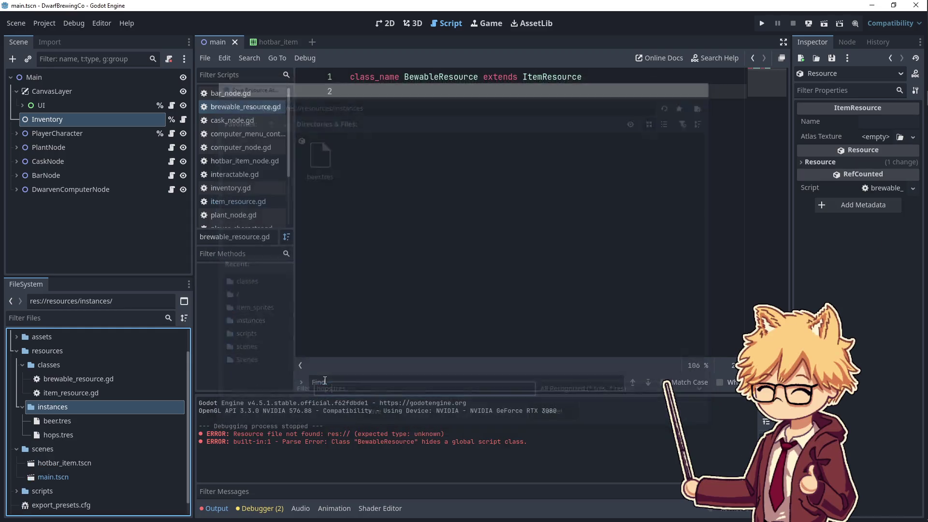
# Reset brewable_resource.gd's resource path and request its deletion
pyautogui.click(88, 434)
pyautogui.click(89, 382)
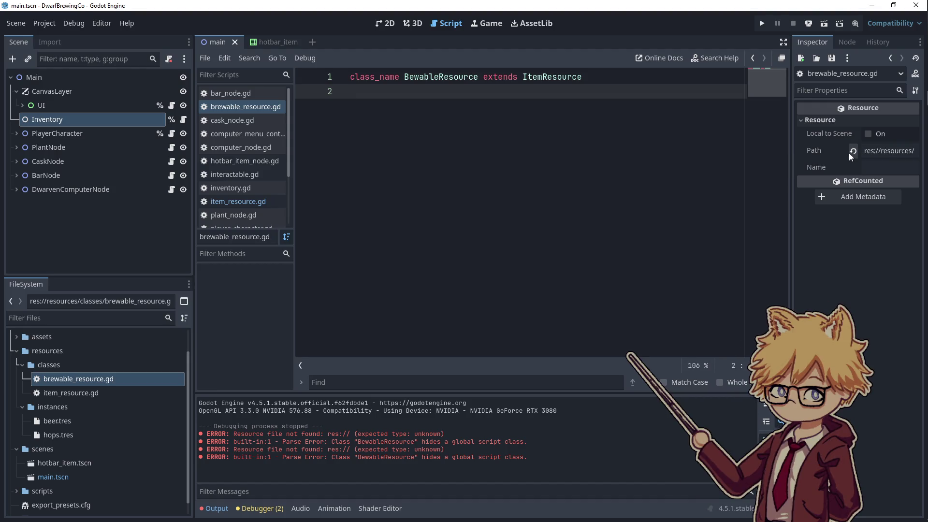
pyautogui.click(852, 151)
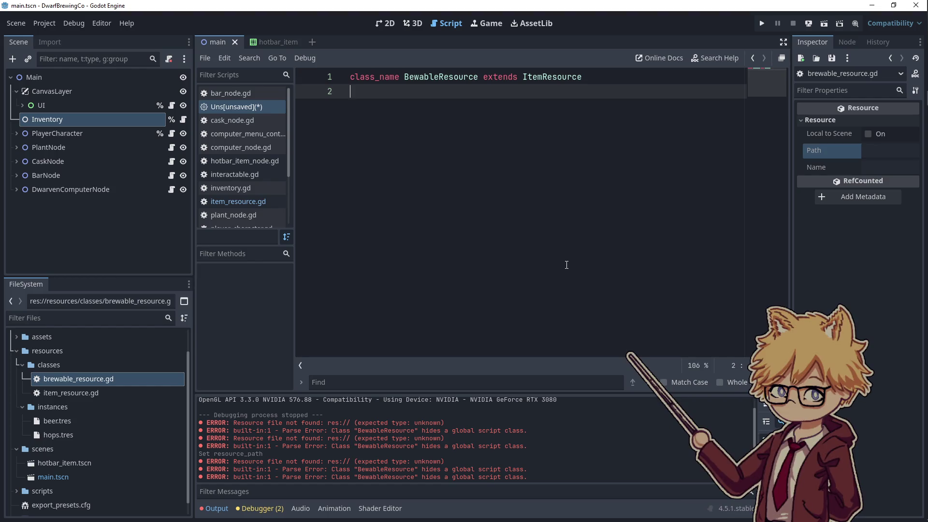
pyautogui.click(121, 378)
pyautogui.press('Delete')
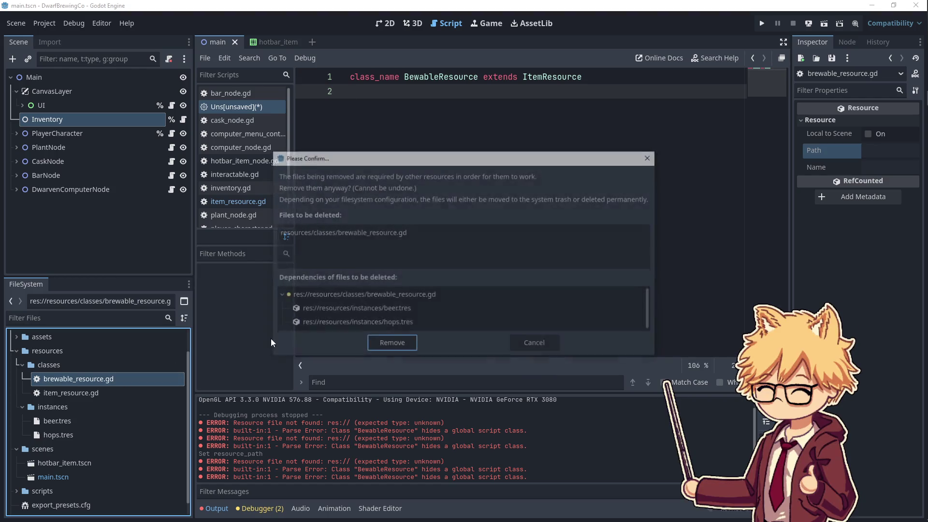
# Remove brewable_resource.gd and recreate it in classes, inheriting ItemResource
pyautogui.click(387, 346)
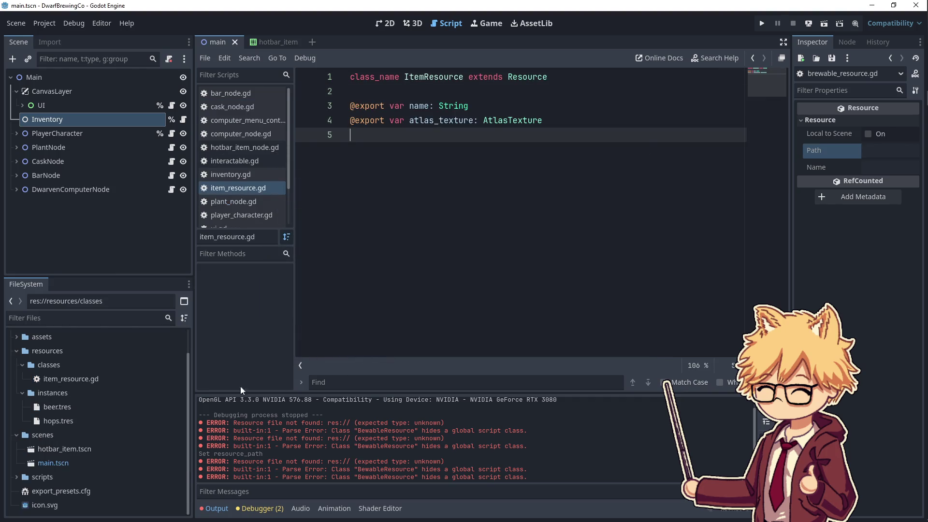
pyautogui.rightClick(70, 368)
pyautogui.moveTo(123, 321)
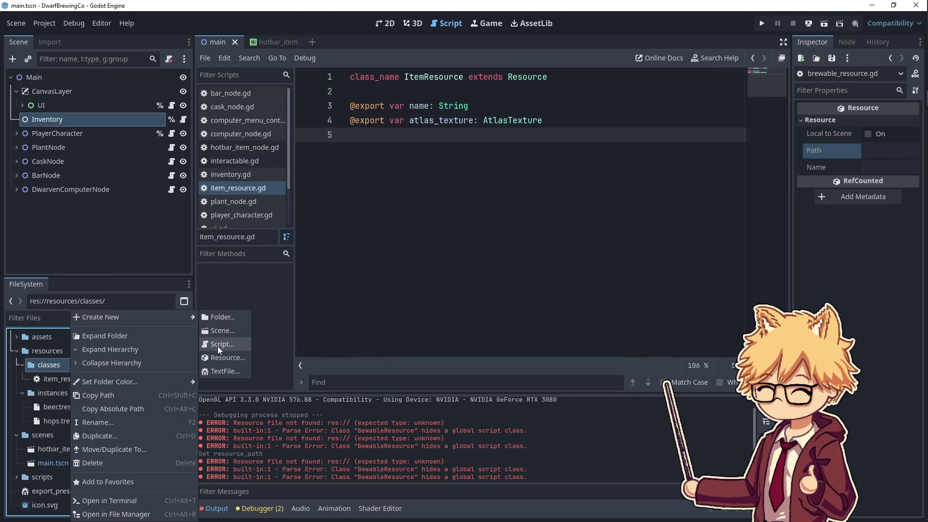
pyautogui.click(217, 346)
pyautogui.doubleClick(420, 199)
pyautogui.write('ItemResourc')
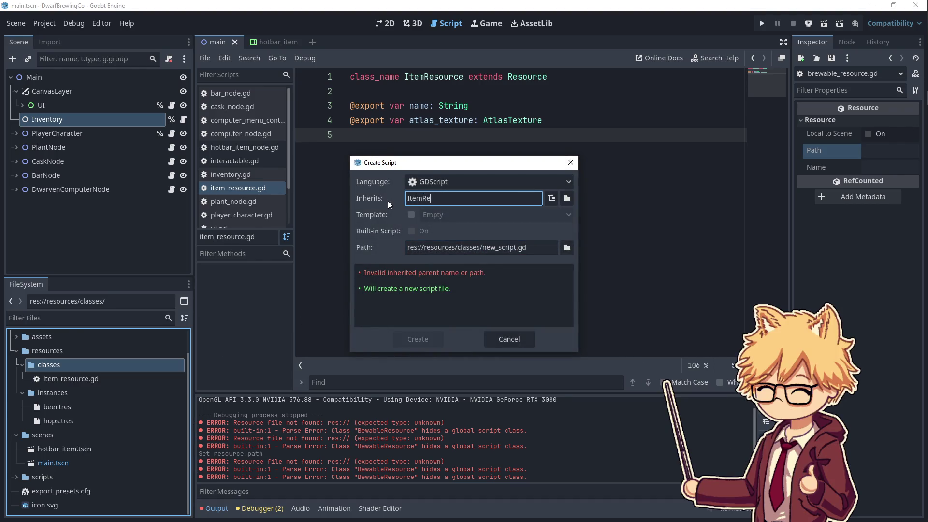
pyautogui.write('e')
pyautogui.doubleClick(498, 247)
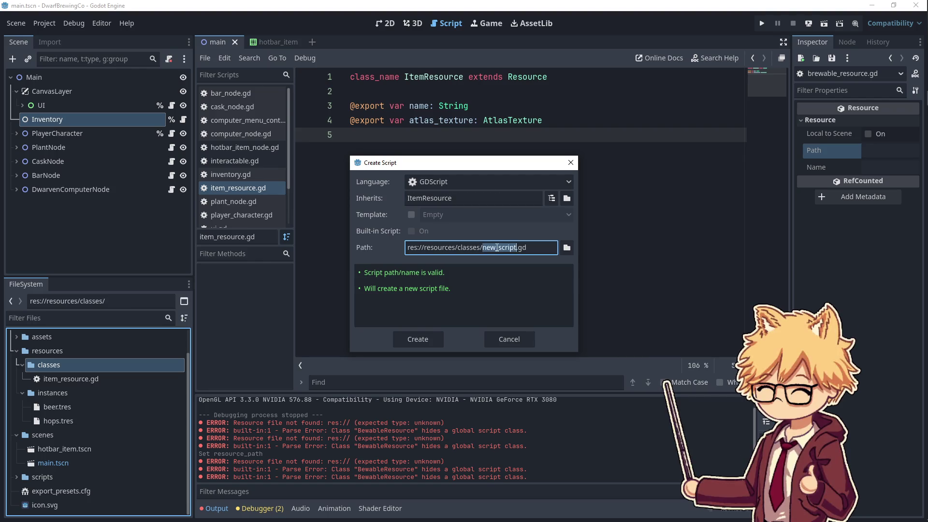
pyautogui.write('brewable_Reso')
pyautogui.press('BackSpace')
pyautogui.write('source')
pyautogui.press('Return')
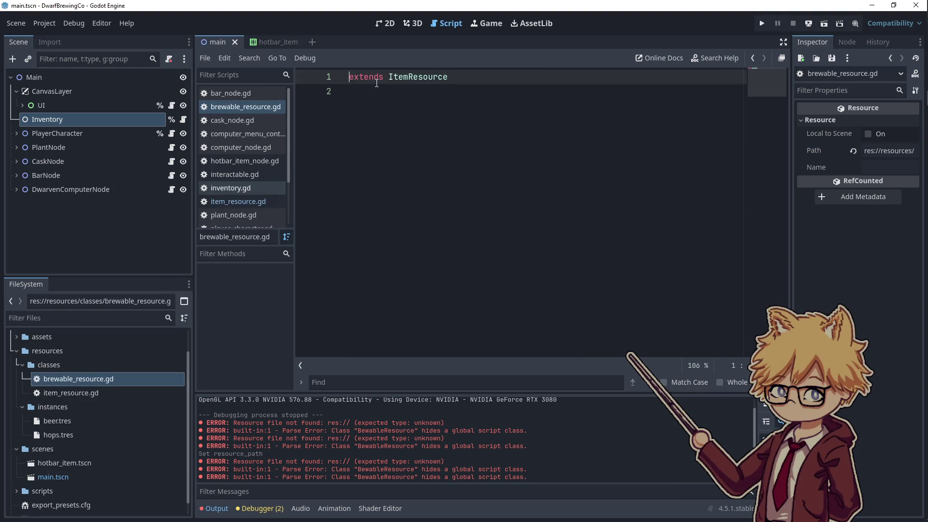
# Add class_name BrewableItemResource and rename the file to brewable_item_resource.gd
pyautogui.write('class_name BrewableItemResource')
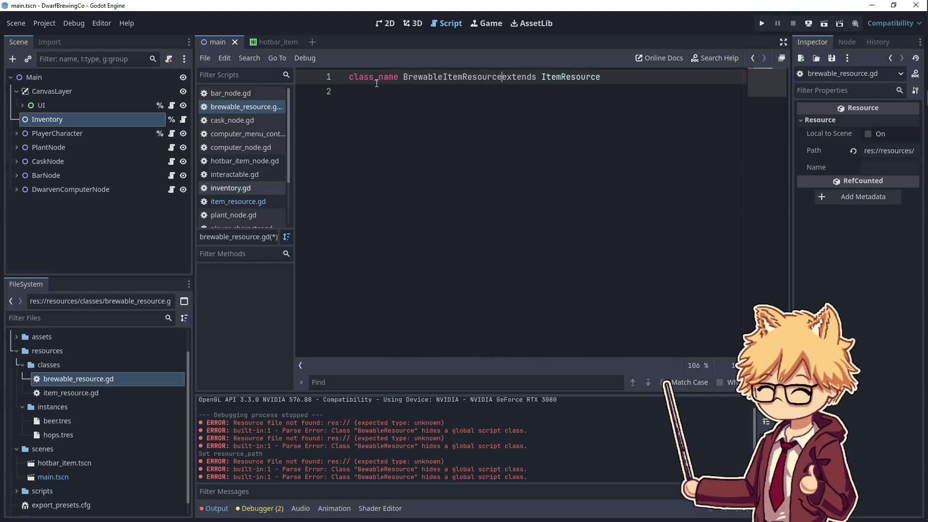
pyautogui.doubleClick(424, 76)
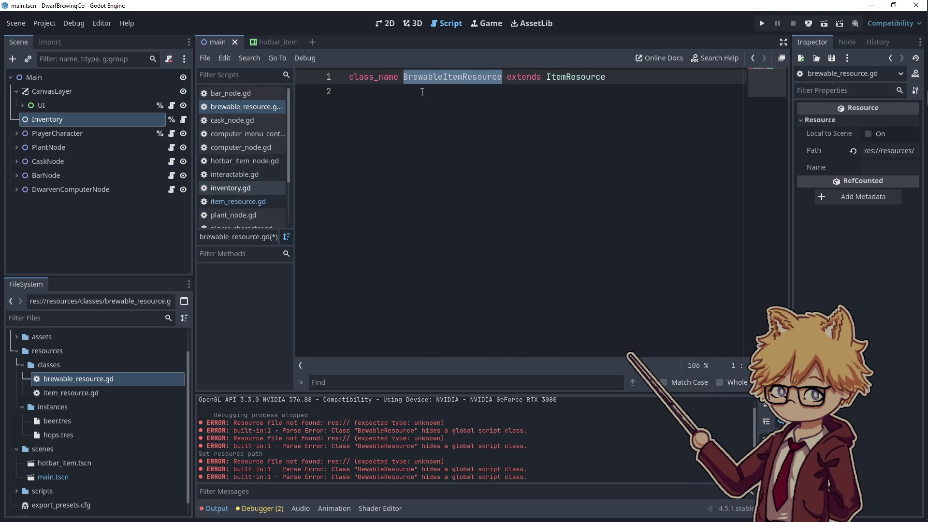
pyautogui.rightClick(74, 382)
pyautogui.click(100, 403)
pyautogui.click(78, 381)
pyautogui.write('item_')
pyautogui.press('Return')
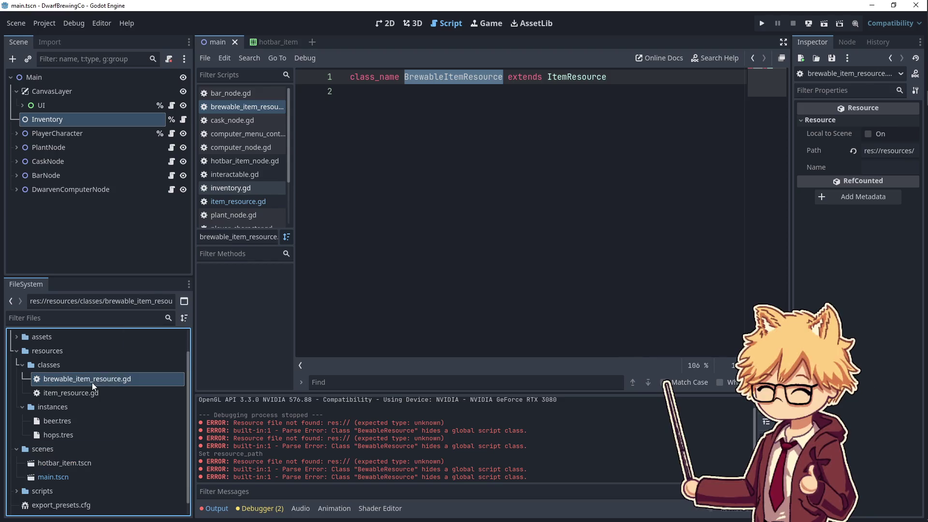
pyautogui.click(651, 169)
pyautogui.click(87, 433)
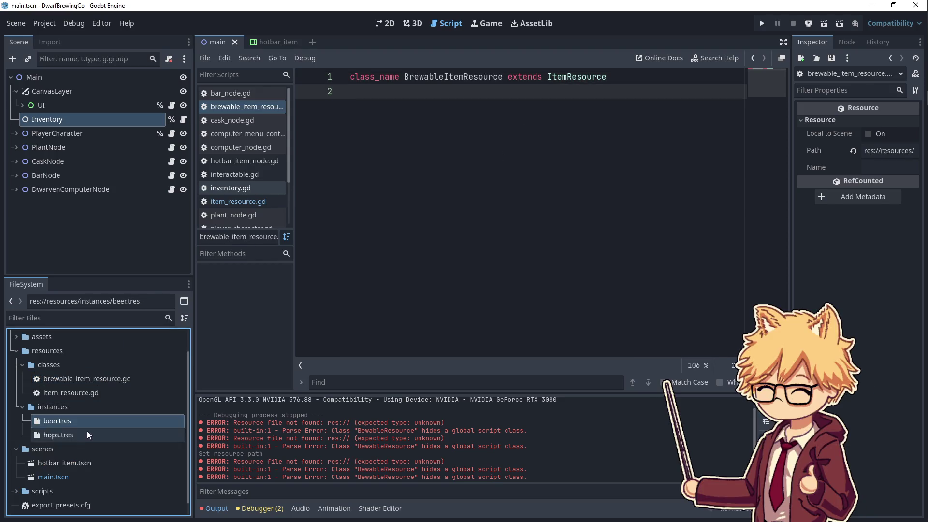
# Inspect the hops.tres resource, then delete it from the file list
pyautogui.click(877, 161)
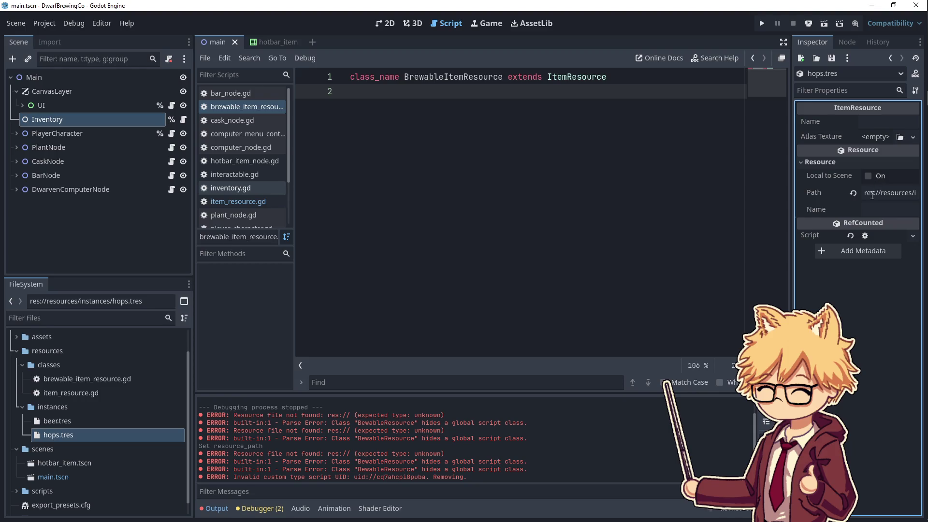
pyautogui.click(861, 121)
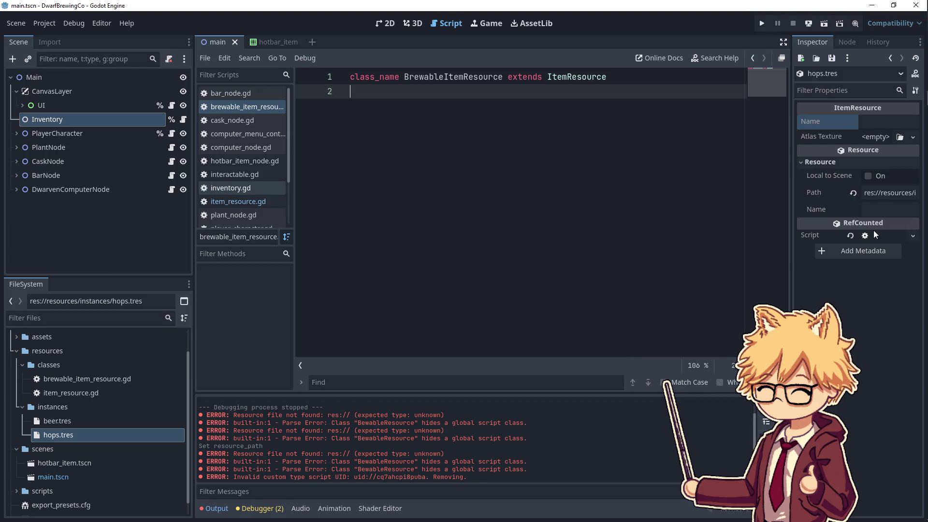
pyautogui.click(877, 233)
pyautogui.click(807, 120)
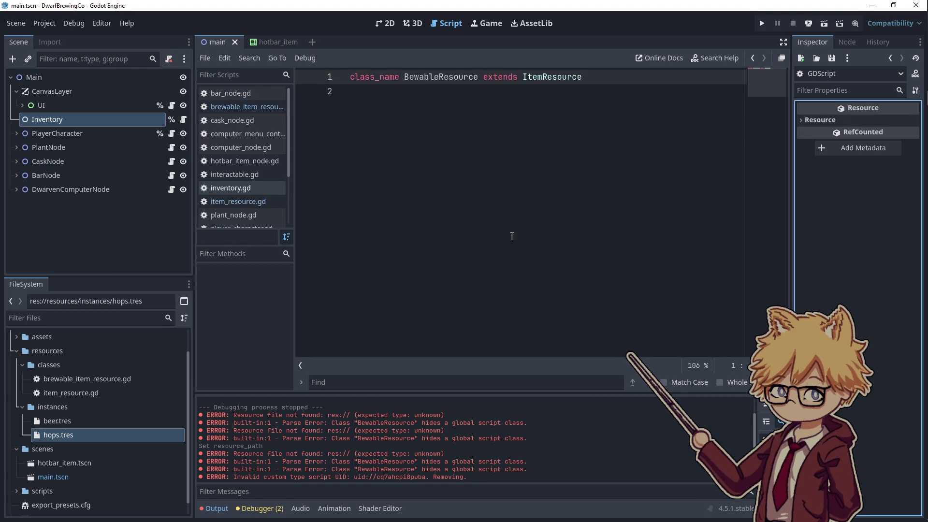
pyautogui.click(95, 433)
pyautogui.press('Delete')
pyautogui.click(400, 303)
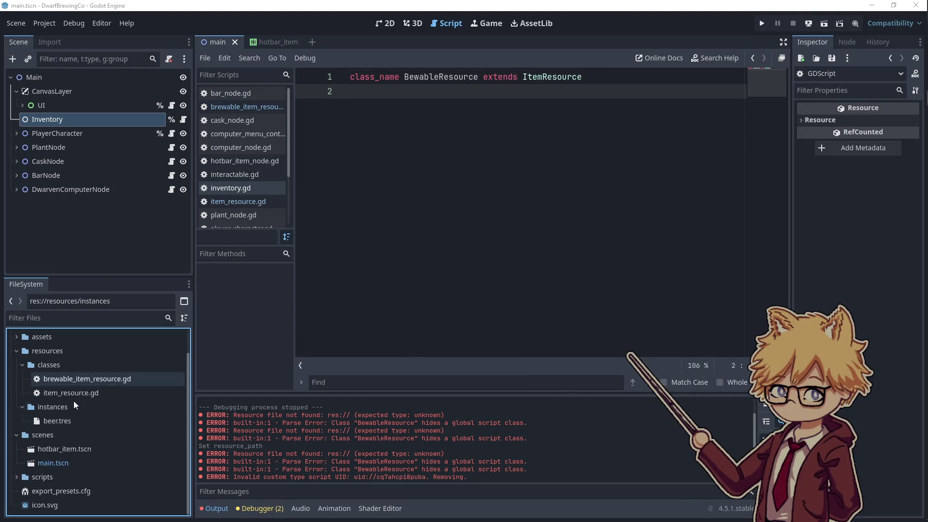
# Create a brewable_items folder inside the instances folder
pyautogui.rightClick(63, 408)
pyautogui.moveTo(167, 319)
pyautogui.click(206, 317)
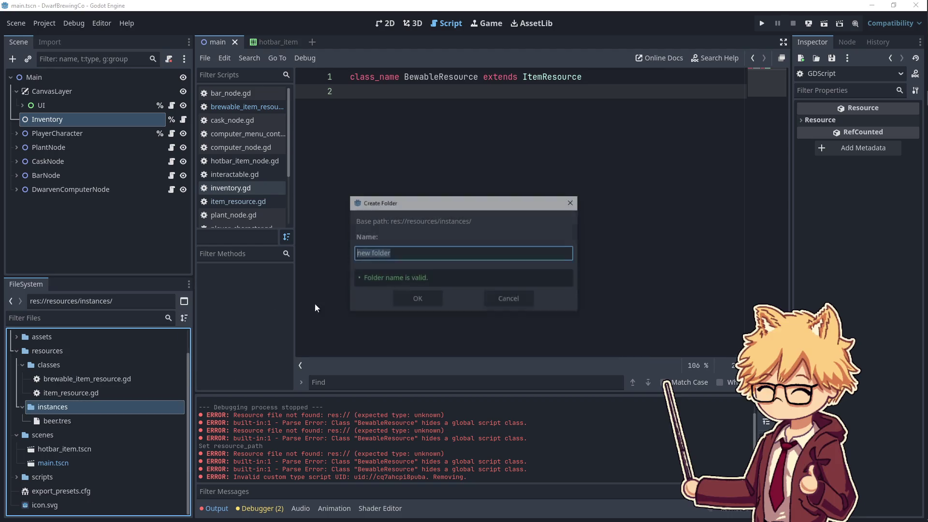
pyautogui.write('brewable_r')
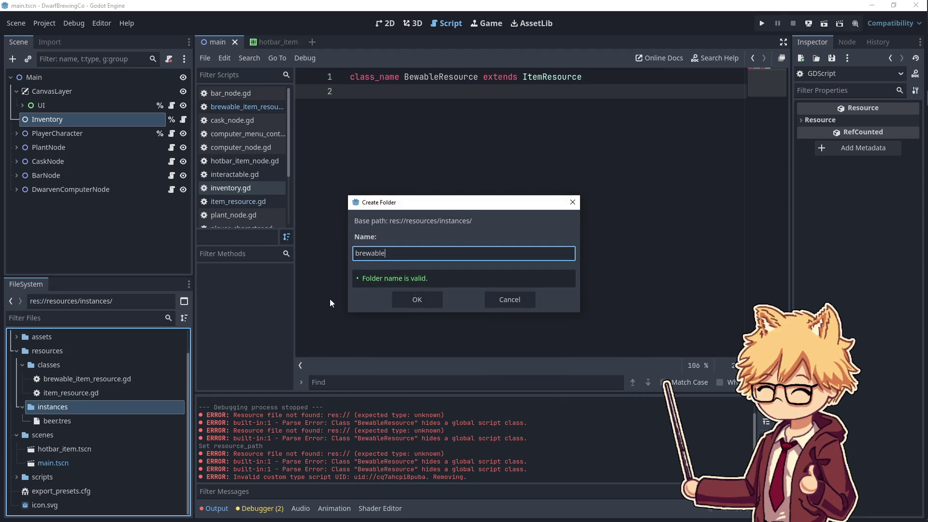
pyautogui.press('BackSpace')
pyautogui.write('items')
pyautogui.press('Return')
# Create a new BrewableItemResource named pale_ale in brewable_items
pyautogui.rightClick(93, 421)
pyautogui.moveTo(159, 319)
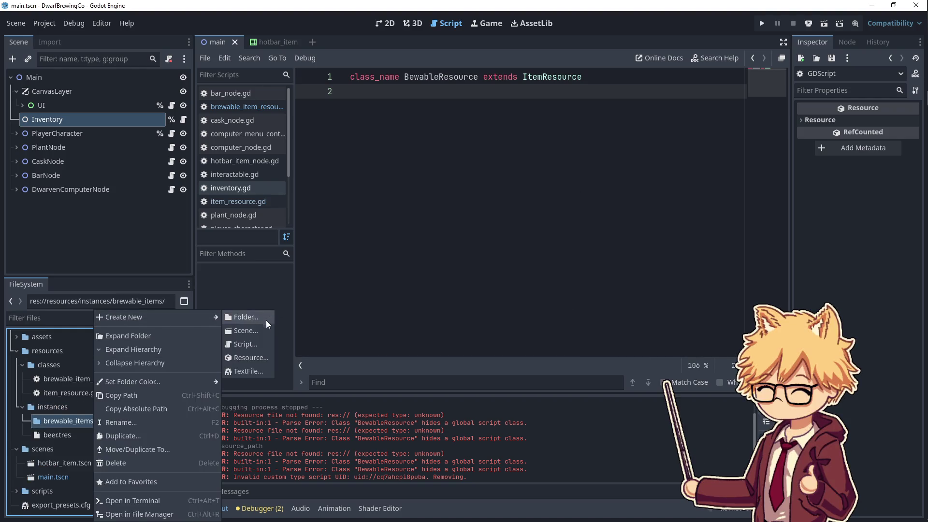
pyautogui.click(247, 356)
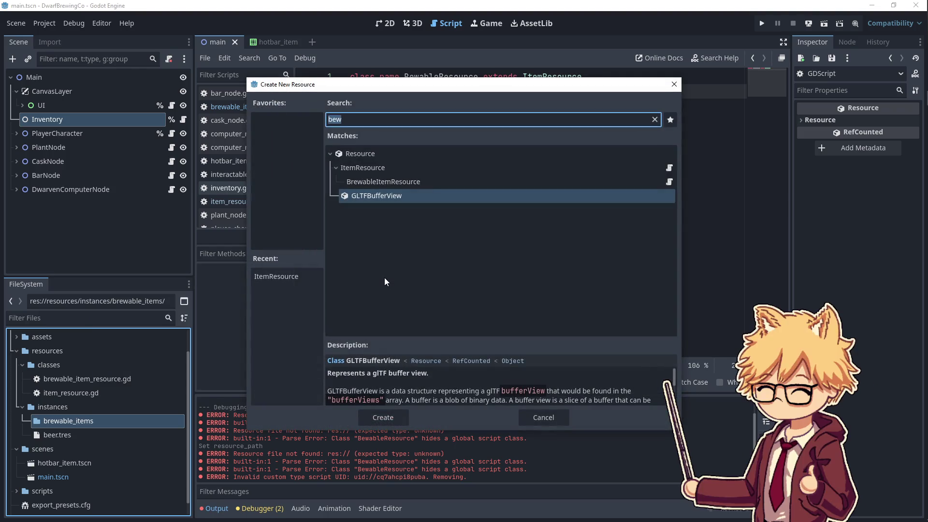
pyautogui.click(404, 182)
pyautogui.click(387, 417)
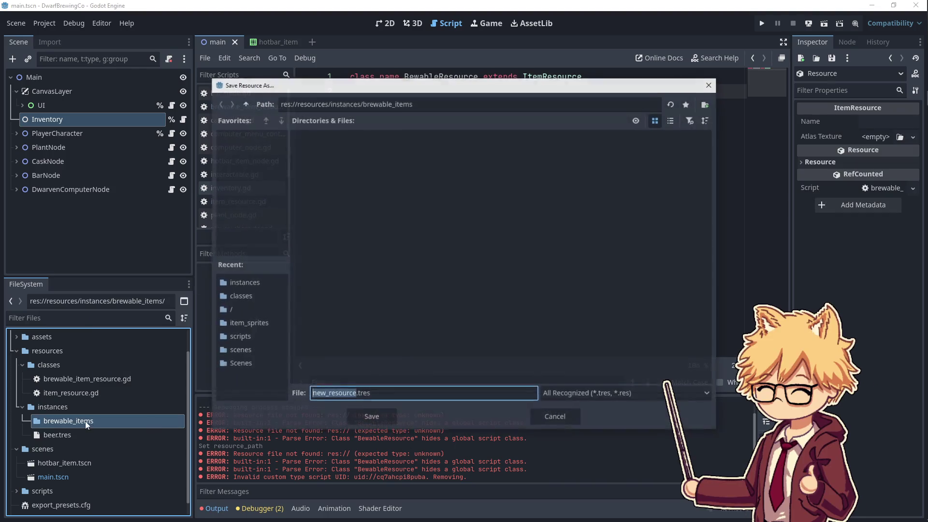
pyautogui.write('pale_ale')
pyautogui.press('Return')
# Set the Name of hops.tres in brewable_items to 'Hops'
pyautogui.click(28, 421)
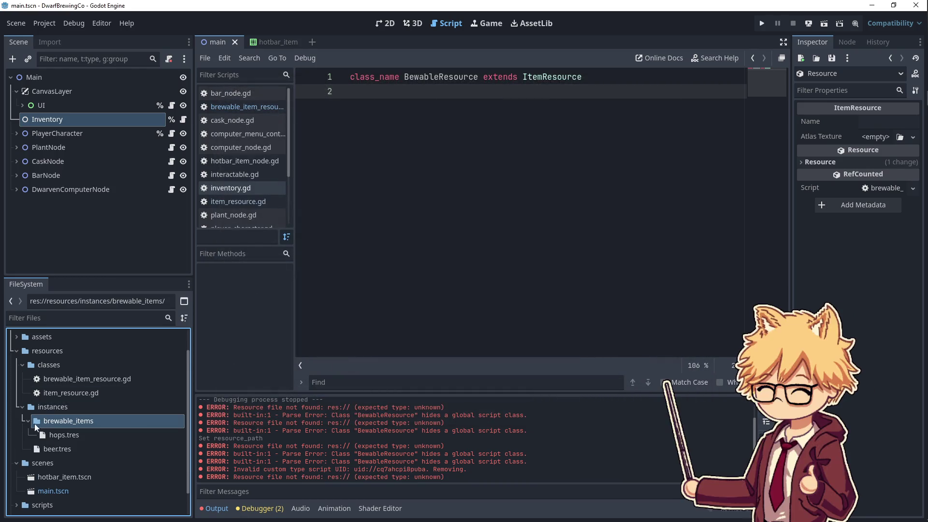
pyautogui.click(63, 434)
pyautogui.click(876, 122)
pyautogui.write('Hops')
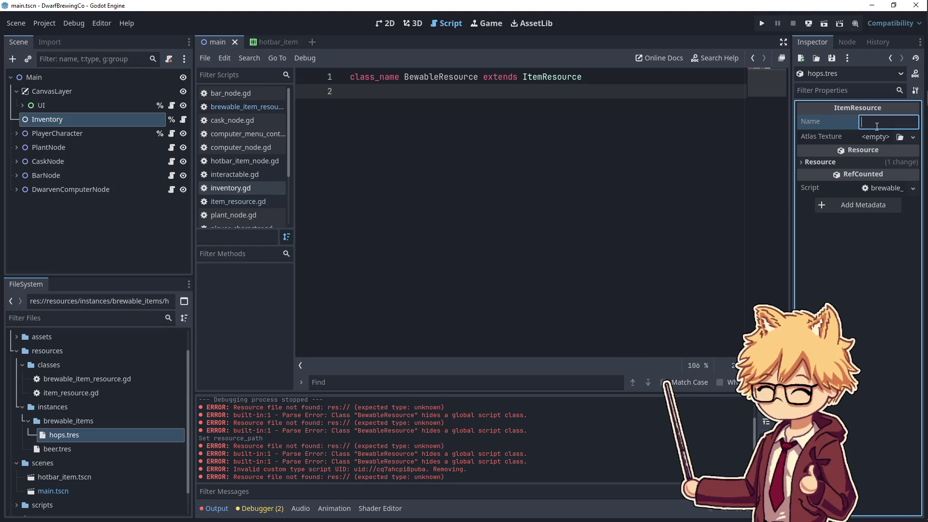
# Give Hops a new AtlasTexture using spritesheet.png from assets/item_sprites
pyautogui.click(875, 137)
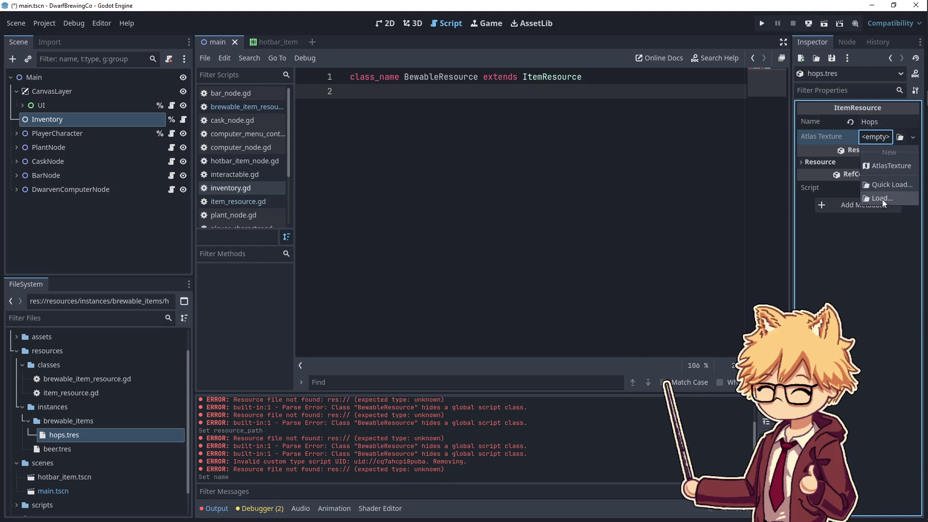
pyautogui.click(887, 168)
pyautogui.click(884, 133)
pyautogui.click(886, 277)
pyautogui.click(888, 501)
pyautogui.doubleClick(322, 167)
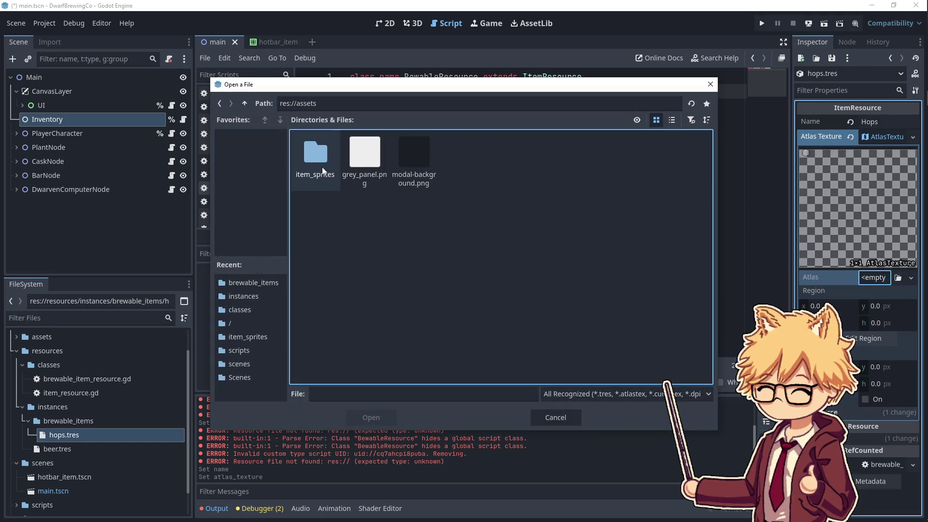
pyautogui.doubleClick(322, 166)
pyautogui.doubleClick(433, 159)
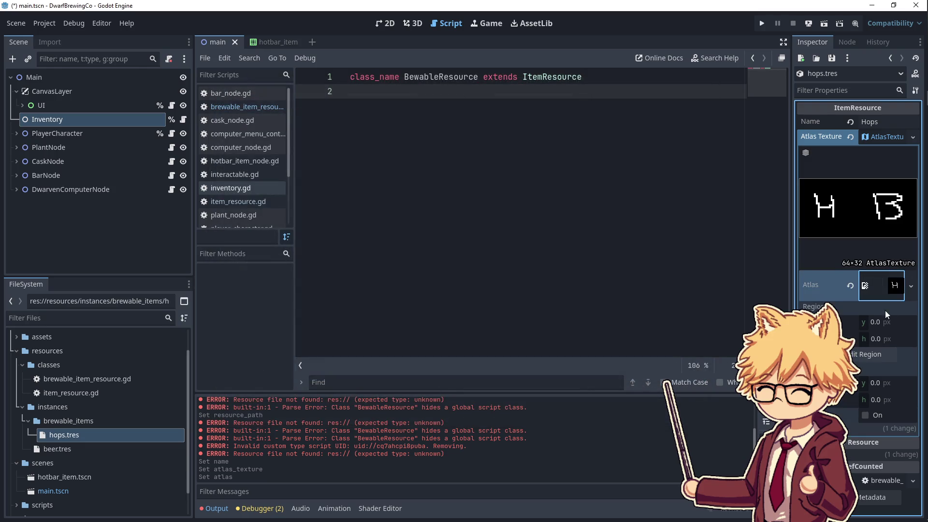
# Set the hops atlas region width and height to 32 and save
pyautogui.write('32')
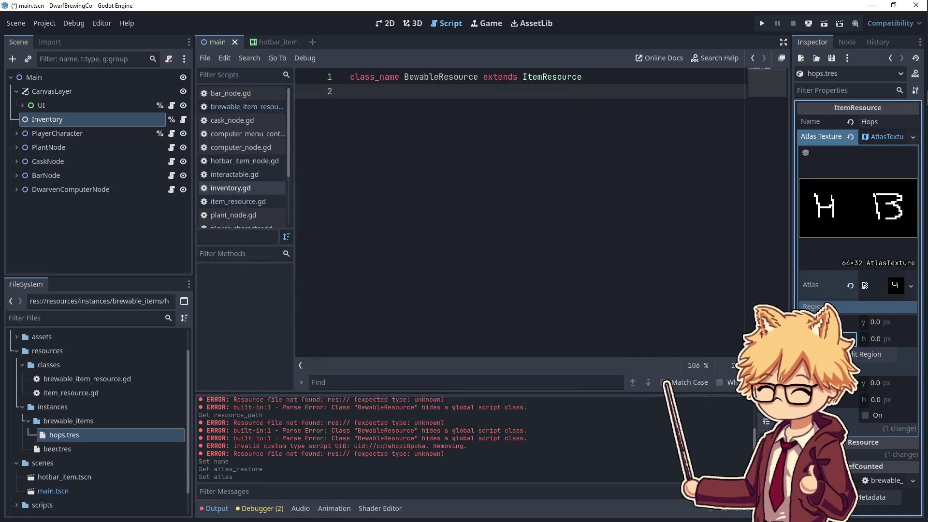
pyautogui.press('Tab')
pyautogui.write('32')
pyautogui.press('Return')
pyautogui.hotkey('ctrl', 's')
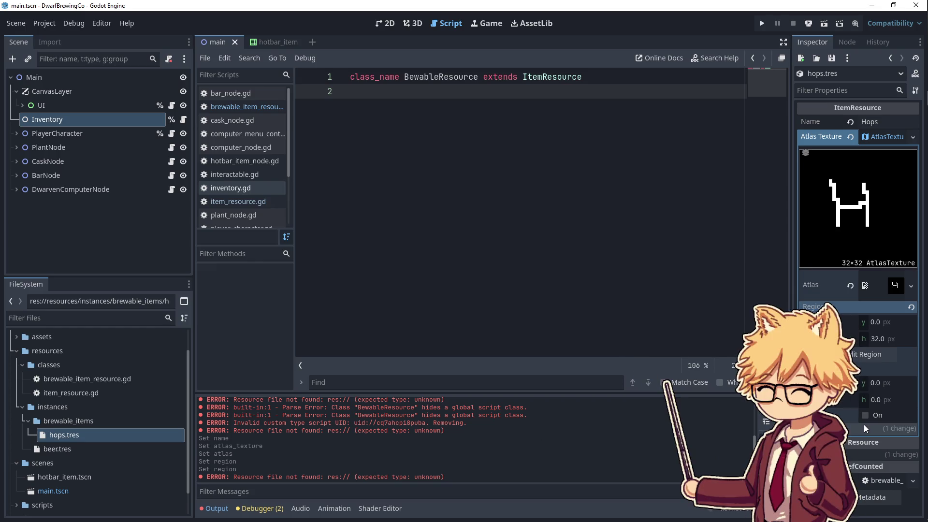
# Delete the old beer.tres resource from the project
pyautogui.click(865, 444)
pyautogui.scroll(-3, 865, 435)
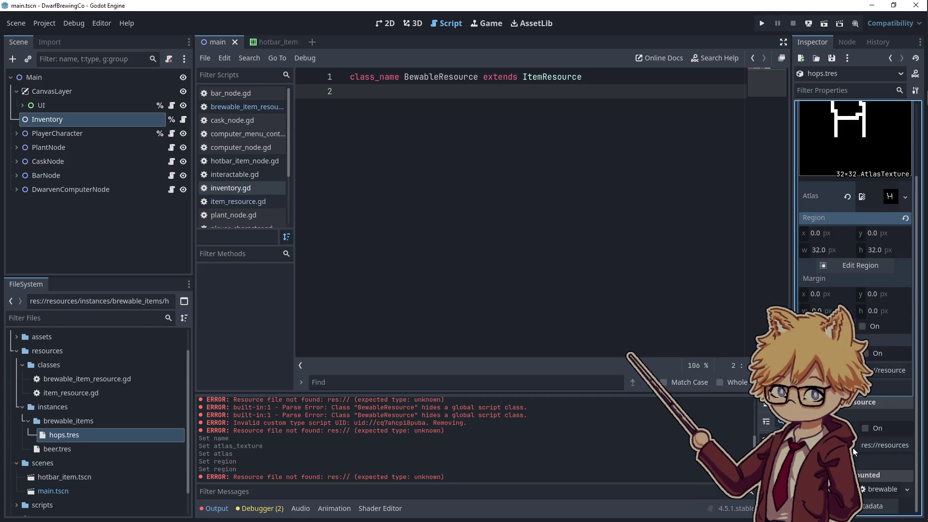
pyautogui.click(67, 449)
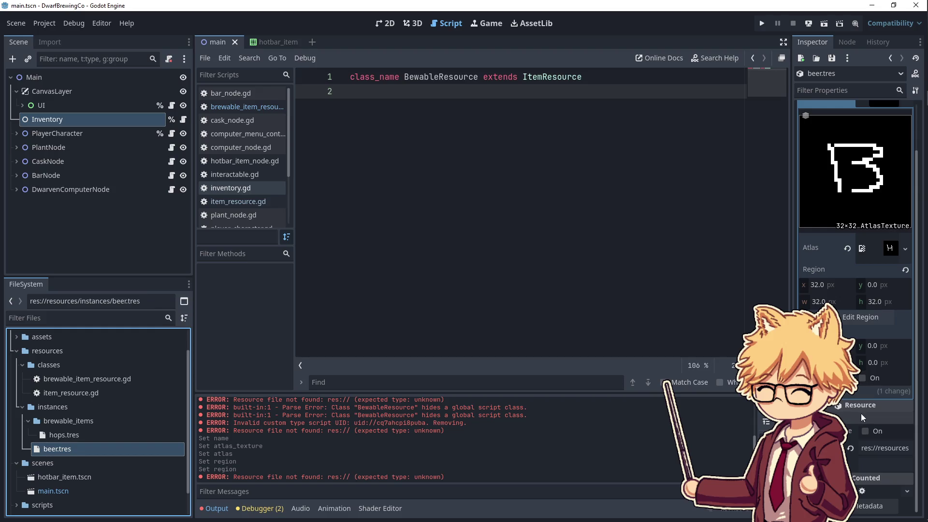
pyautogui.click(871, 491)
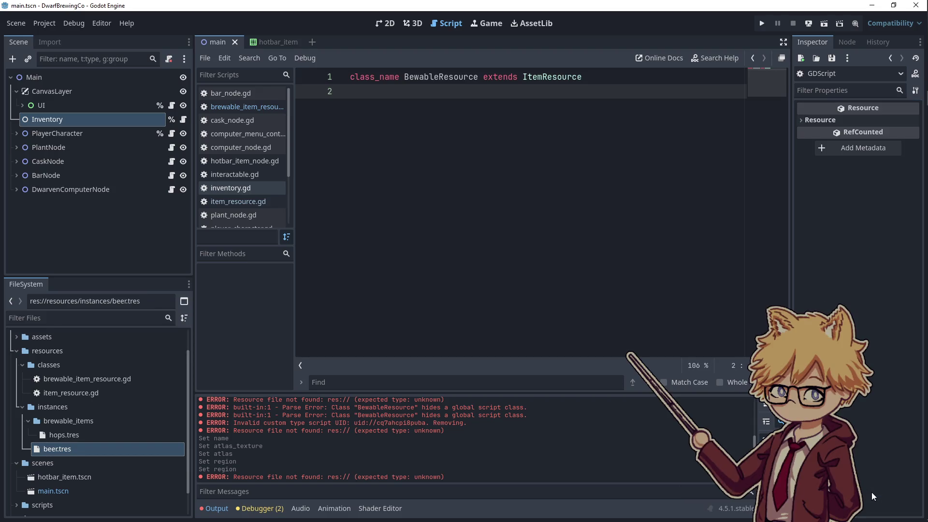
pyautogui.click(860, 122)
pyautogui.click(861, 152)
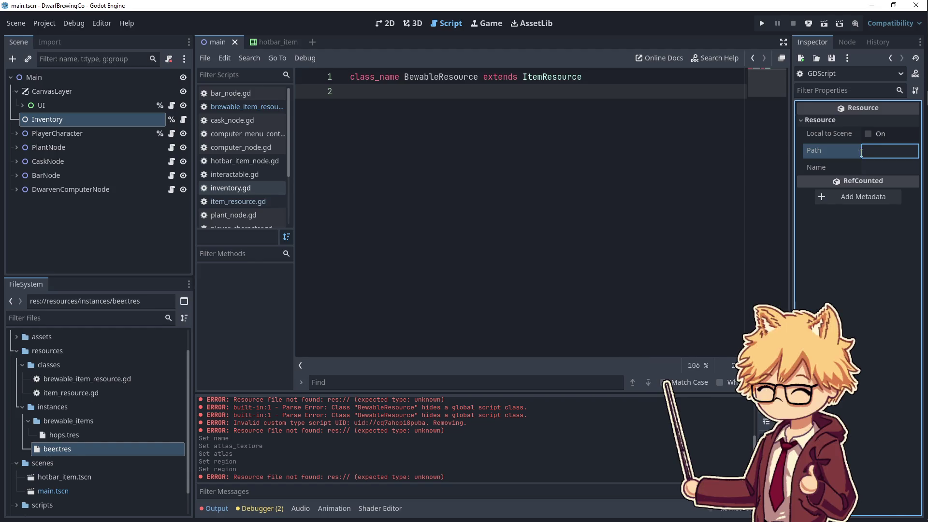
pyautogui.click(92, 450)
pyautogui.press('Delete')
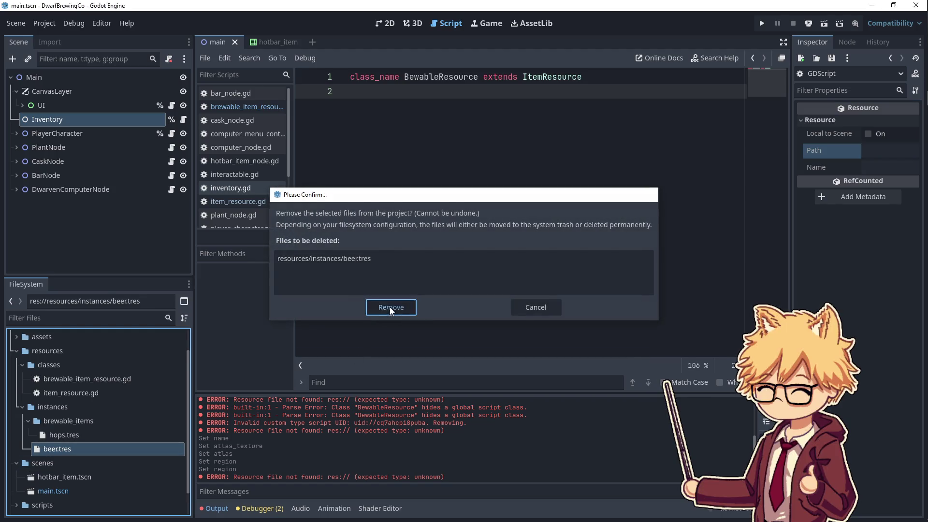
pyautogui.click(389, 306)
pyautogui.rightClick(54, 366)
# Create brewed_item_resource.gd in classes, inheriting from ItemResource
pyautogui.moveTo(161, 320)
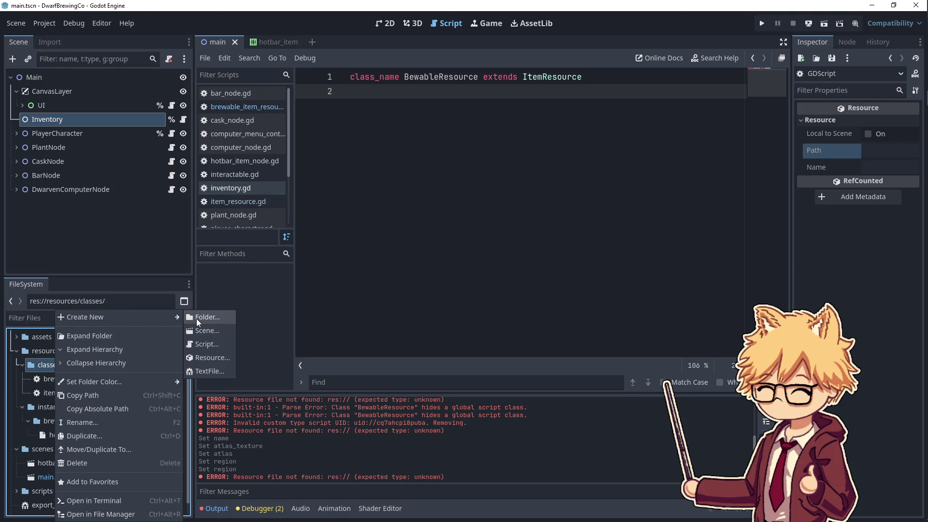
pyautogui.click(208, 343)
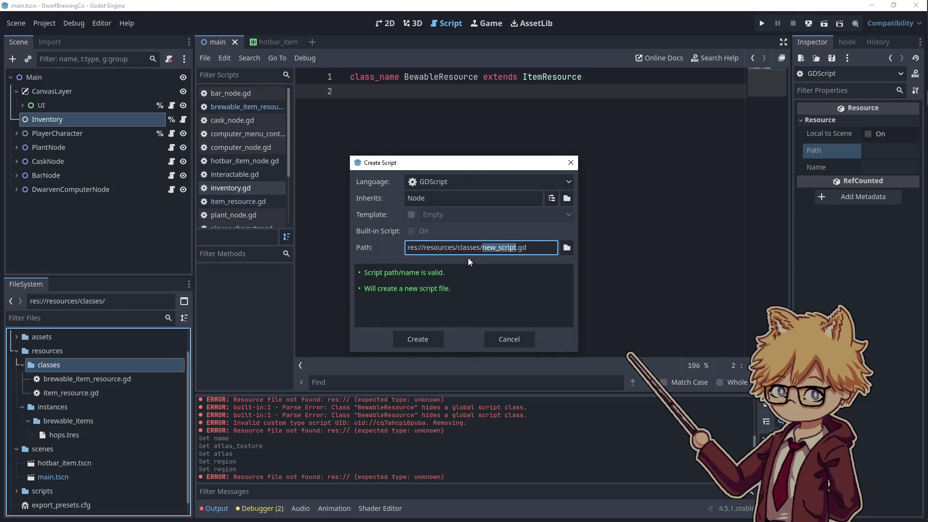
pyautogui.doubleClick(415, 198)
pyautogui.write('ItemResource')
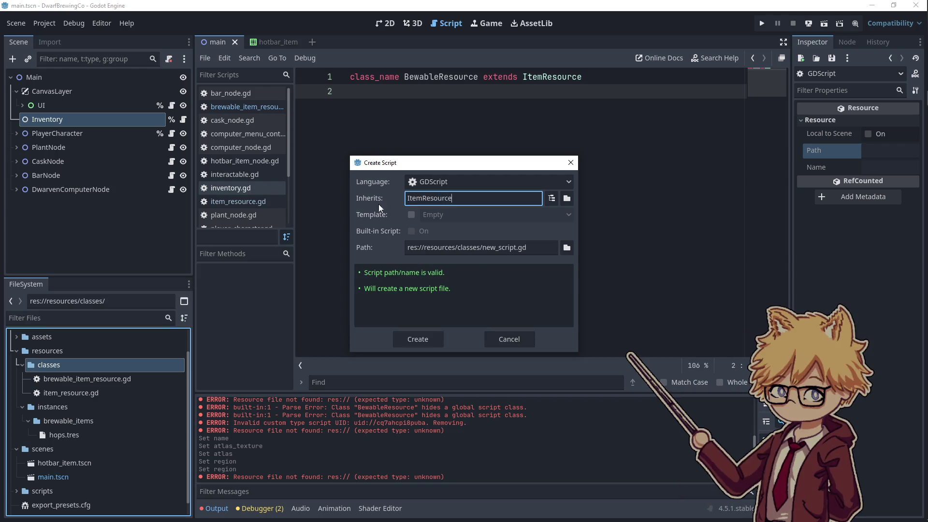
pyautogui.doubleClick(500, 247)
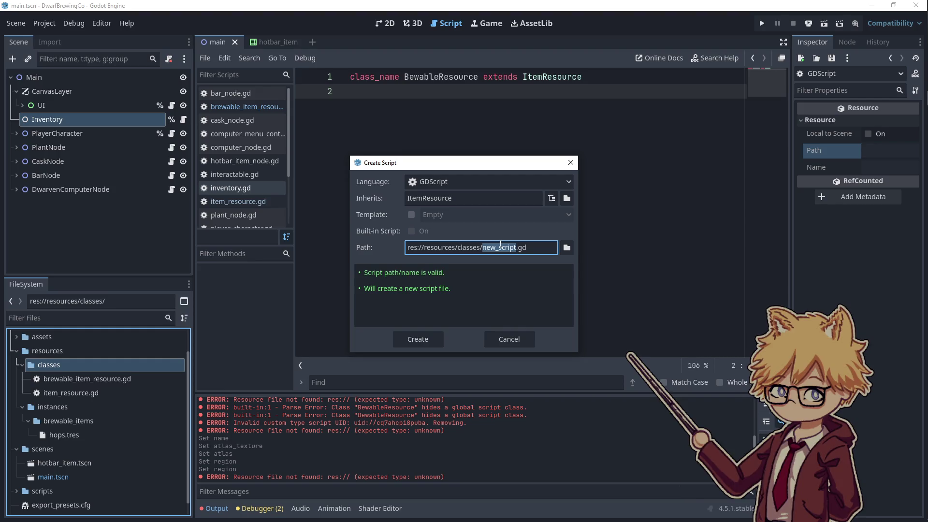
pyautogui.write('brewed_resource')
pyautogui.press('Left')
pyautogui.press('Left')
pyautogui.write('it')
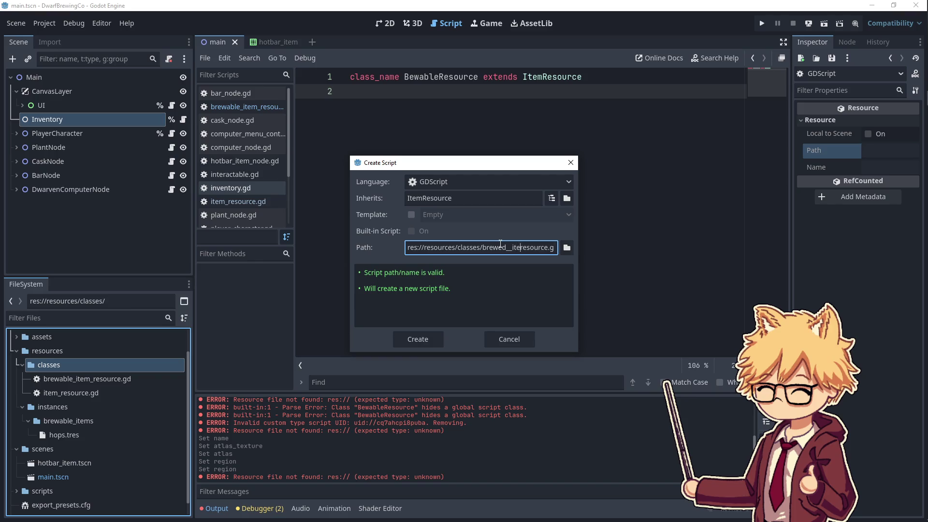
pyautogui.write('em_')
pyautogui.press('Return')
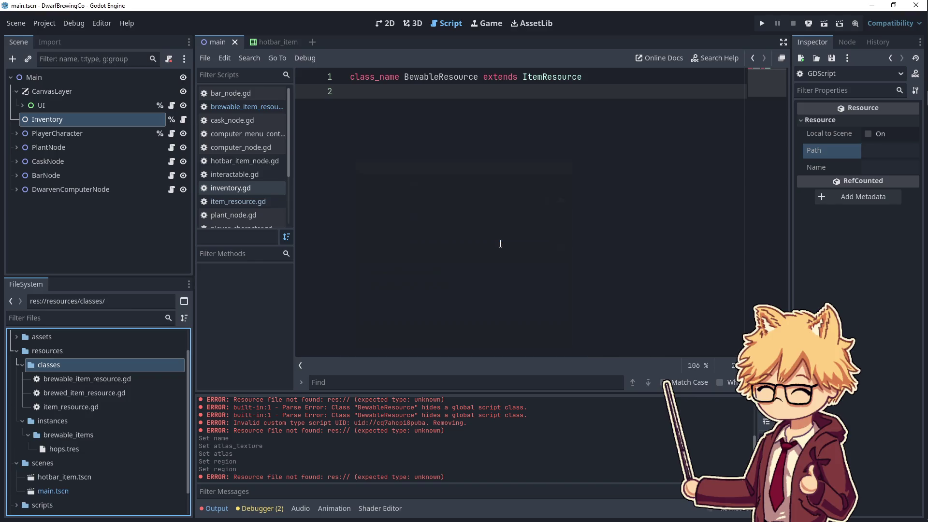
# Open brewed_item_resource.gd and add 'class_name BrewedItemResource'
pyautogui.doubleClick(136, 382)
pyautogui.doubleClick(139, 393)
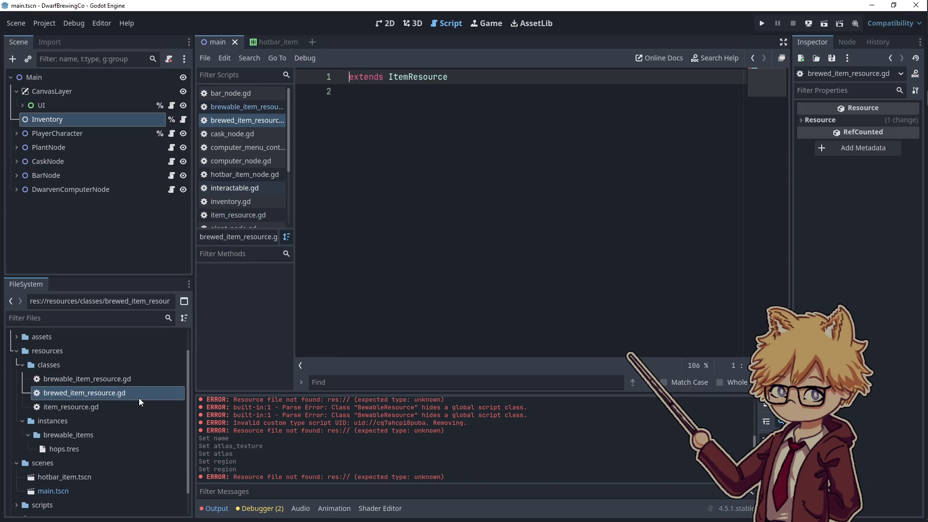
pyautogui.write('class_name B')
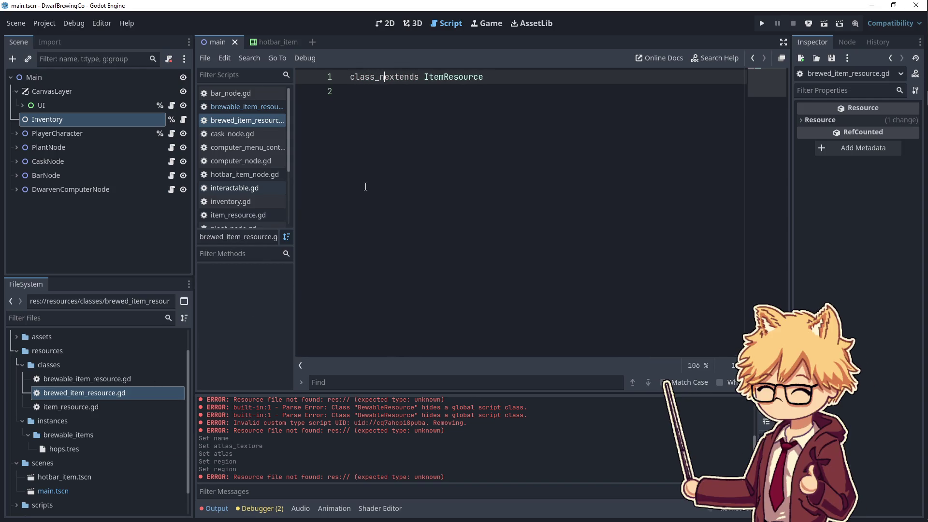
pyautogui.write('rewedItemRes')
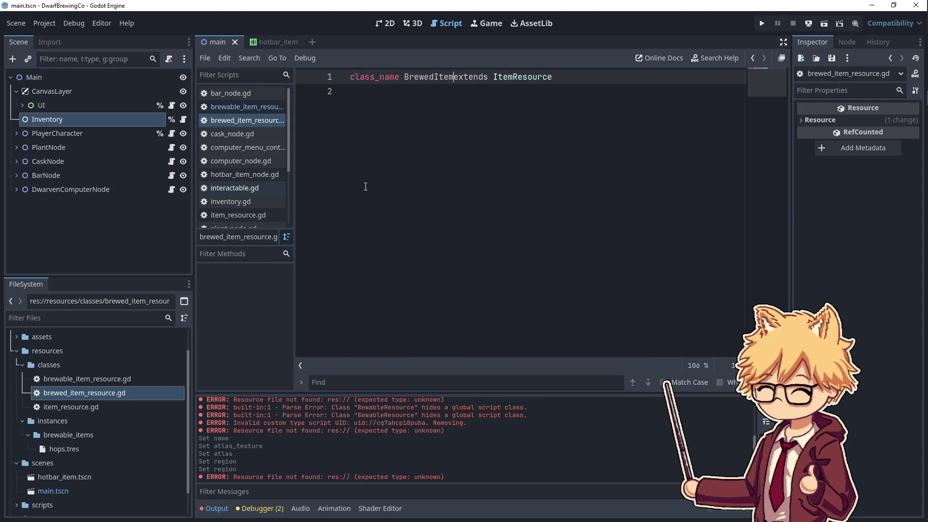
pyautogui.write('ource')
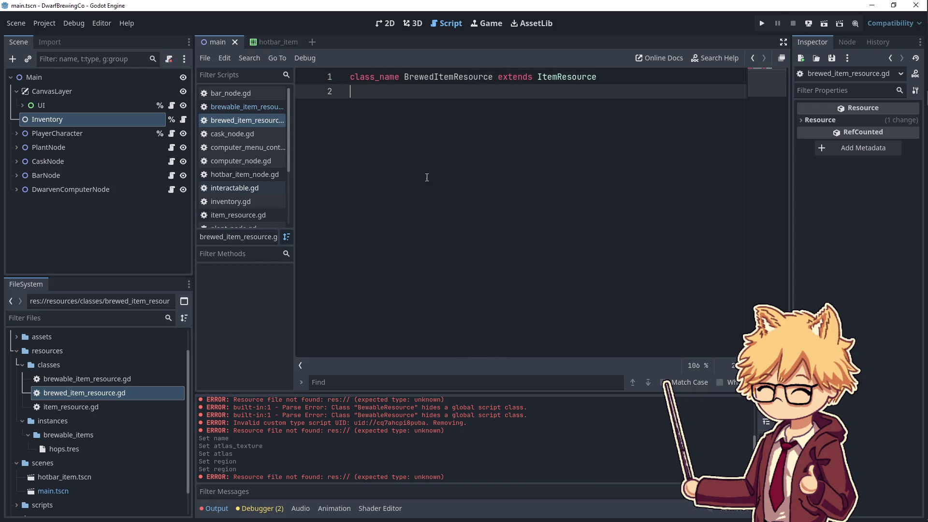
pyautogui.rightClick(82, 421)
# Make a folder named brewed_items under instances, next to brewable_items
pyautogui.moveTo(152, 319)
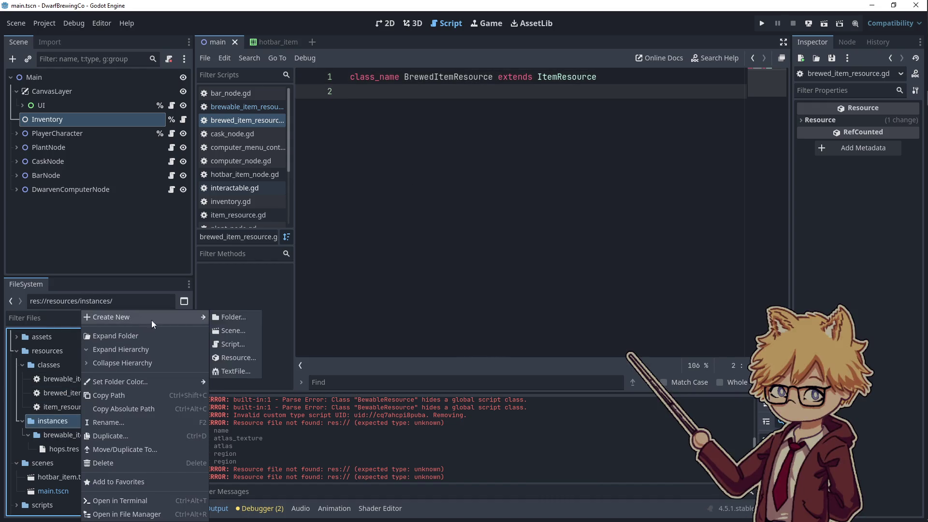
pyautogui.click(224, 318)
pyautogui.write('brewed_item')
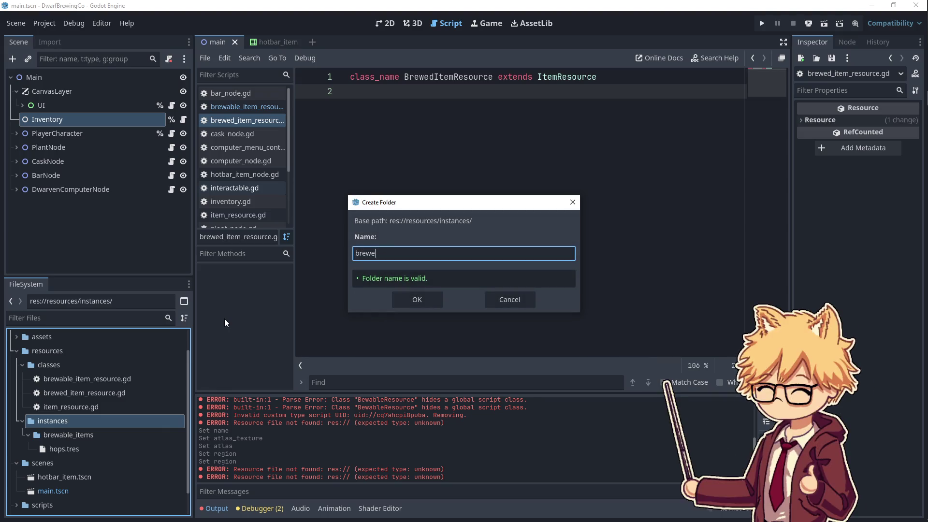
pyautogui.write('s')
pyautogui.press('Return')
pyautogui.rightClick(80, 462)
pyautogui.moveTo(198, 317)
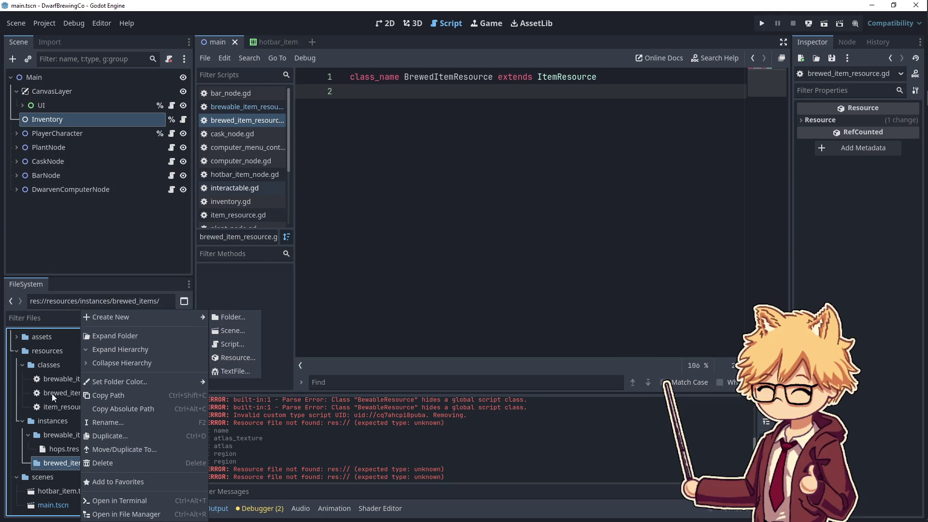
# Create a new BrewedItemResource file in the brewed_items folder
pyautogui.click(233, 361)
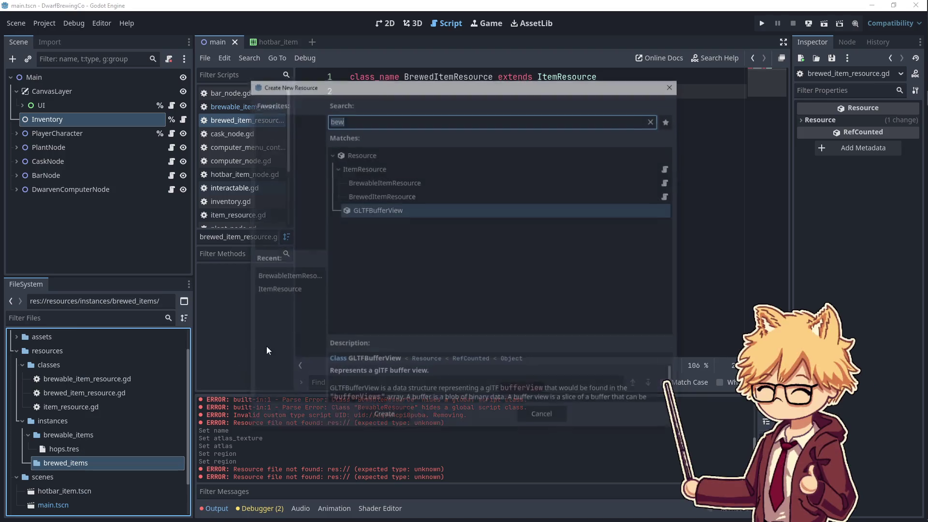
pyautogui.click(420, 196)
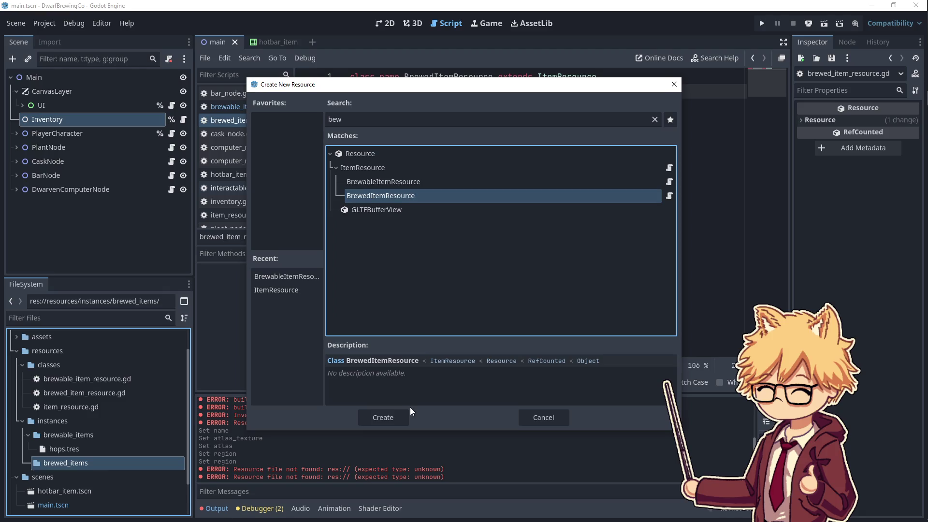
pyautogui.click(384, 417)
pyautogui.write('ale')
pyautogui.click(378, 419)
# Set the Name of beer.tres to 'Beer'
pyautogui.click(27, 463)
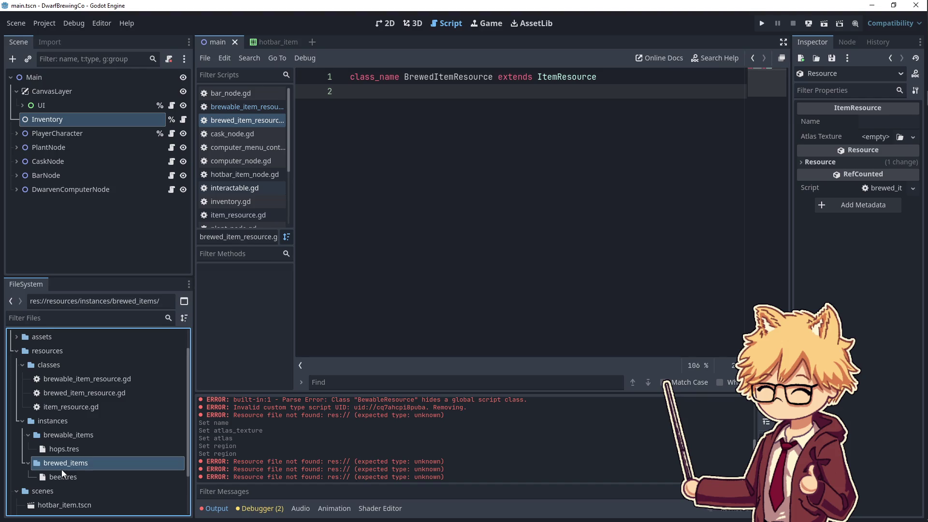
pyautogui.click(62, 476)
pyautogui.click(867, 122)
pyautogui.write('Beer')
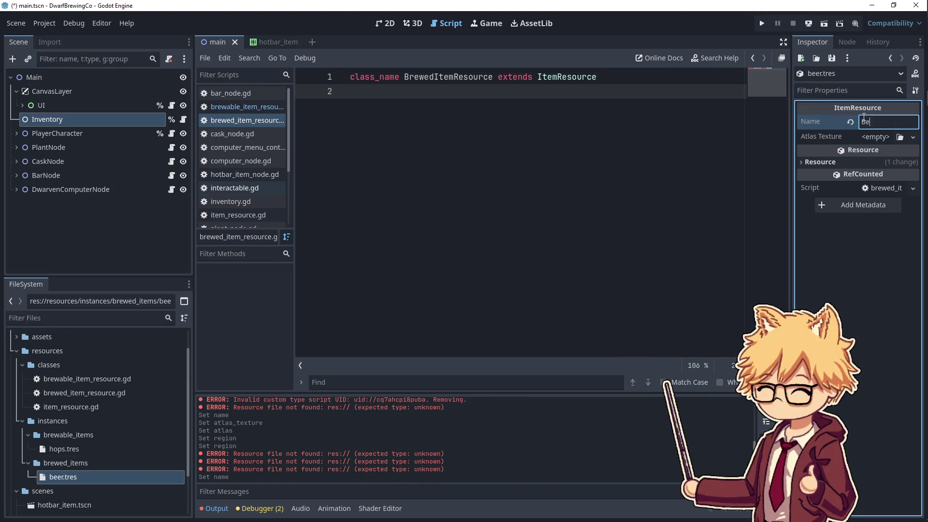
pyautogui.press('Tab')
# Give Beer a new AtlasTexture using spritesheet.png from assets/item_sprites
pyautogui.click(875, 139)
pyautogui.click(877, 189)
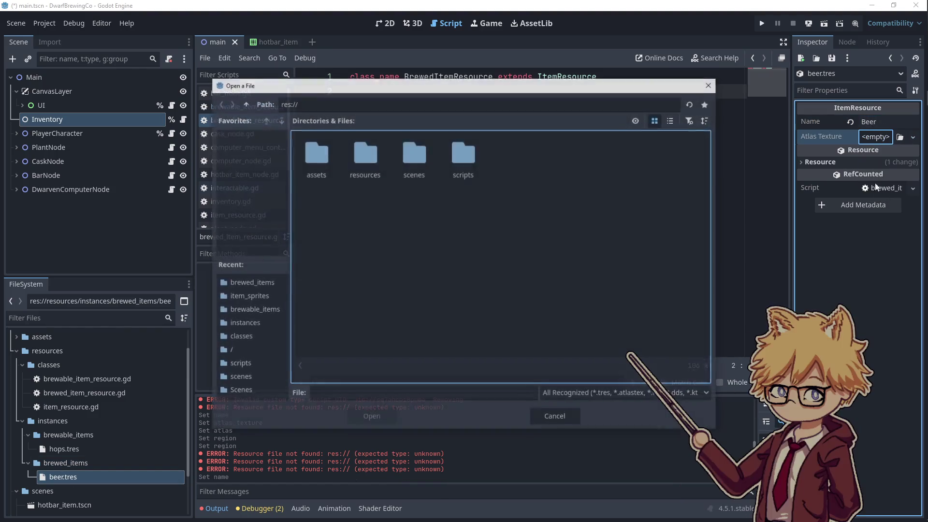
pyautogui.press('Escape')
pyautogui.click(874, 136)
pyautogui.click(871, 152)
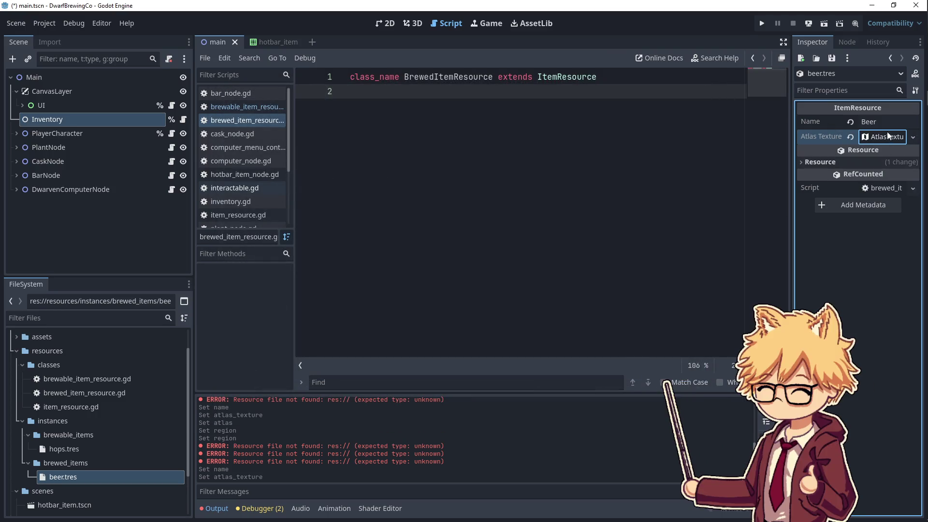
pyautogui.click(887, 137)
pyautogui.click(872, 276)
pyautogui.click(875, 500)
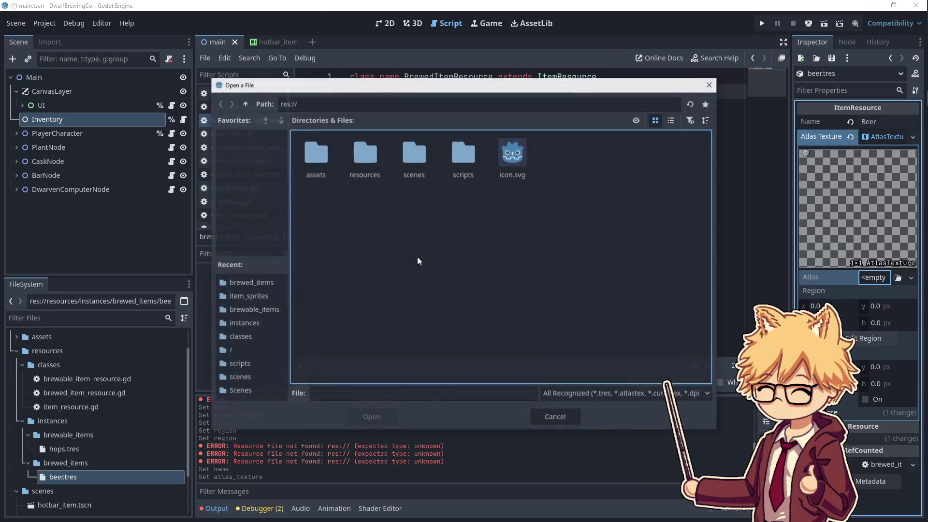
pyautogui.doubleClick(327, 162)
pyautogui.doubleClick(328, 162)
pyautogui.doubleClick(462, 163)
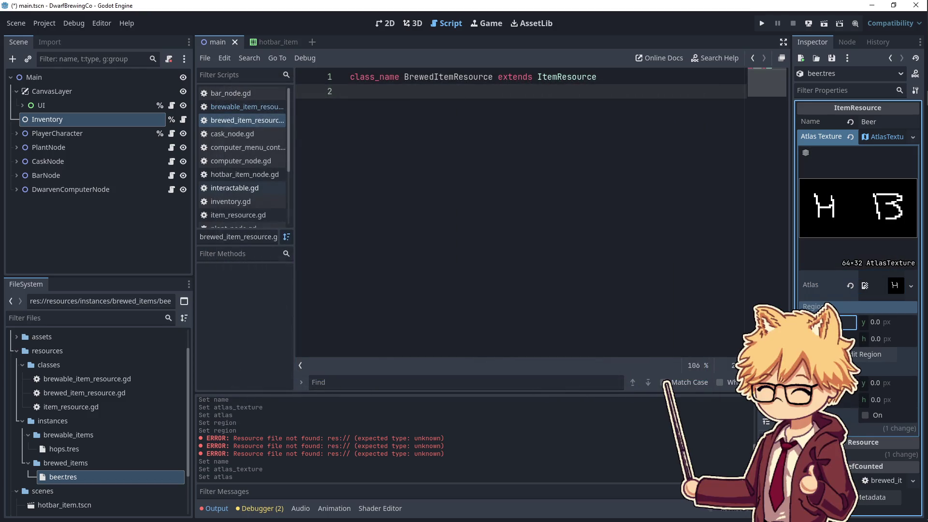
# Set the beer atlas region width and height to 32 and save
pyautogui.press('Tab')
pyautogui.press('Tab')
pyautogui.write('32')
pyautogui.press('Tab')
pyautogui.write('32')
pyautogui.press('Return')
pyautogui.hotkey('ctrl', 's')
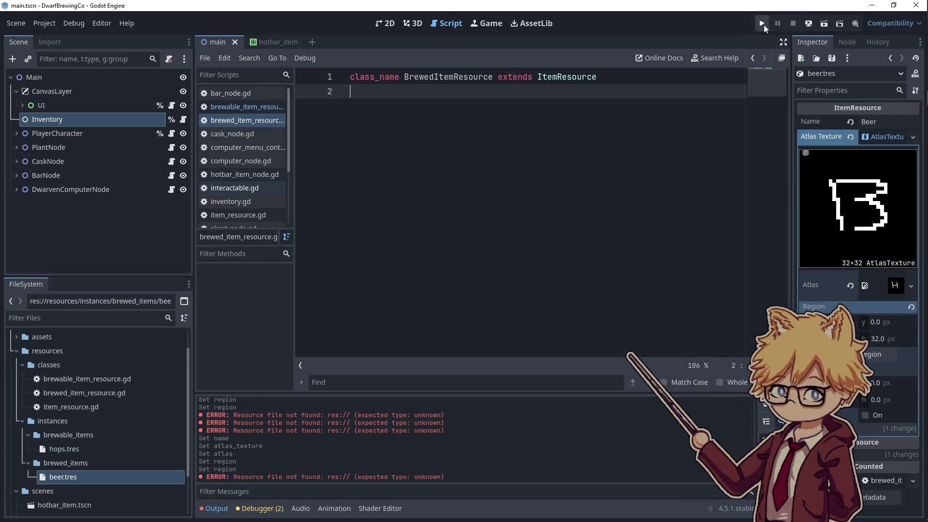
pyautogui.click(764, 25)
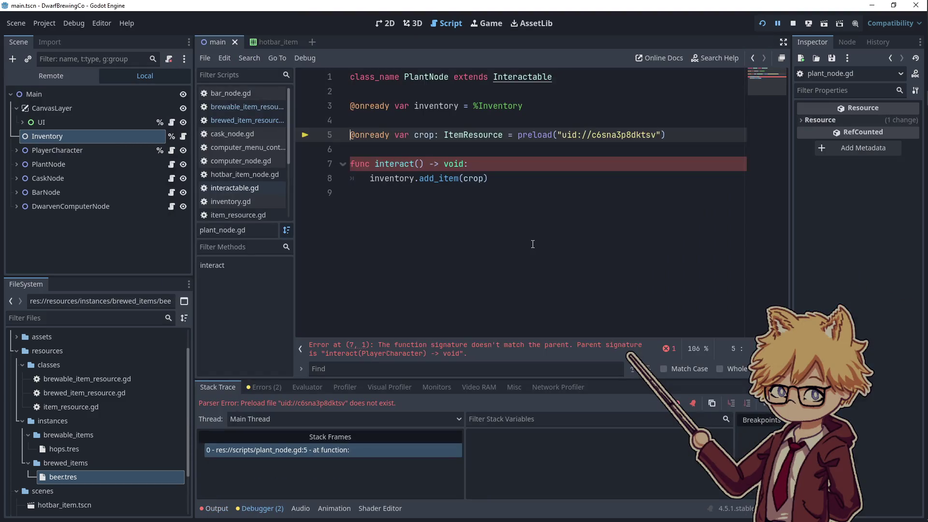
# Replace the broken crop preload in plant_node.gd with hops.tres and save
pyautogui.moveTo(667, 135); pyautogui.dragTo(322, 131)
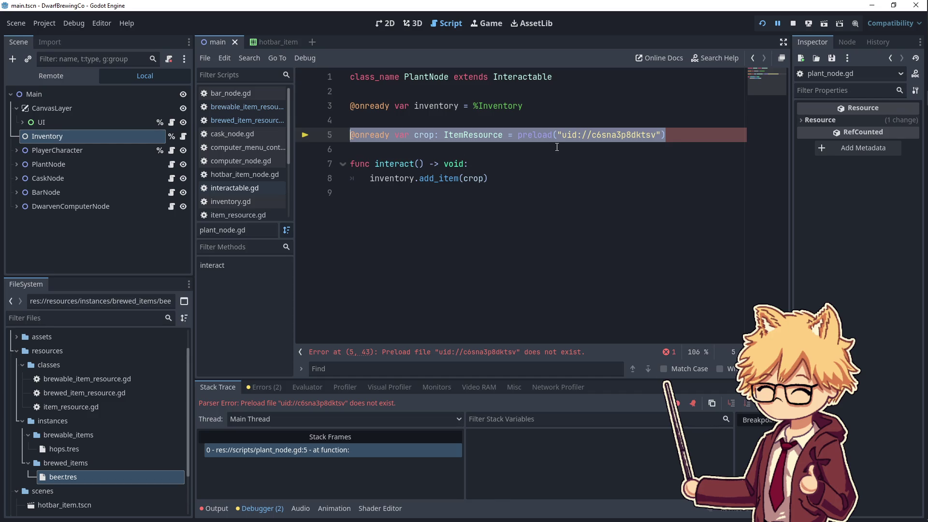
pyautogui.click(698, 133)
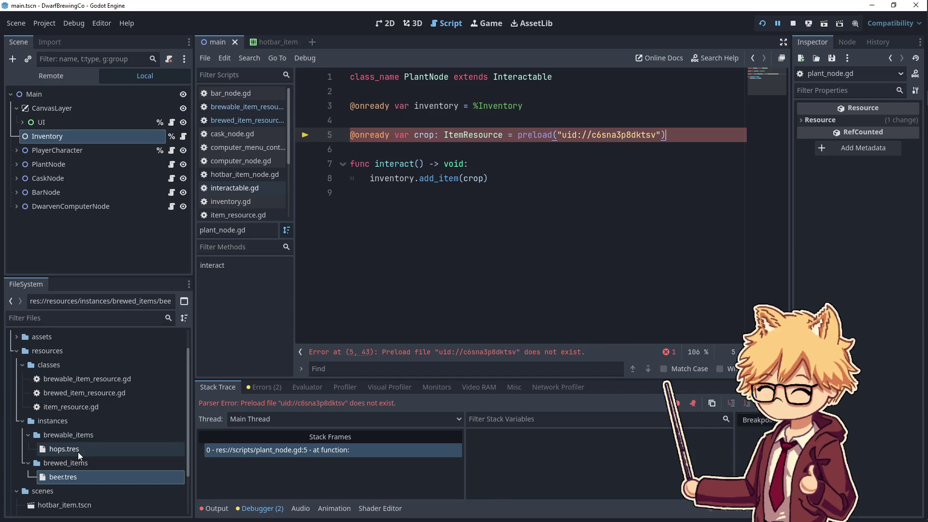
pyautogui.moveTo(671, 135); pyautogui.dragTo(517, 135)
pyautogui.press('BackSpace')
pyautogui.moveTo(64, 449)
pyautogui.mouseDown()
pyautogui.moveTo(355, 307)
pyautogui.moveTo(560, 140)
pyautogui.mouseUp()
pyautogui.hotkey('ctrl', 's')
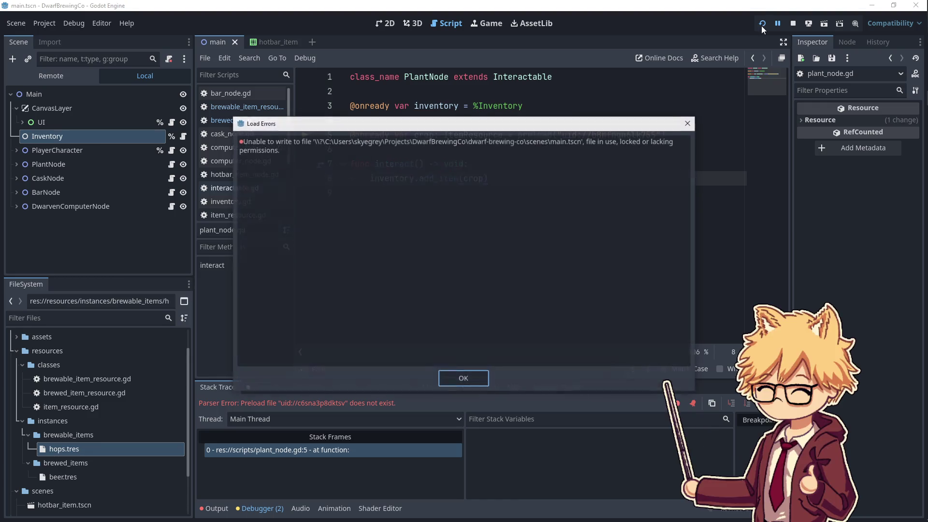
pyautogui.press('Return')
pyautogui.click(594, 256)
pyautogui.press('F5')
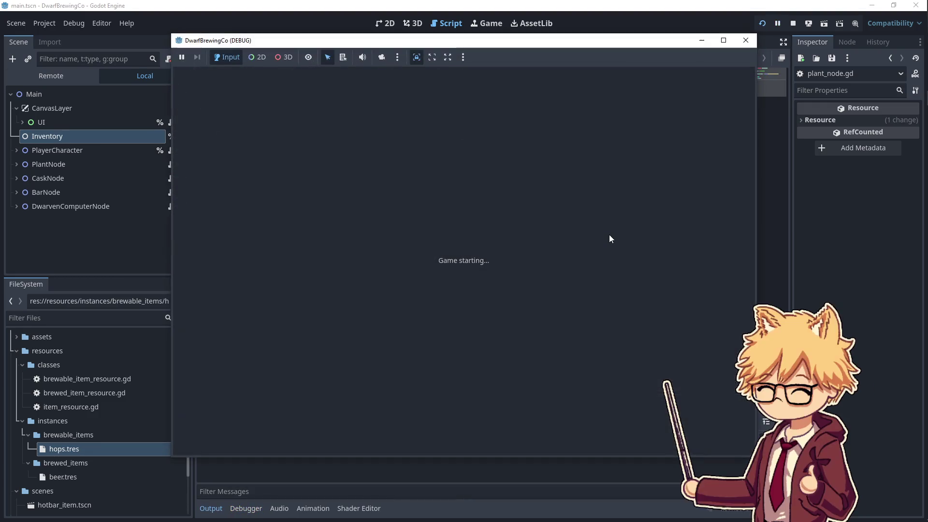
# Repoint the BEER constant in cask_node.gd to preload beer.tres and save
pyautogui.moveTo(562, 106); pyautogui.dragTo(418, 106)
pyautogui.press('BackSpace')
pyautogui.moveTo(63, 477)
pyautogui.mouseDown()
pyautogui.moveTo(420, 157)
pyautogui.moveTo(420, 107)
pyautogui.mouseUp()
pyautogui.click(624, 148)
pyautogui.hotkey('ctrl', 's')
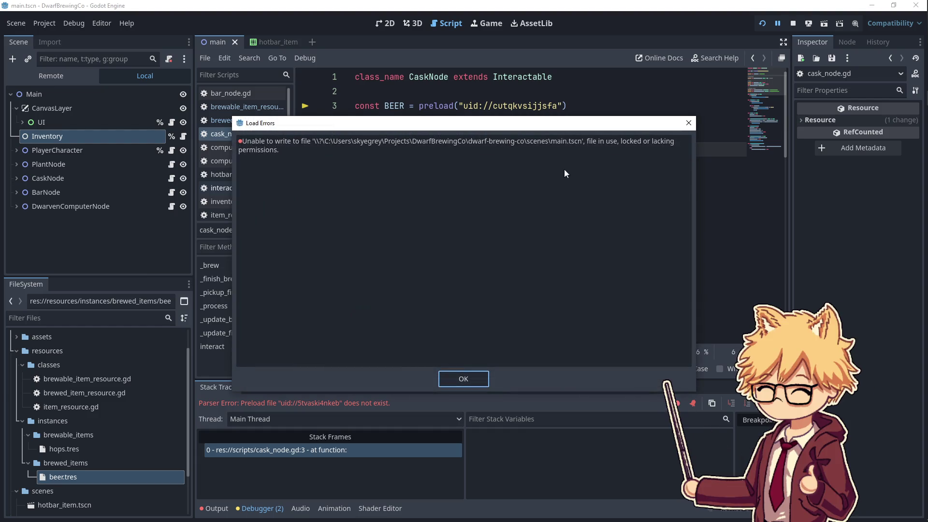
# In cask_node.gd, replace the name == "Hops" check with 'is BrewableItemResource' and save
pyautogui.click(467, 375)
pyautogui.scroll(-7, 608, 228)
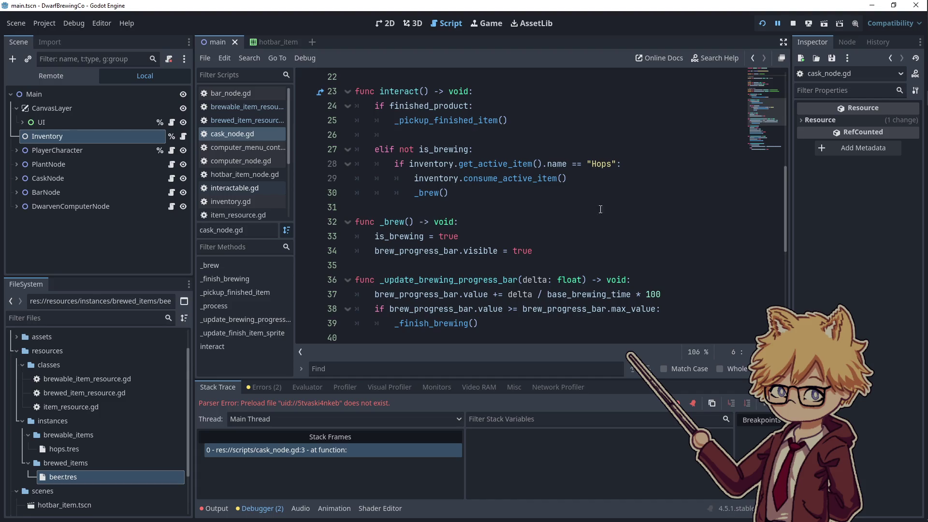
pyautogui.moveTo(542, 164); pyautogui.dragTo(617, 164)
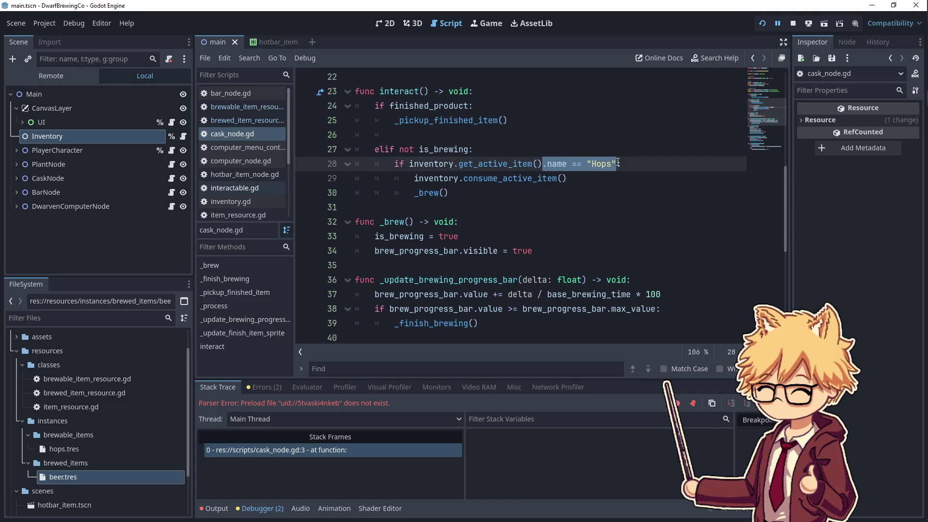
pyautogui.write('is Bre')
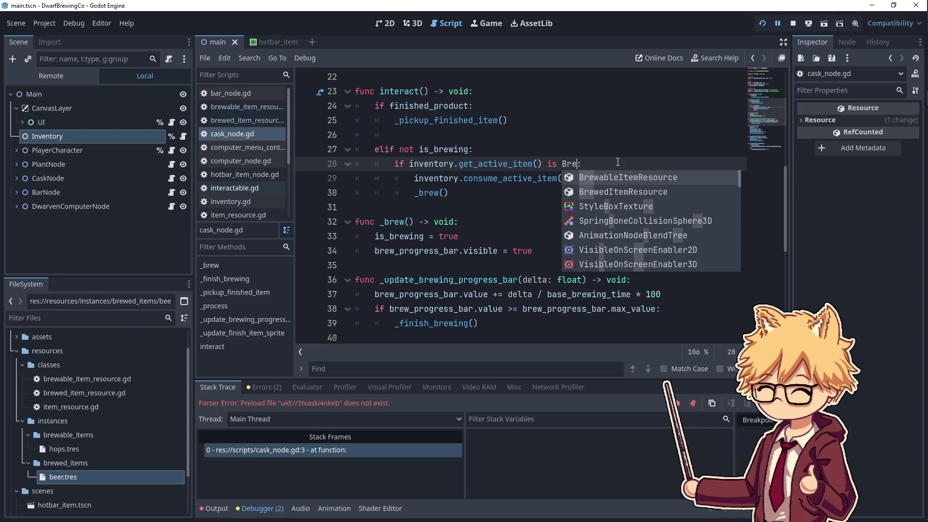
pyautogui.press('Return')
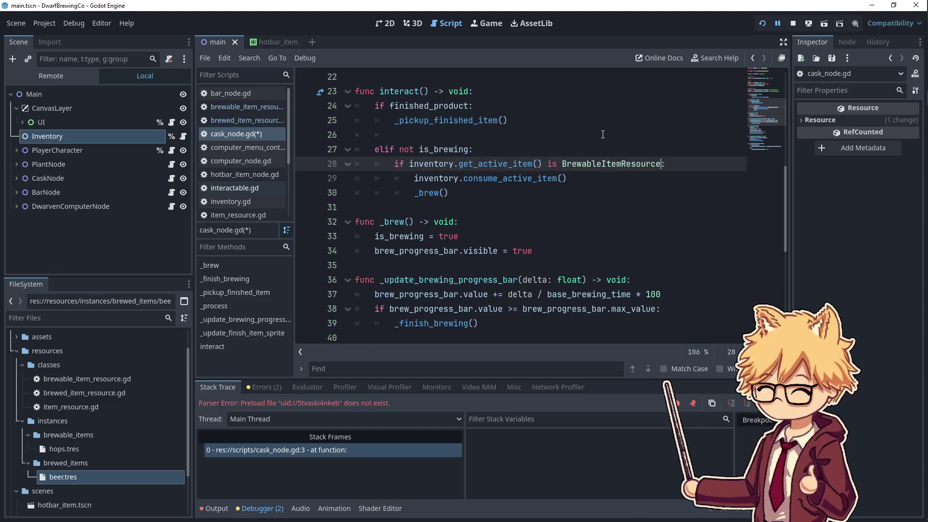
pyautogui.click(603, 135)
pyautogui.hotkey('ctrl', 's')
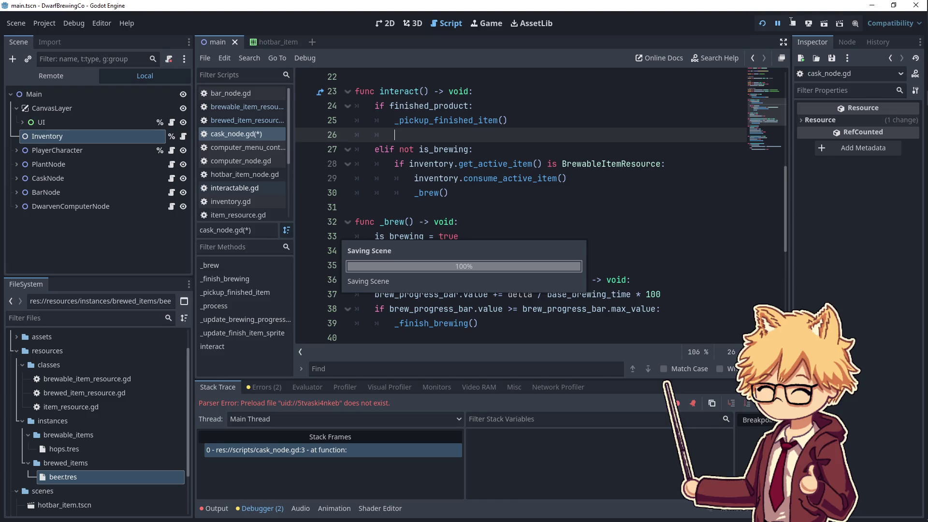
pyautogui.press('Return')
pyautogui.click(793, 23)
pyautogui.click(550, 191)
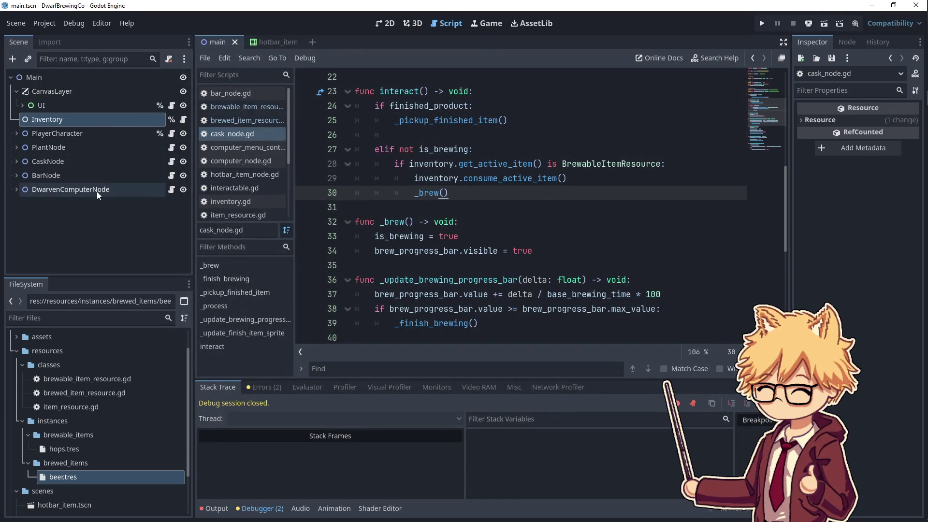
# In bar_node.gd, replace the name == "Beer" check with 'is BrewedItemResource', then playtest
pyautogui.click(171, 175)
pyautogui.moveTo(590, 149); pyautogui.dragTo(519, 149)
pyautogui.write('is ')
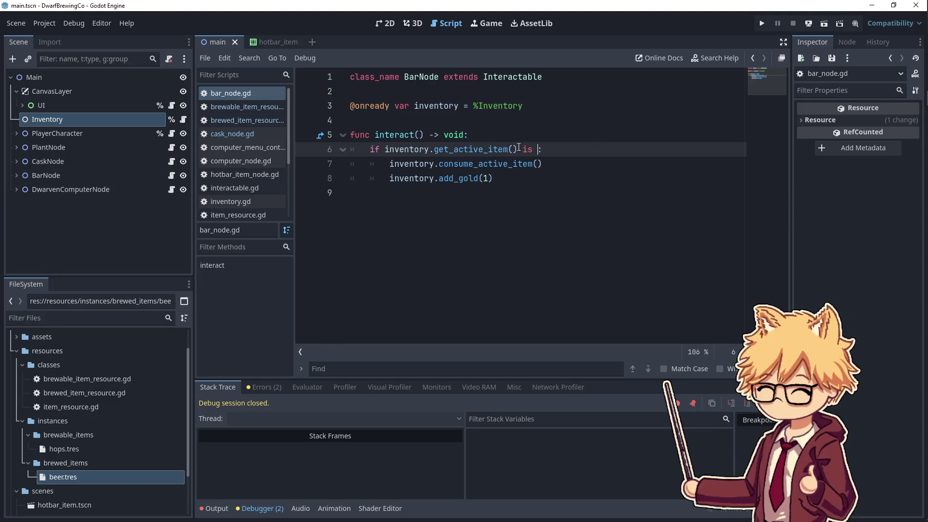
pyautogui.write('Bre')
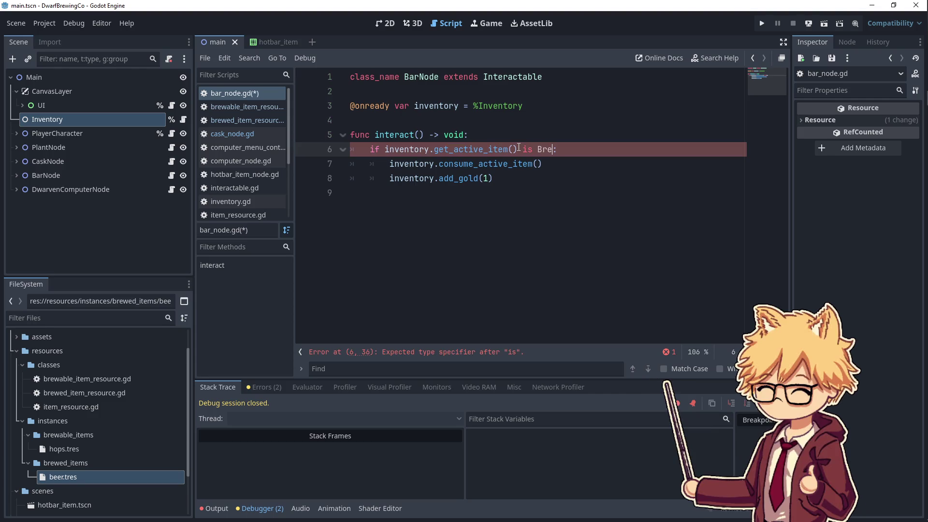
pyautogui.press('Down')
pyautogui.press('Return')
pyautogui.click(763, 23)
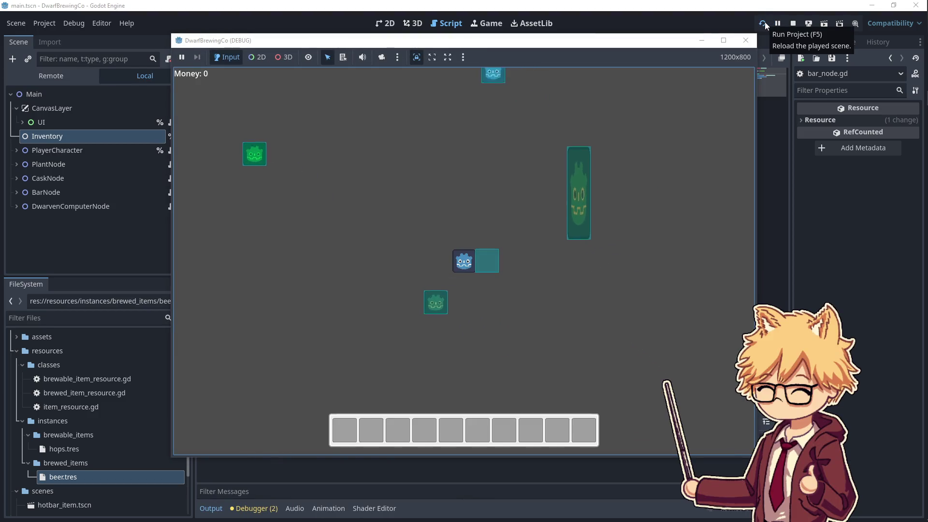
# Harvest hops from the plant and put them into the cask to brew
pyautogui.press('a')
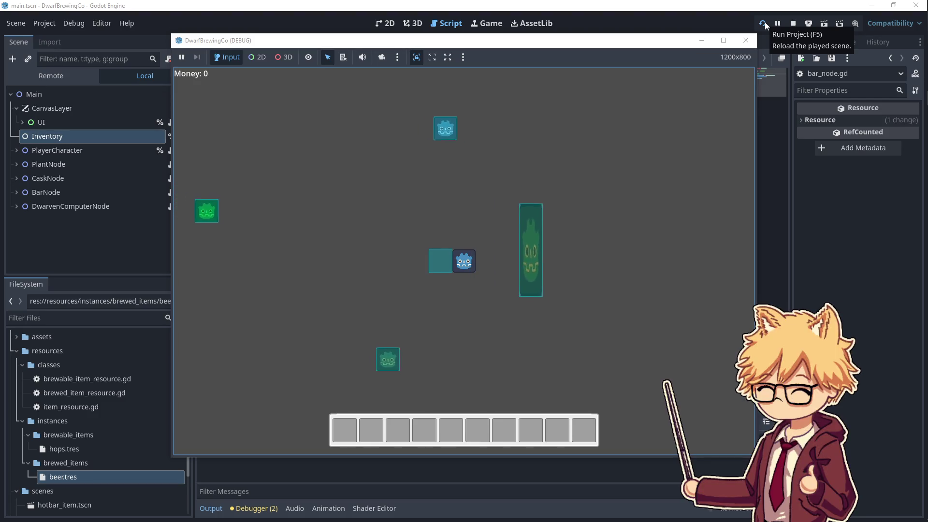
pyautogui.press('e')
pyautogui.press('d')
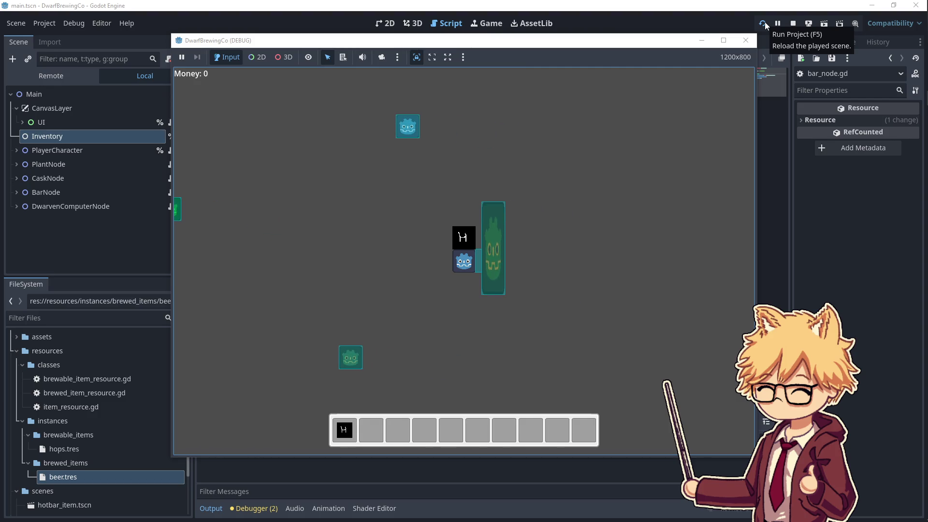
pyautogui.press('a')
pyautogui.press('s')
pyautogui.press('e')
# Walk back to the cask and take out the finished beer
pyautogui.press('w')
pyautogui.press('d')
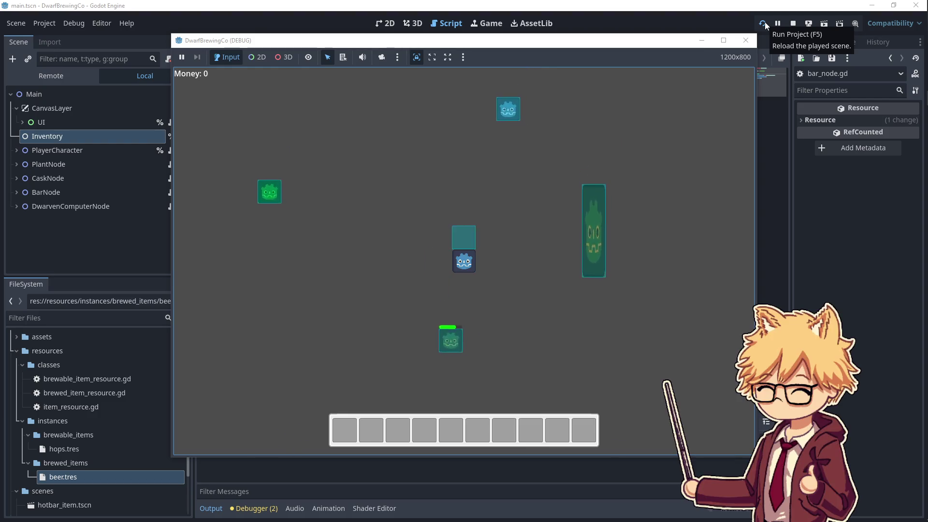
pyautogui.press('s')
pyautogui.press('a')
pyautogui.press('e')
# Sell the beer at the bar so Money reaches 1, then close the game window
pyautogui.press('d')
pyautogui.press('w')
pyautogui.press('d')
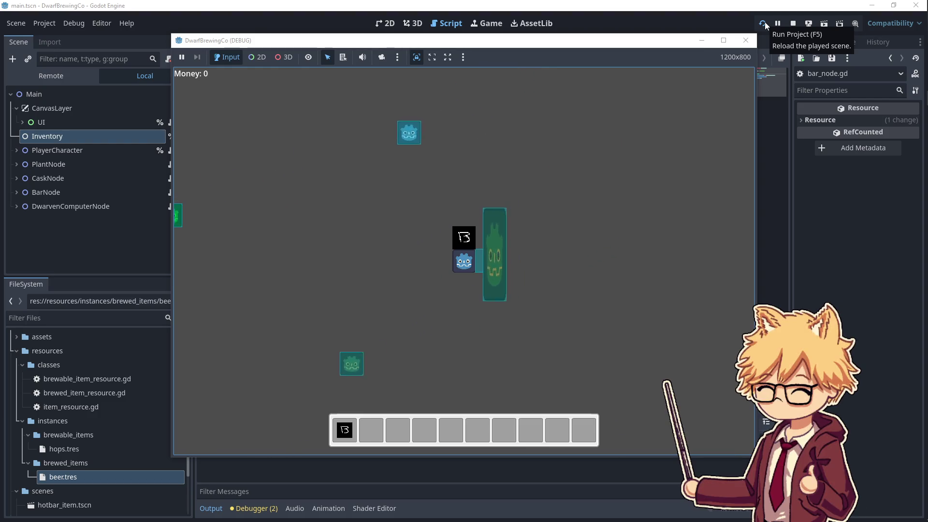
pyautogui.press('e')
pyautogui.press('a')
pyautogui.press('d')
pyautogui.press('a')
pyautogui.press('a')
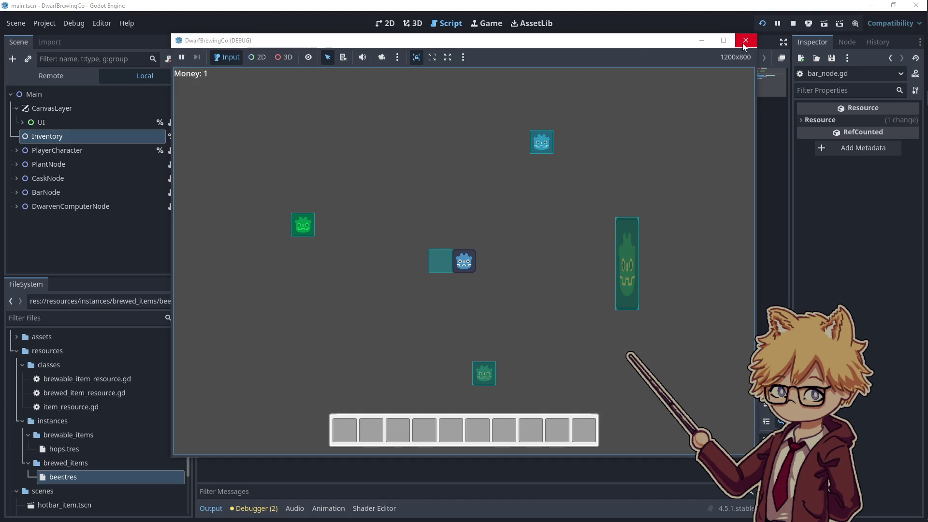
pyautogui.click(745, 43)
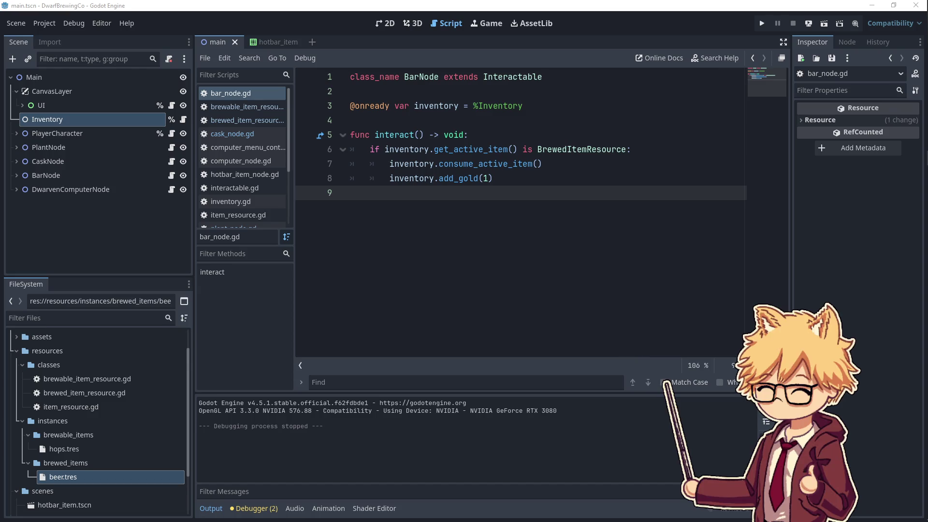
pyautogui.click(431, 225)
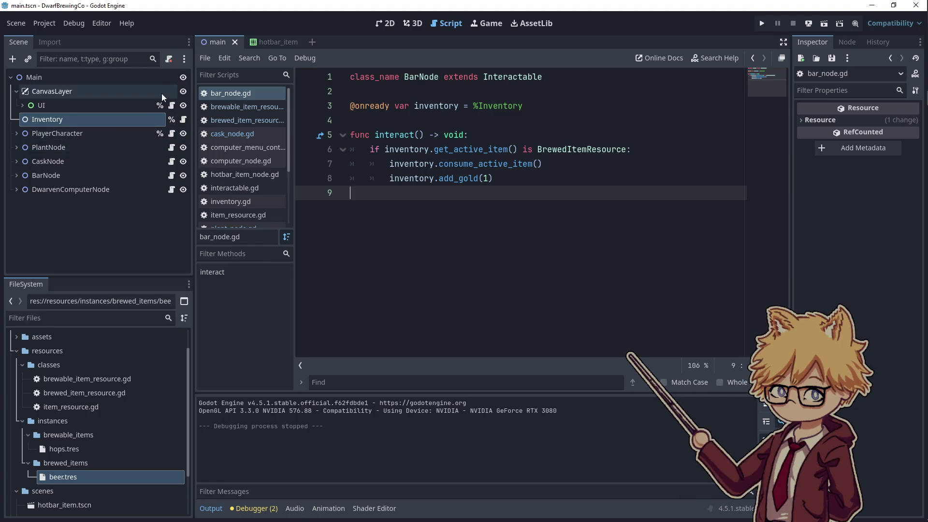
pyautogui.click(22, 105)
pyautogui.click(20, 105)
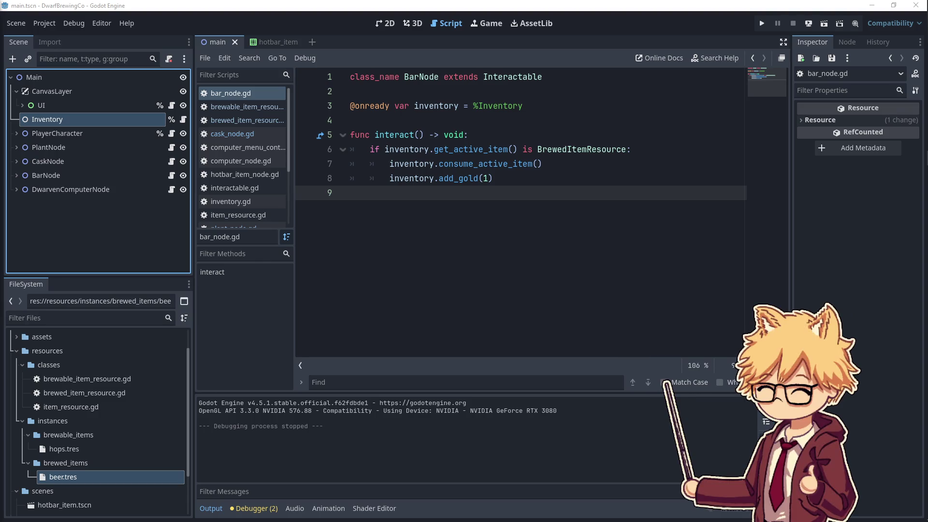
pyautogui.click(500, 159)
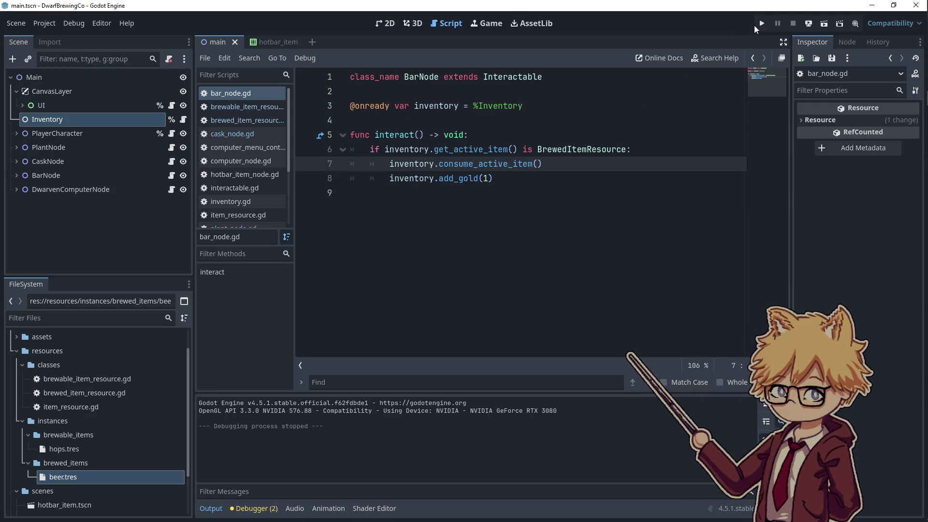
pyautogui.moveTo(918, 58)
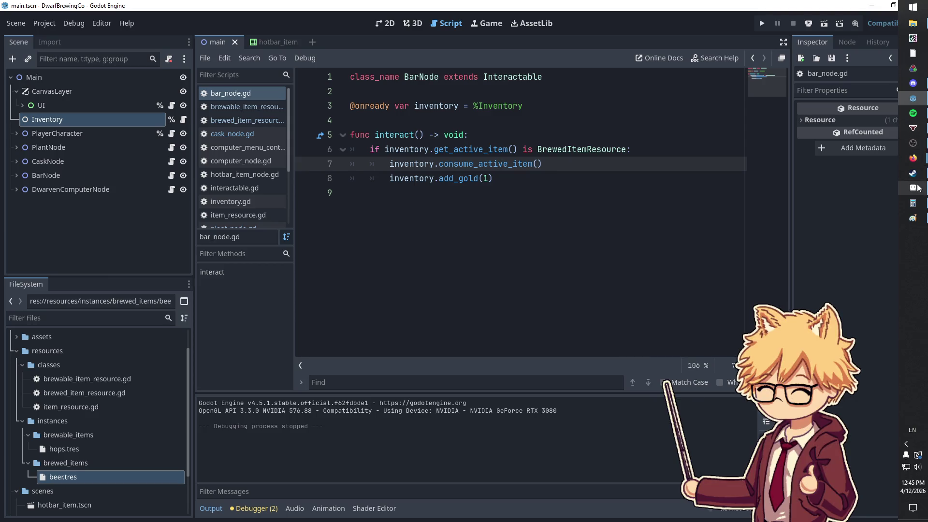
# In Aseprite, try resizing the sprite to 96 px wide, then undo the stretched result
pyautogui.moveTo(918, 189)
pyautogui.click(841, 198)
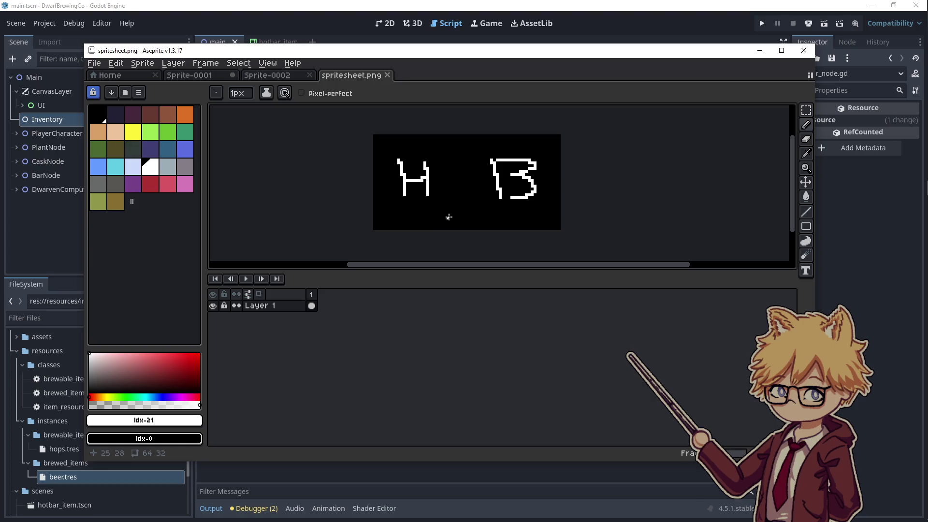
pyautogui.click(99, 64)
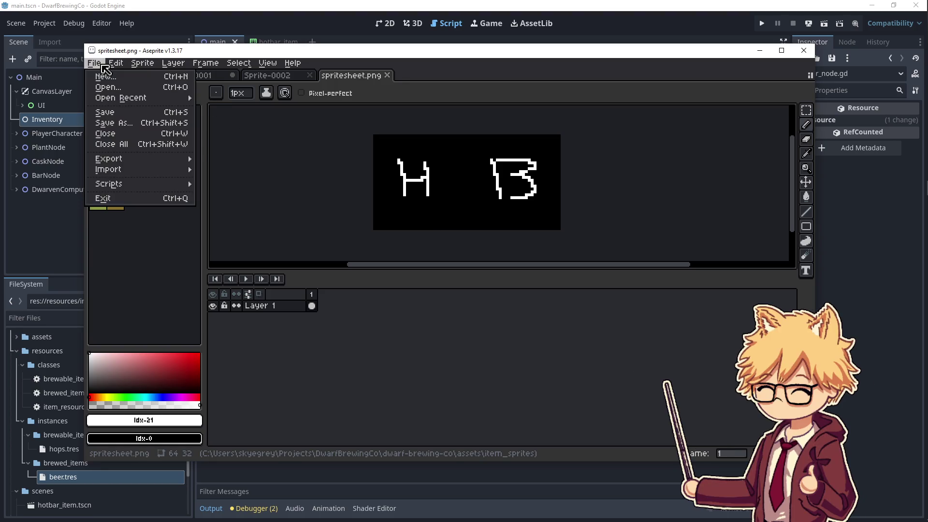
pyautogui.click(141, 63)
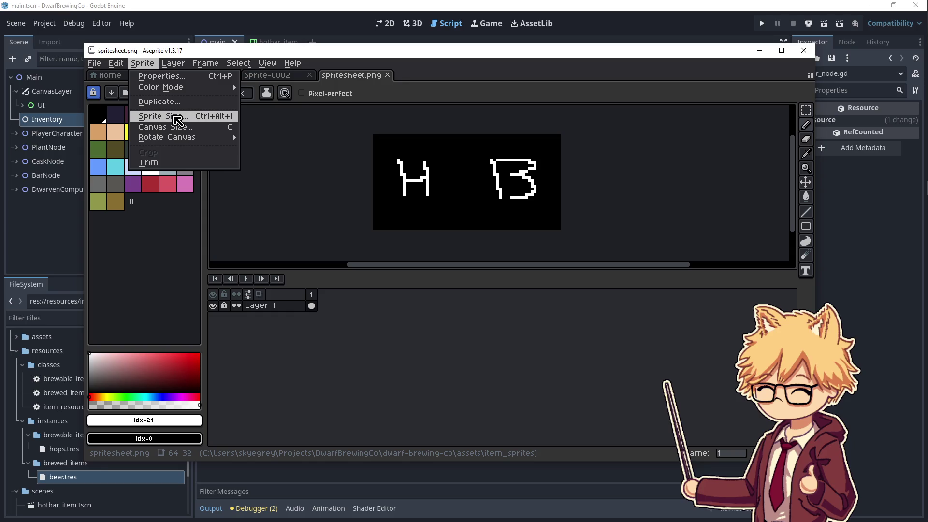
pyautogui.click(178, 121)
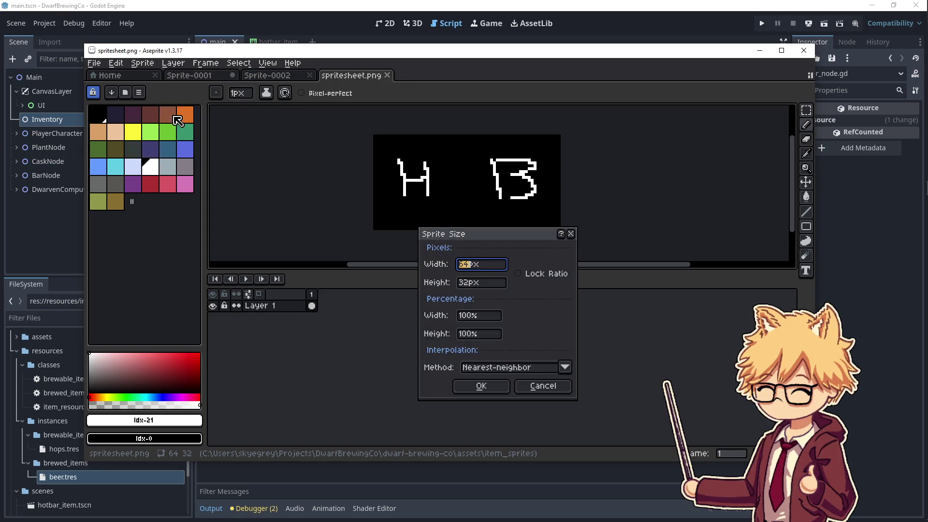
pyautogui.click(472, 266)
pyautogui.press('BackSpace')
pyautogui.press('BackSpace')
pyautogui.write('96')
pyautogui.press('Tab')
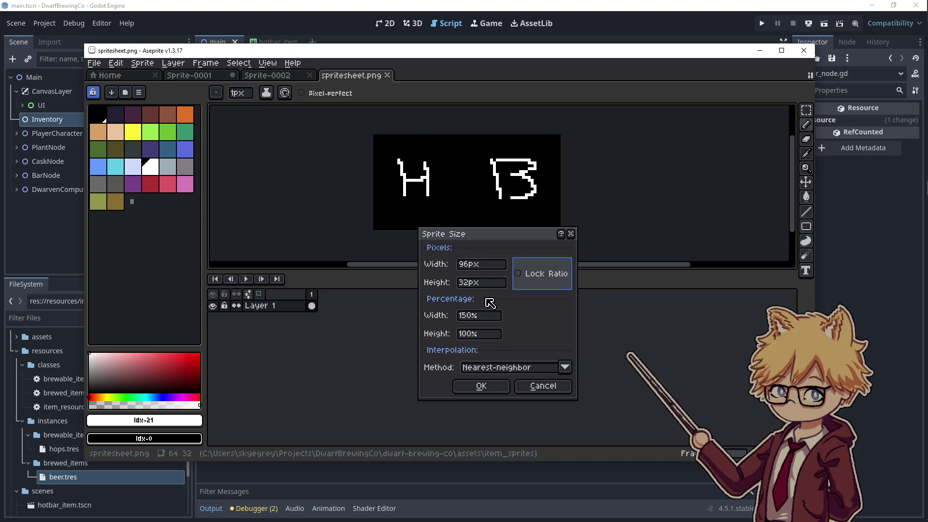
pyautogui.click(497, 387)
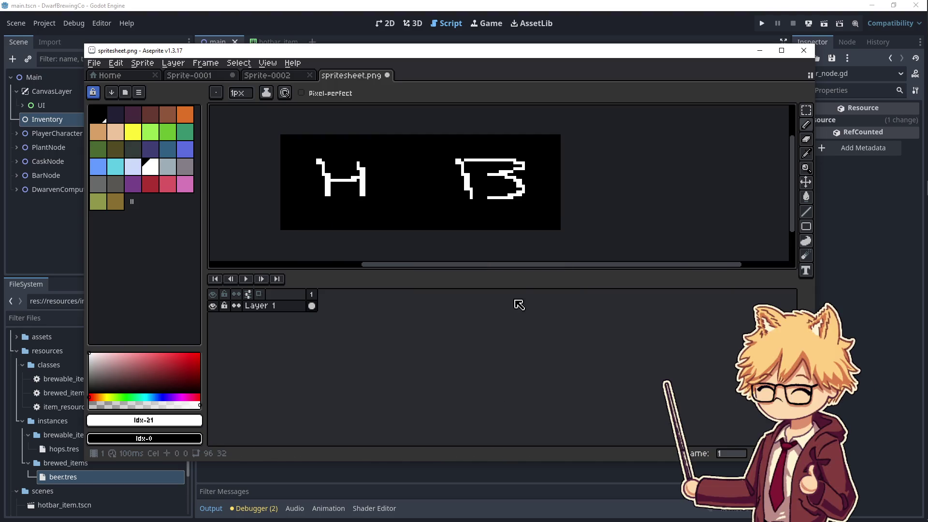
pyautogui.hotkey('ctrl', 'z')
# Set the canvas width to 96 anchored left, adding a 32 px slot on the right
pyautogui.click(142, 62)
pyautogui.click(166, 127)
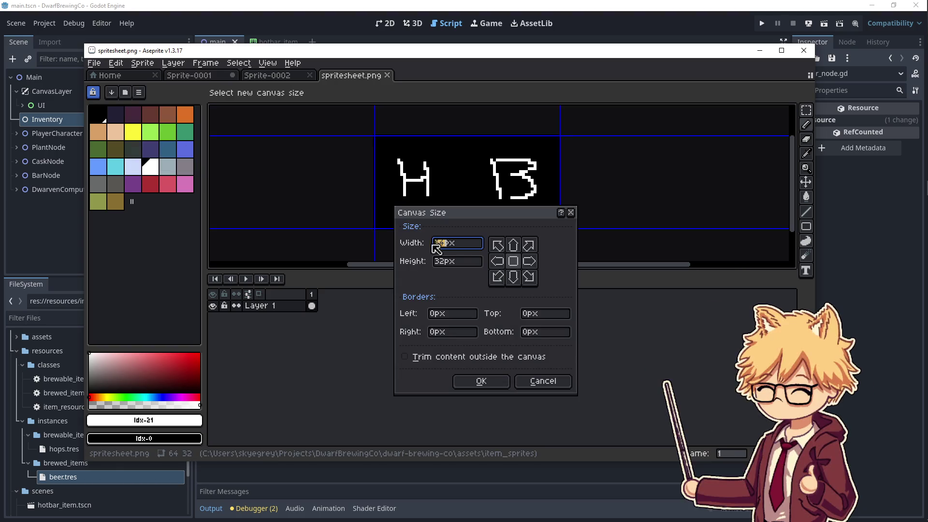
pyautogui.write('96')
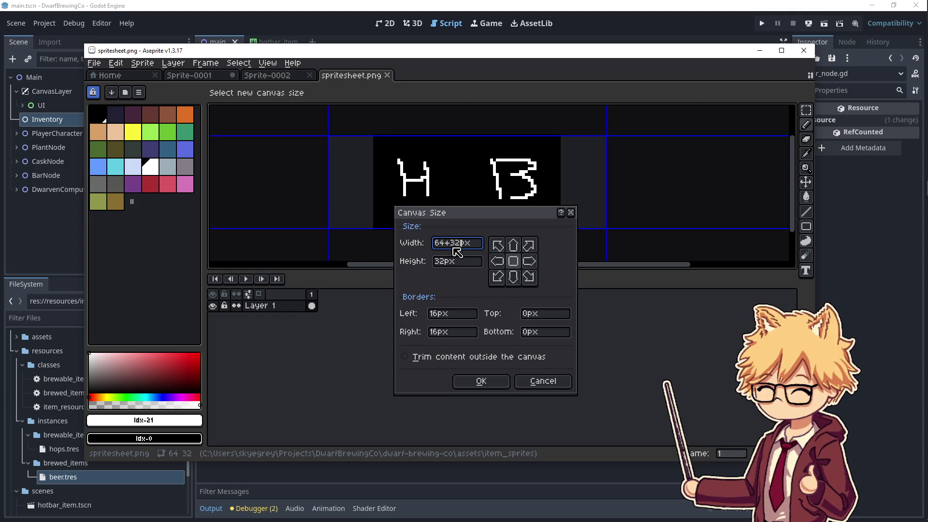
pyautogui.press('Tab')
pyautogui.click(497, 261)
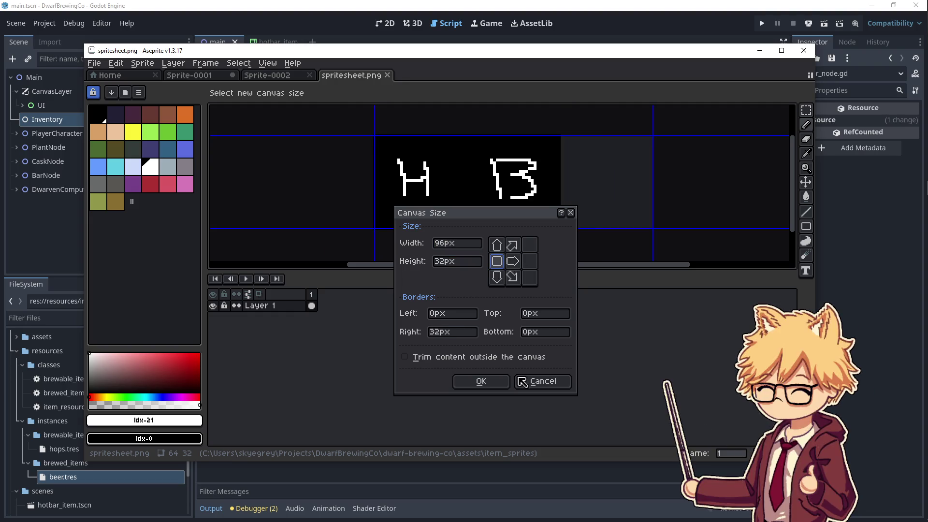
pyautogui.click(493, 389)
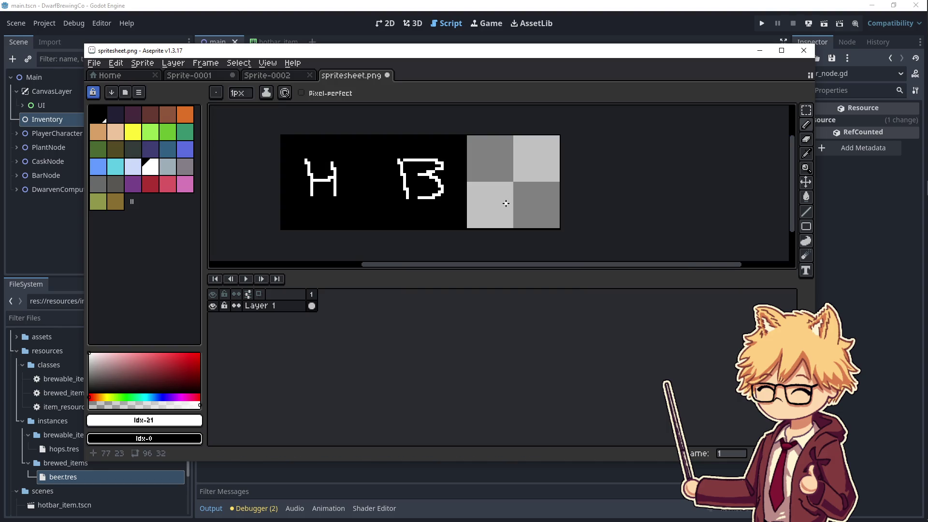
# Bucket-fill the new right slot black and pencil a white Hs icon on it
pyautogui.press('g')
pyautogui.keyDown('alt'); pyautogui.click(357, 176); pyautogui.keyUp('alt')
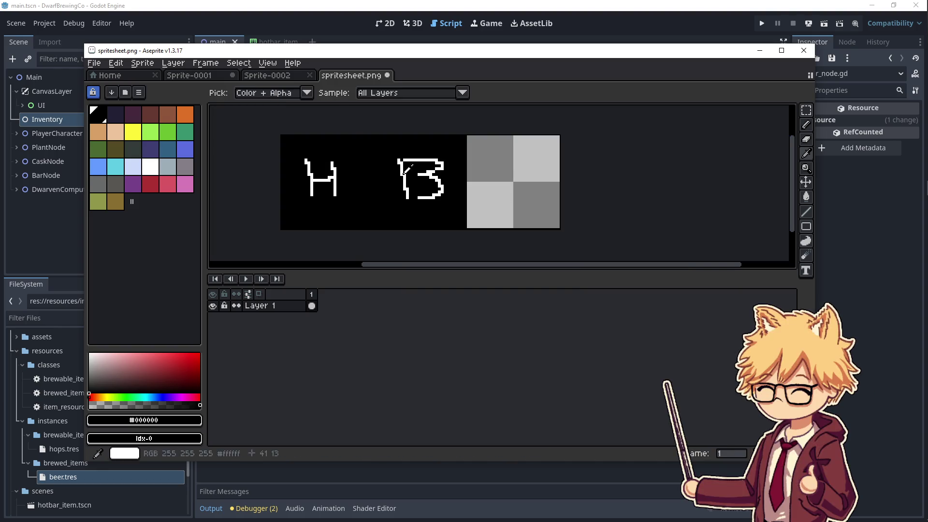
pyautogui.click(529, 166)
pyautogui.click(150, 166)
pyautogui.press('h')
pyautogui.press('b')
pyautogui.moveTo(492, 171)
pyautogui.mouseDown()
pyautogui.moveTo(493, 194)
pyautogui.moveTo(510, 182)
pyautogui.moveTo(510, 194)
pyautogui.moveTo(534, 191)
pyautogui.mouseUp()
# Sample black back from the canvas and save spritesheet.png
pyautogui.press('i')
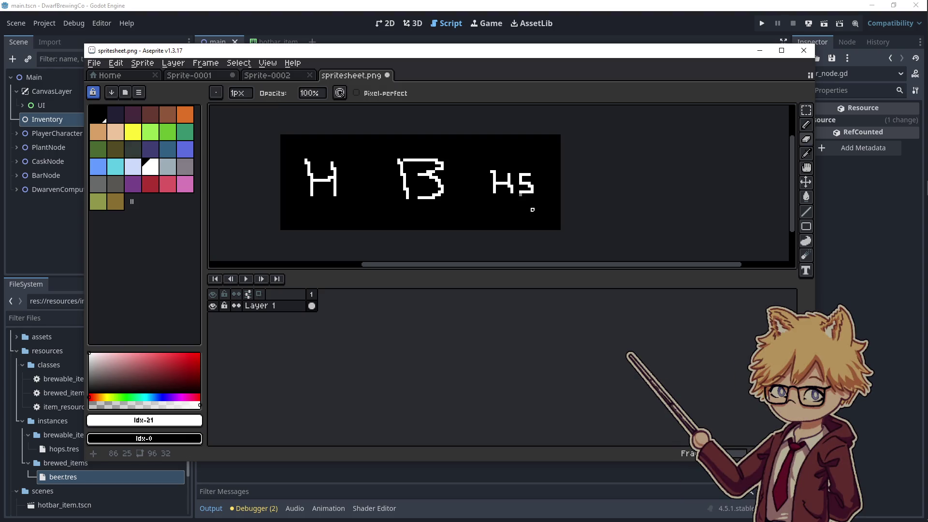
pyautogui.click(532, 205)
pyautogui.press('v')
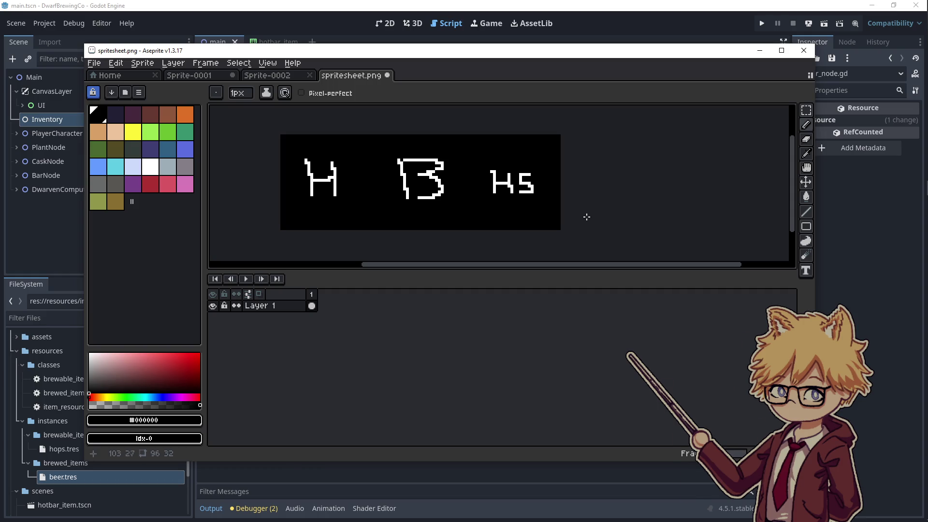
pyautogui.press('b')
pyautogui.hotkey('ctrl', 's')
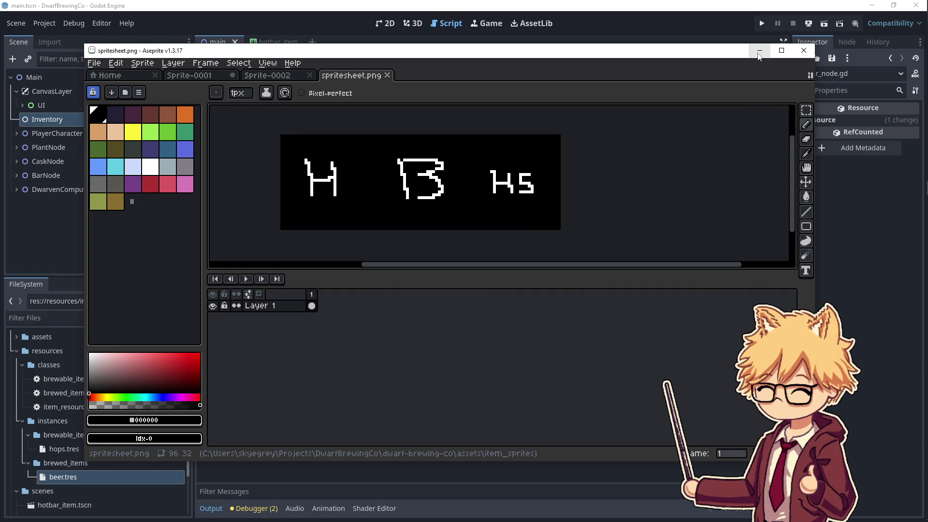
pyautogui.click(759, 51)
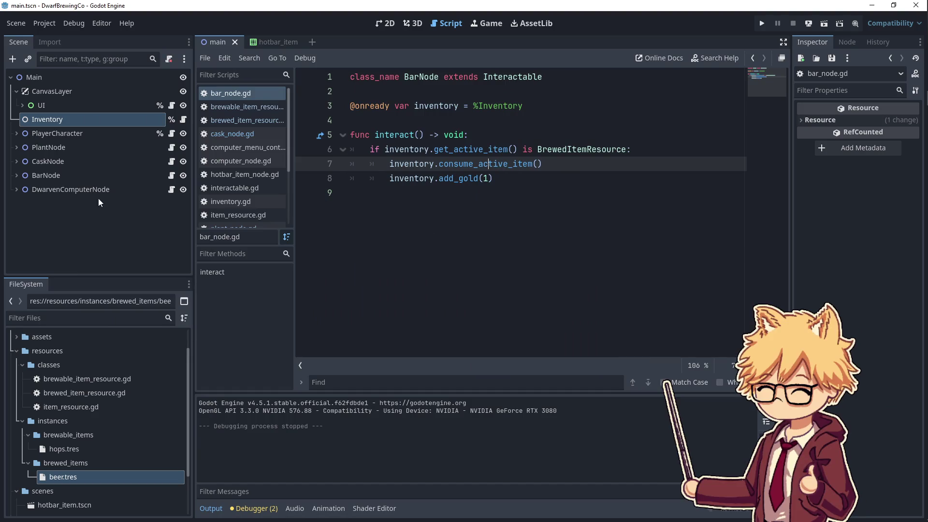
# Start creating a new resource in the classes folder, then cancel it
pyautogui.click(57, 364)
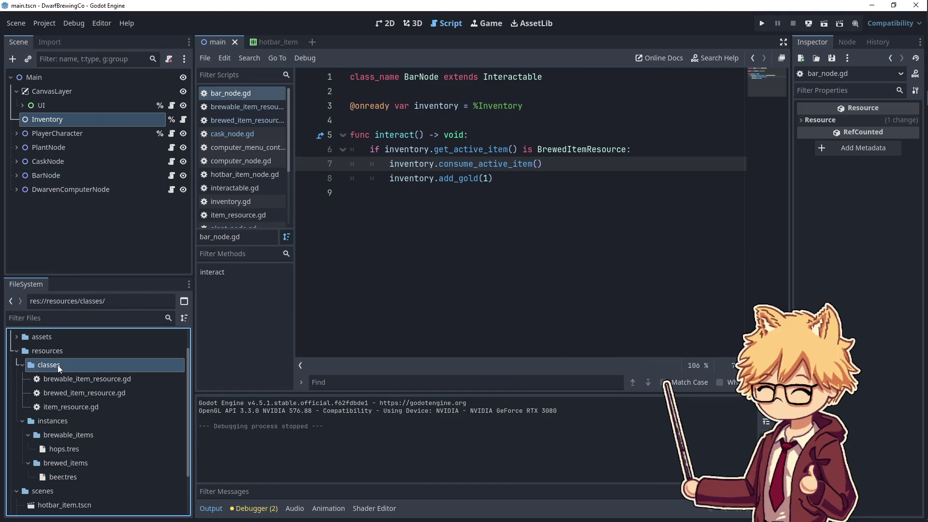
pyautogui.rightClick(57, 365)
pyautogui.moveTo(145, 317)
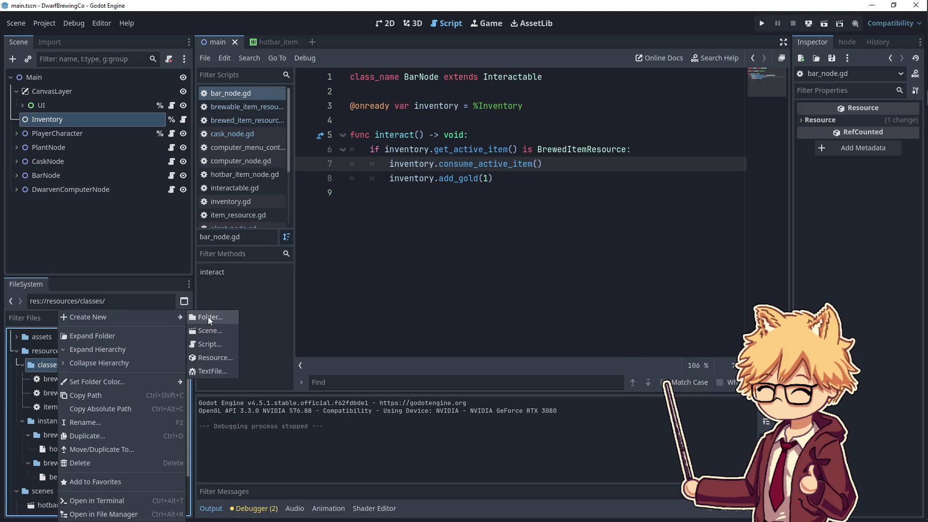
pyautogui.click(215, 360)
pyautogui.click(531, 424)
# Create plantable_item_resource.gd in classes, inheriting ItemResource
pyautogui.rightClick(82, 366)
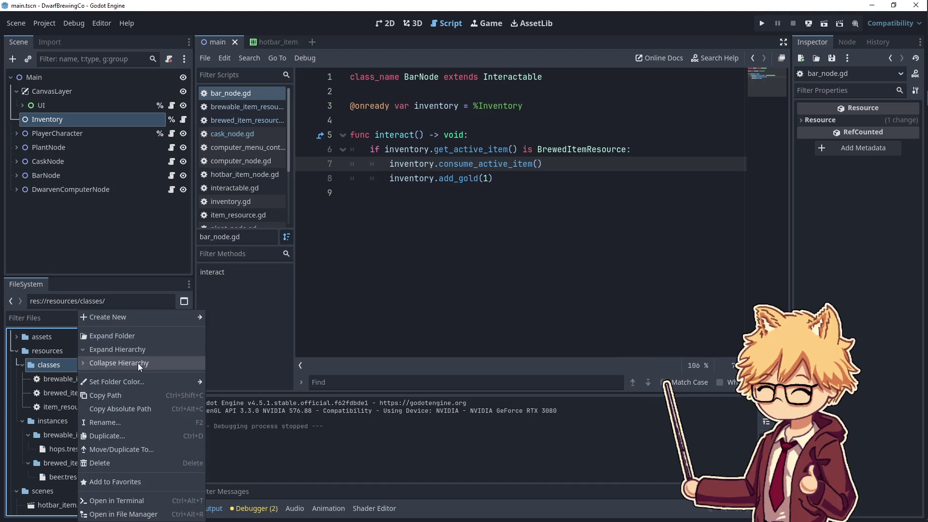
pyautogui.moveTo(159, 318)
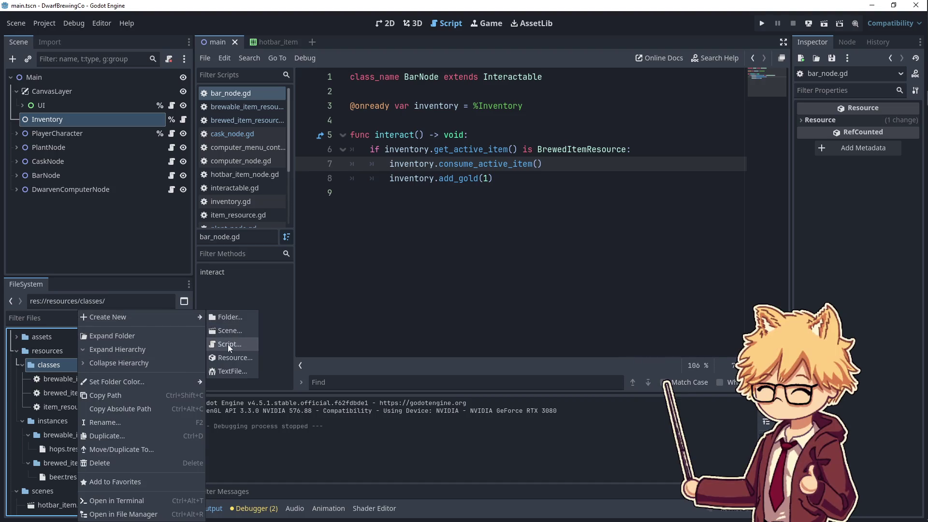
pyautogui.click(228, 345)
pyautogui.write('ItemResource')
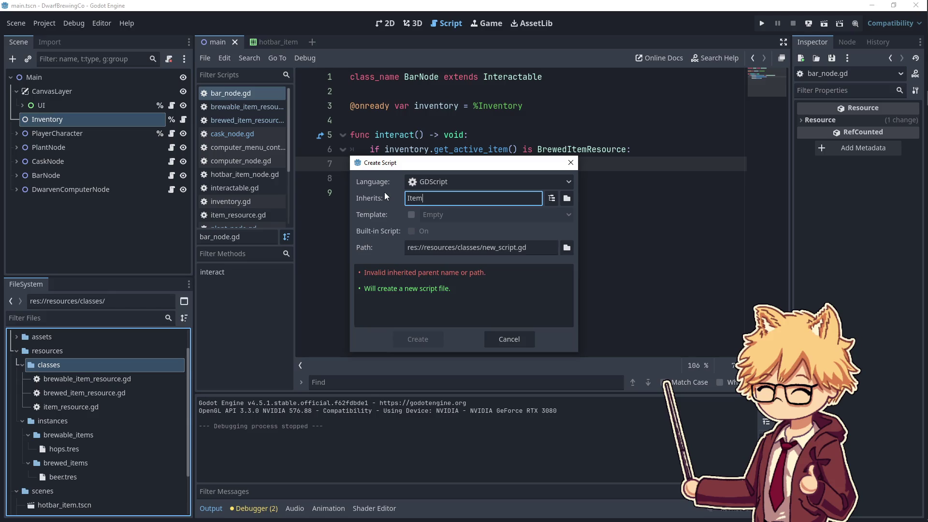
pyautogui.doubleClick(492, 247)
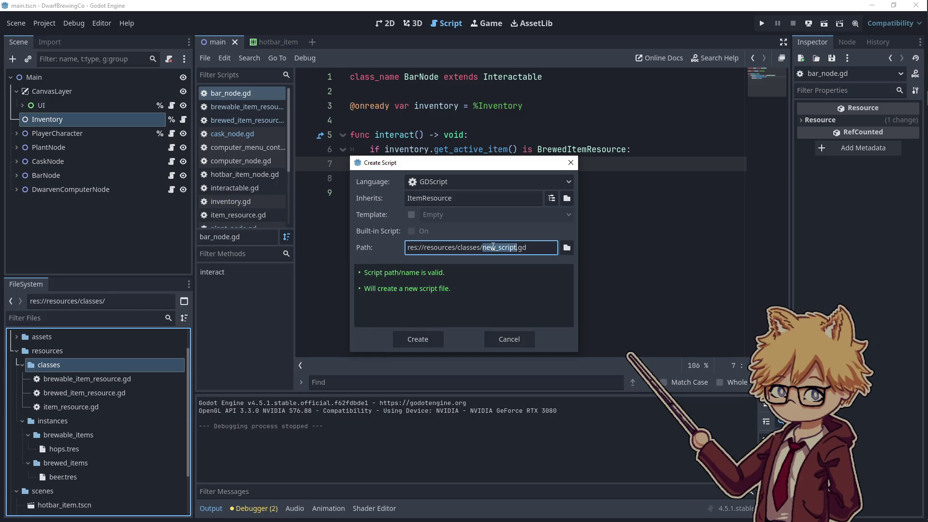
pyautogui.write('plantable_item_resource')
pyautogui.press('Return')
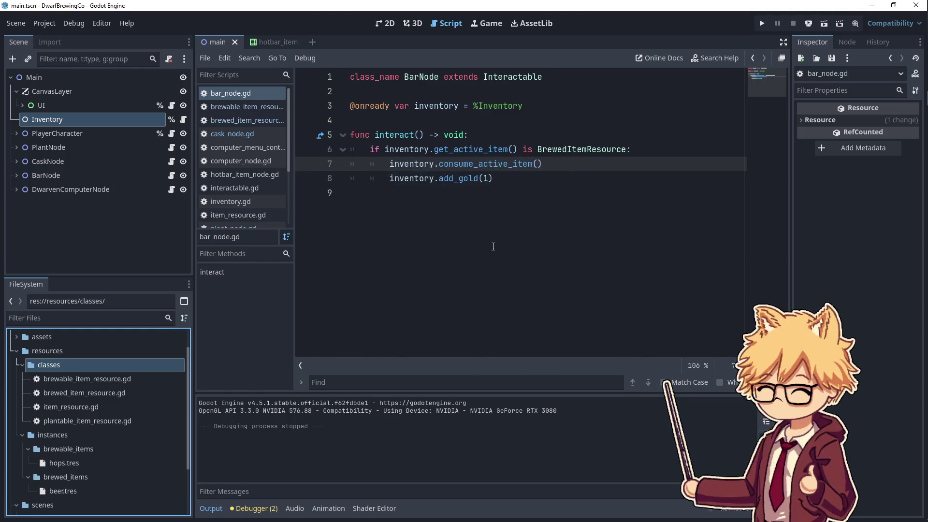
# Add the line class_name PlantableItemResource to the new script
pyautogui.doubleClick(120, 418)
pyautogui.write('class_name PlantableItemResource extends ItemResource')
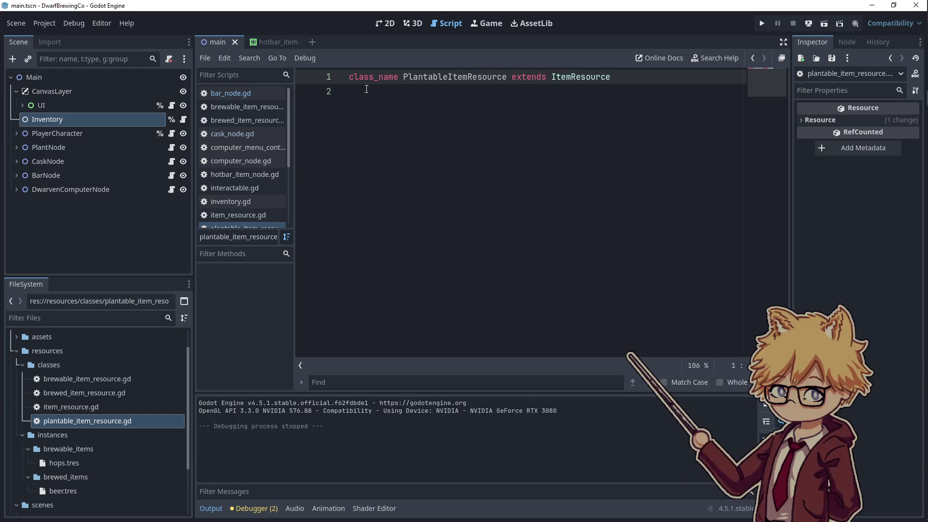
pyautogui.click(628, 80)
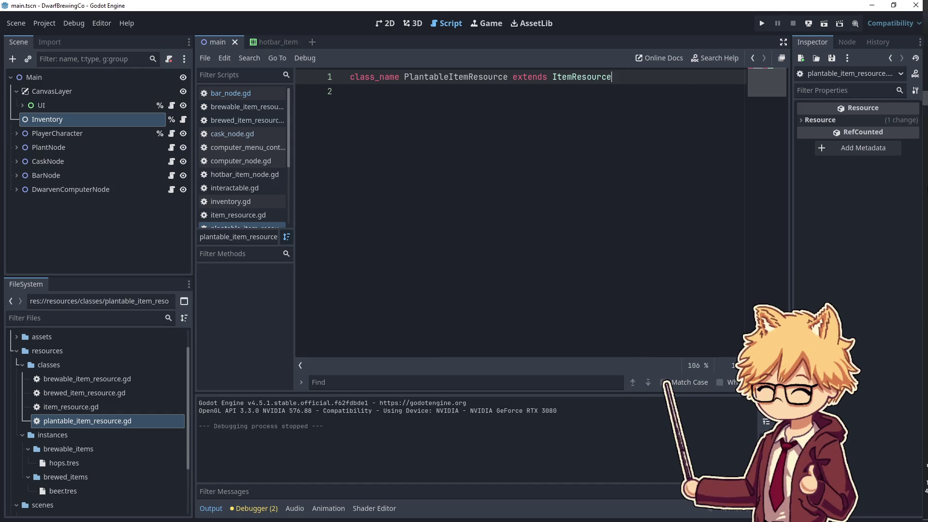
pyautogui.click(410, 110)
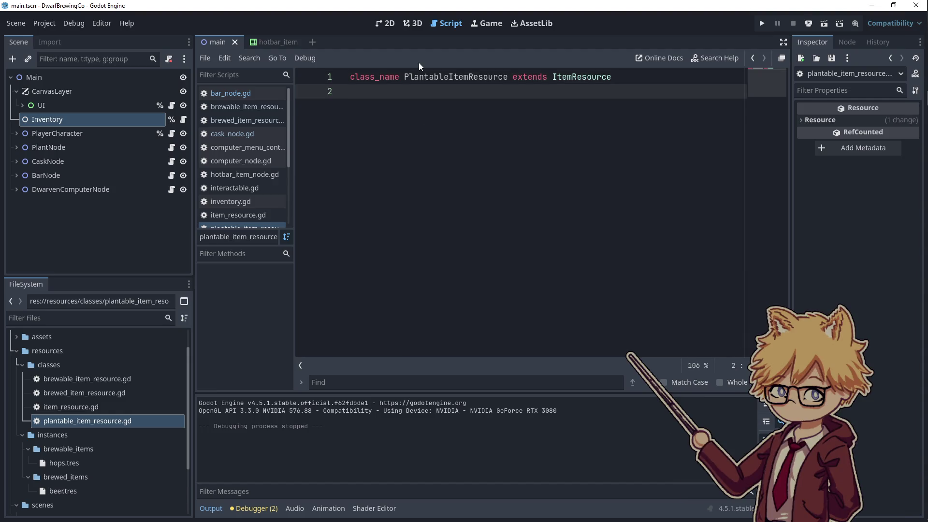
pyautogui.doubleClick(424, 76)
pyautogui.scroll(-3, 76, 444)
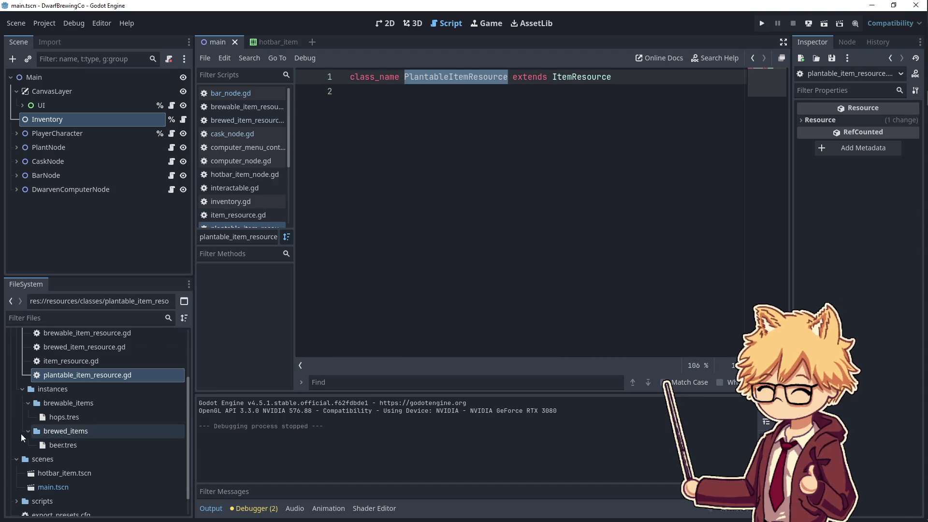
pyautogui.rightClick(50, 390)
# Create a folder named plantable_items under instances and select it
pyautogui.moveTo(97, 316)
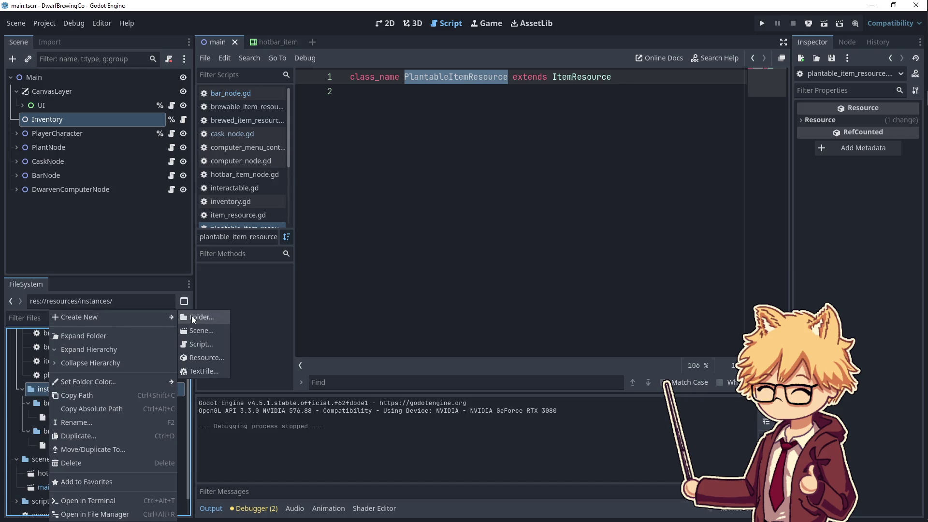
pyautogui.click(192, 317)
pyautogui.write('plan')
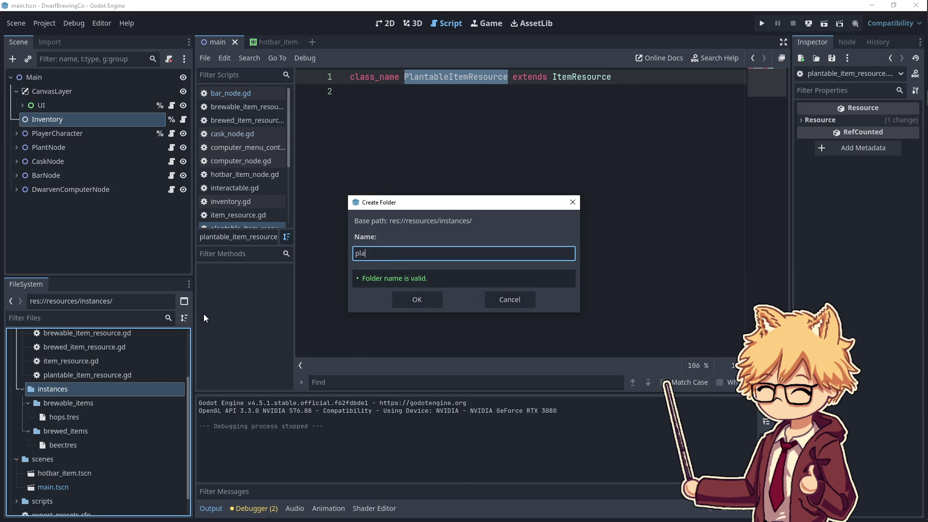
pyautogui.press('BackSpace')
pyautogui.press('BackSpace')
pyautogui.press('BackSpace')
pyautogui.write('seeds')
pyautogui.press('BackSpace')
pyautogui.press('BackSpace')
pyautogui.press('BackSpace')
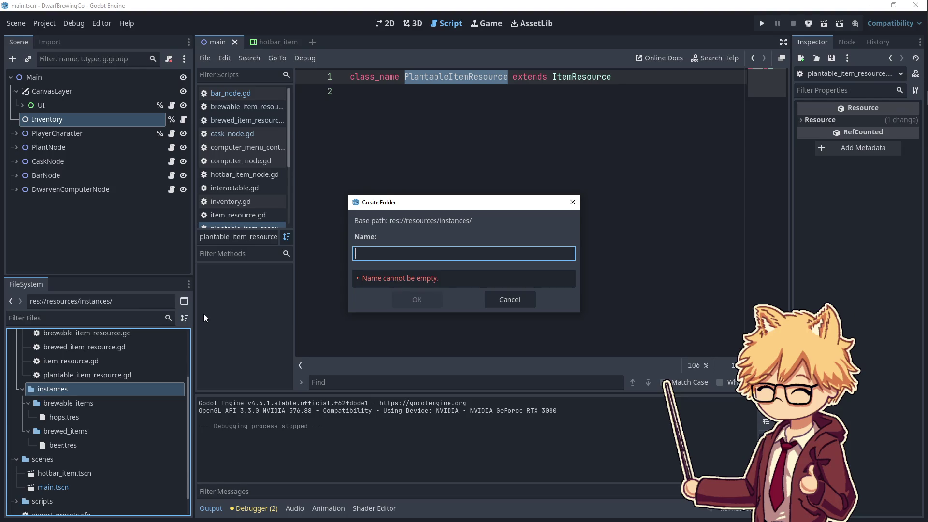
pyautogui.write('lantable_items')
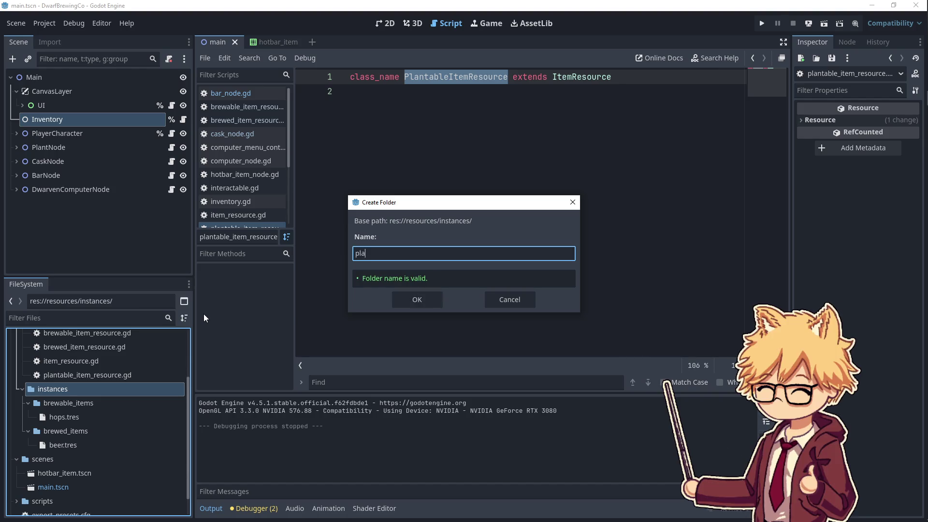
pyautogui.press('Return')
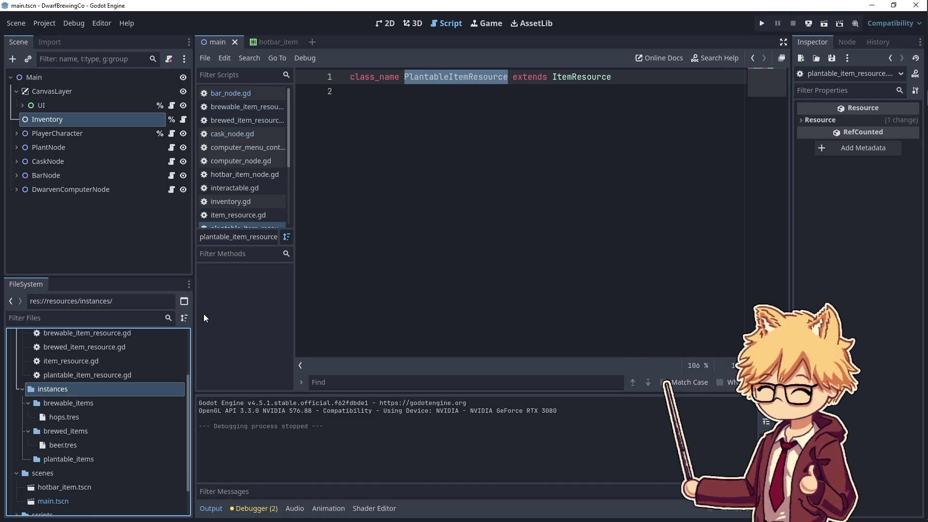
pyautogui.click(66, 460)
# Cancel a first resource attempt, then open and save plantable_item_resource.gd
pyautogui.rightClick(66, 460)
pyautogui.moveTo(188, 317)
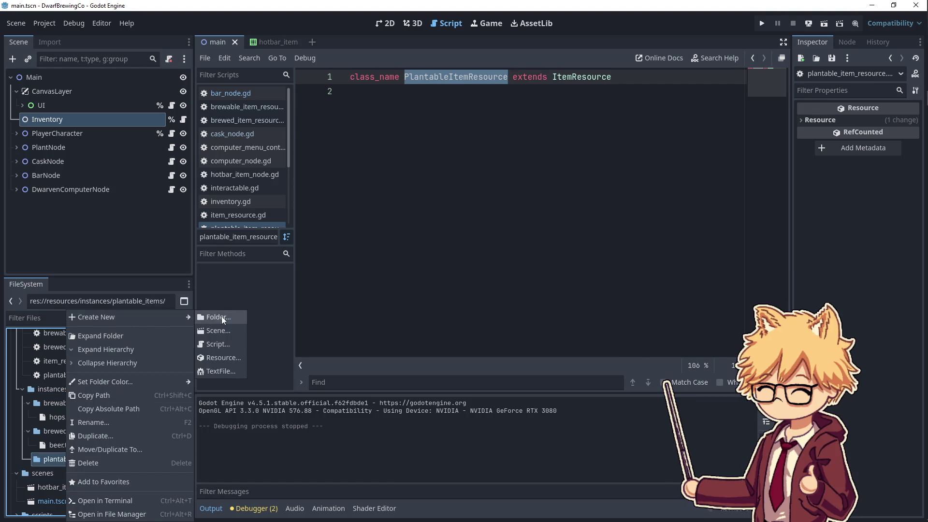
pyautogui.click(216, 359)
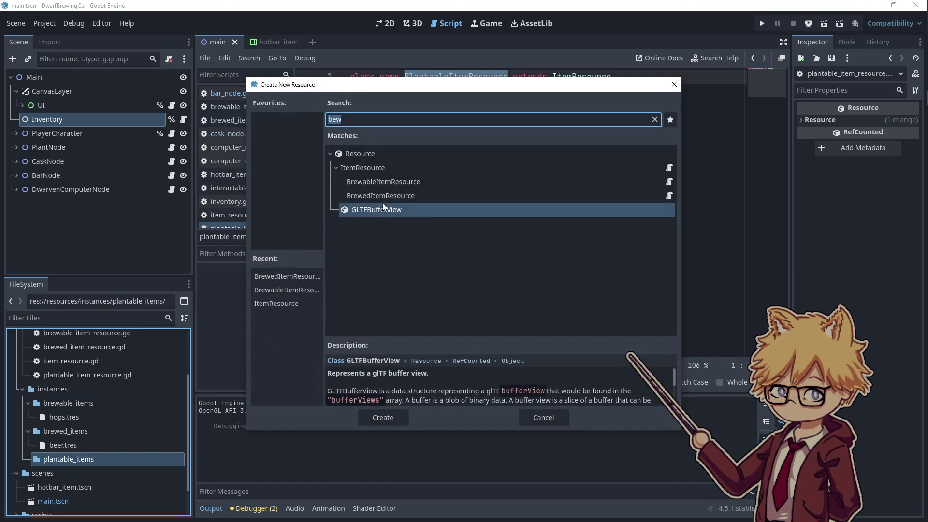
pyautogui.click(519, 424)
pyautogui.doubleClick(94, 373)
pyautogui.hotkey('ctrl', 's')
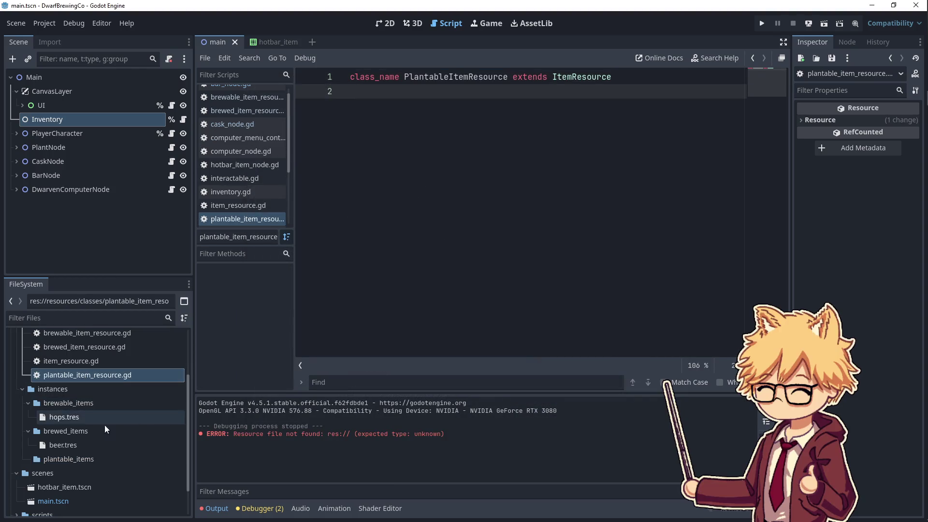
# Create a PlantableItemResource saved as hops_seeds.tres in plantable_items
pyautogui.rightClick(75, 459)
pyautogui.moveTo(172, 318)
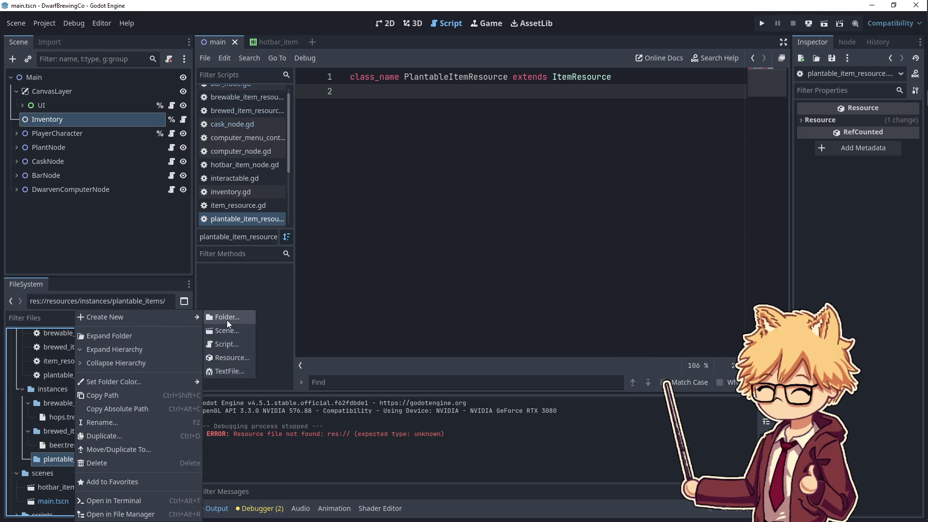
pyautogui.click(227, 358)
pyautogui.write('plany')
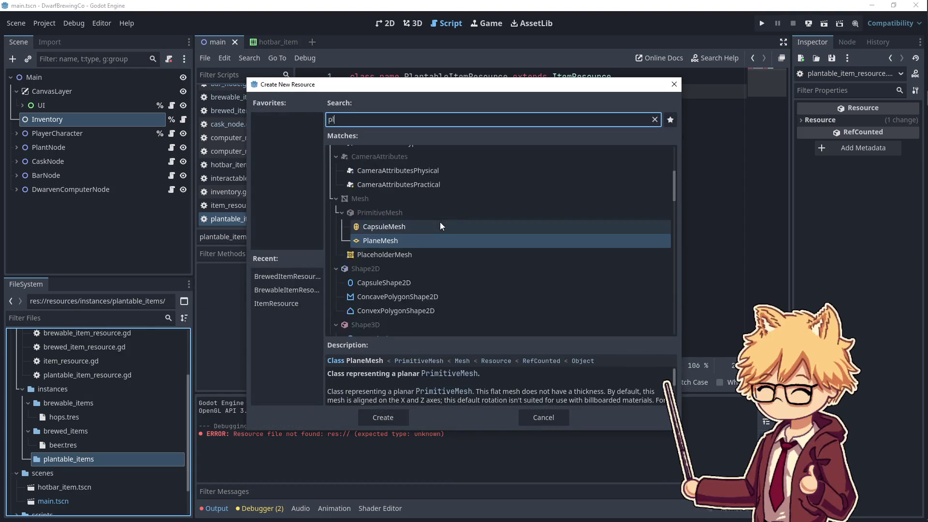
pyautogui.press('BackSpace')
pyautogui.write('table')
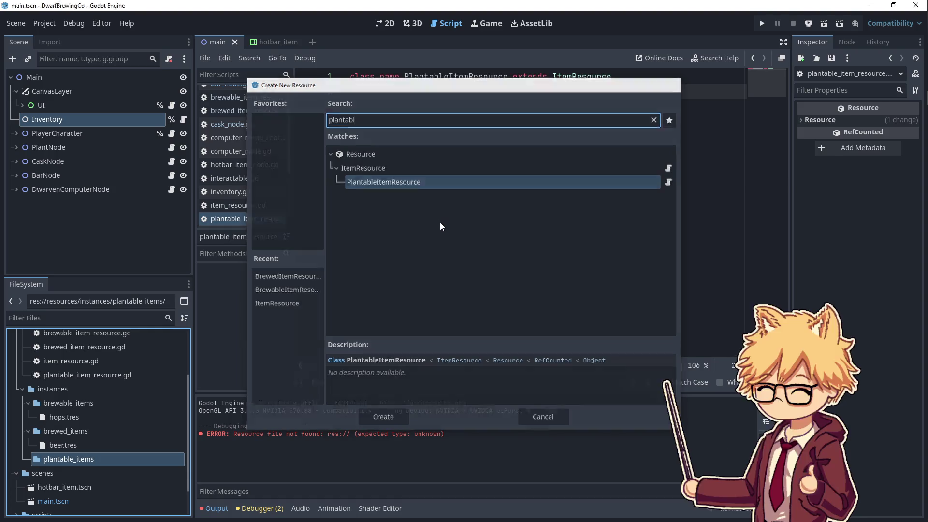
pyautogui.press('Return')
pyautogui.write('hops_seed')
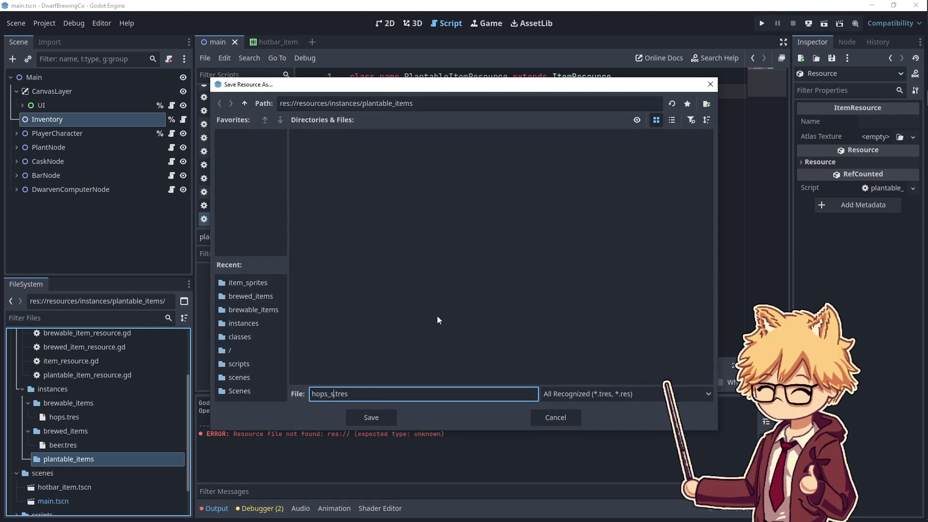
pyautogui.write('s')
pyautogui.press('Return')
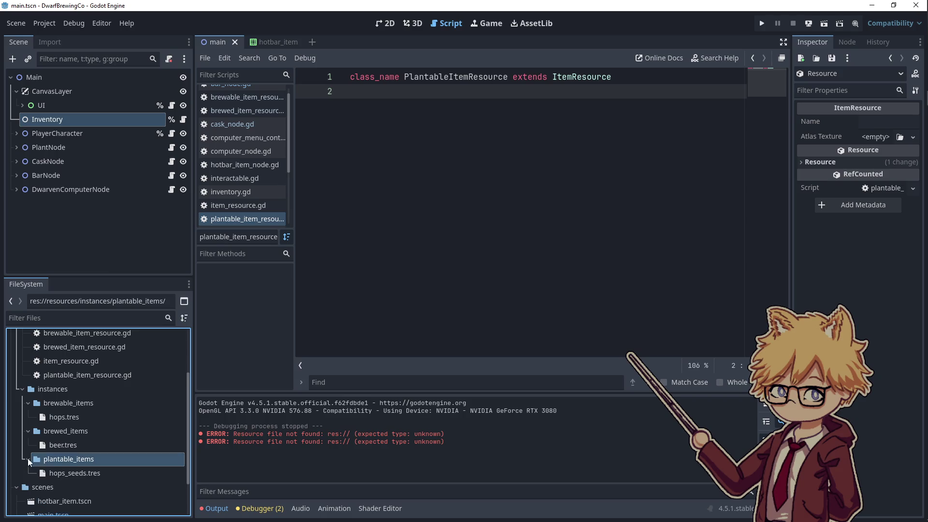
pyautogui.click(66, 472)
pyautogui.click(395, 291)
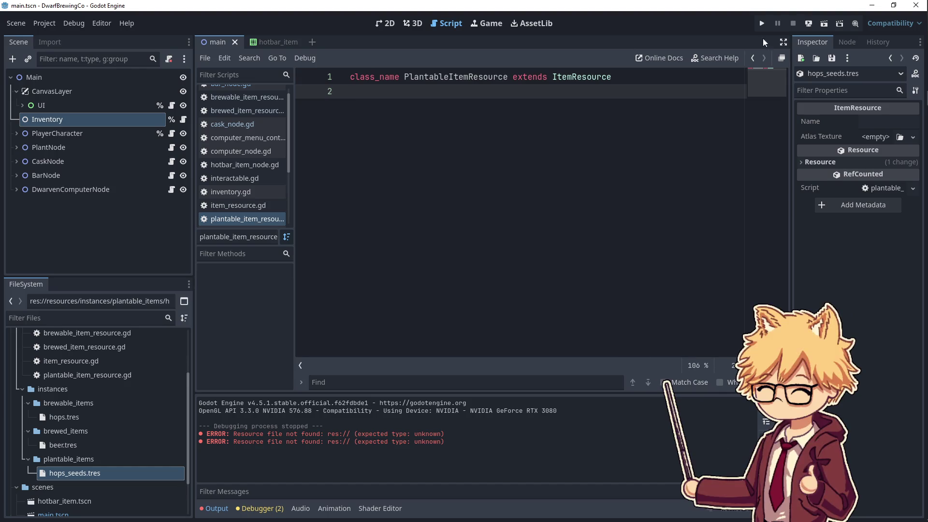
# Launch the game and pick up hops seeds into the hotbar
pyautogui.click(761, 24)
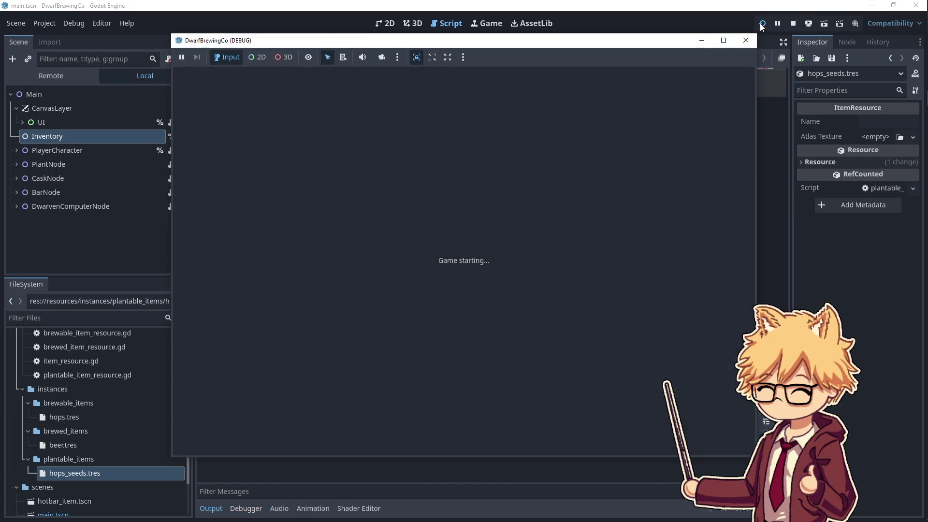
pyautogui.press('a')
pyautogui.press('w')
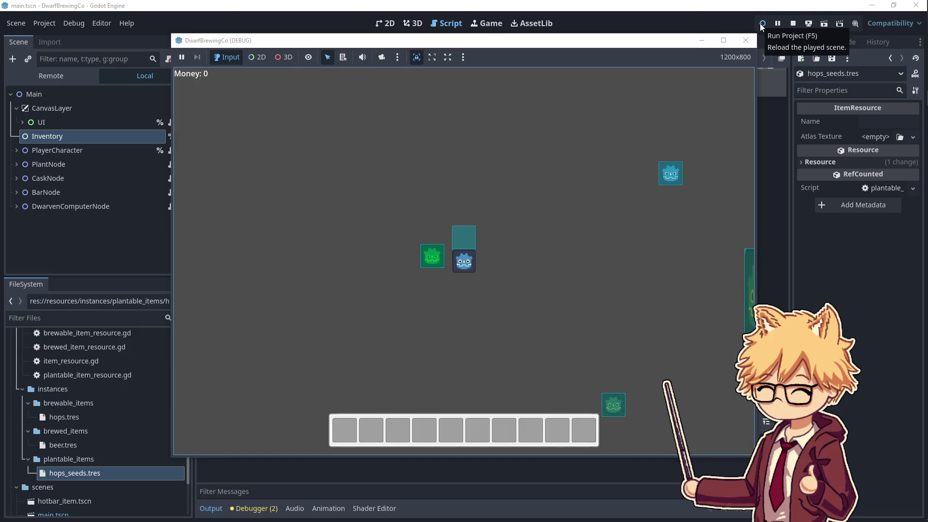
pyautogui.press('s')
pyautogui.press('w')
pyautogui.press('d')
pyautogui.press('a')
pyautogui.press('a')
pyautogui.press('e')
pyautogui.press('d')
# Walk to a planting spot and plant the hops seeds in the ground
pyautogui.press('s')
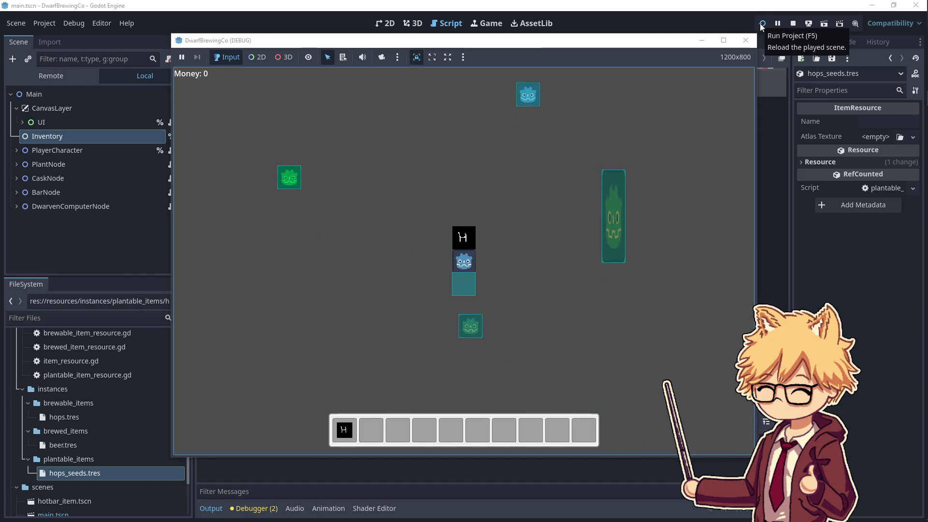
pyautogui.press('a')
pyautogui.press('s')
pyautogui.press('e')
pyautogui.press('d')
pyautogui.press('s')
pyautogui.press('d')
# Harvest the grown hops and sell them for the first money
pyautogui.press('w')
pyautogui.press('a')
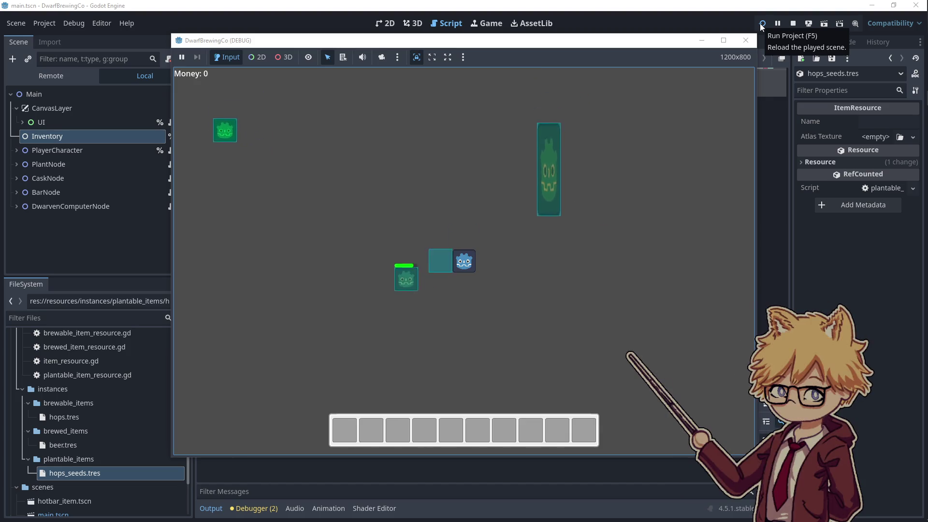
pyautogui.press('e')
pyautogui.press('w')
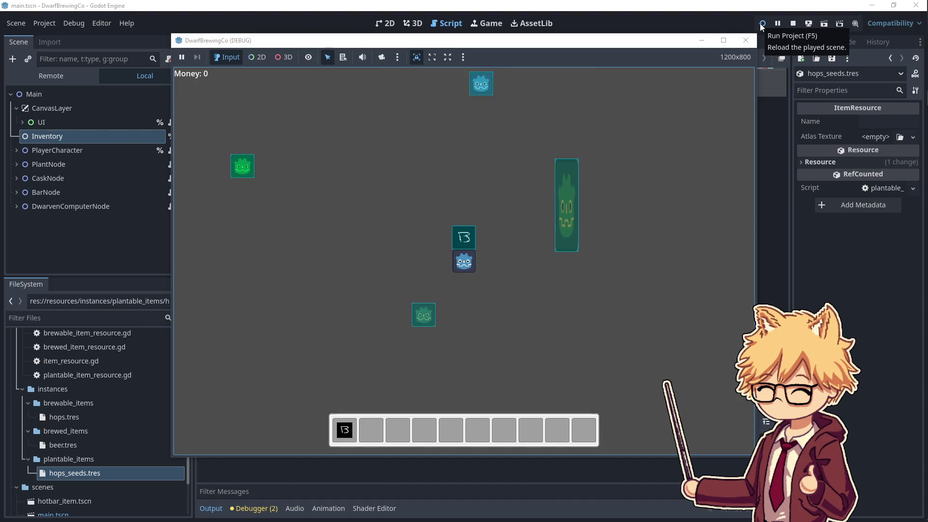
pyautogui.press('d')
pyautogui.press('e')
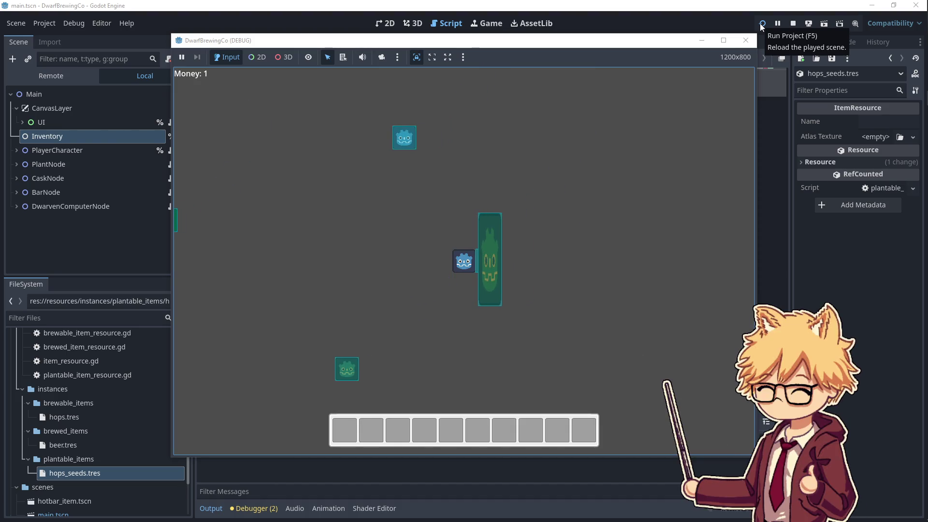
pyautogui.press('a')
pyautogui.press('w')
pyautogui.press('d')
pyautogui.press('d')
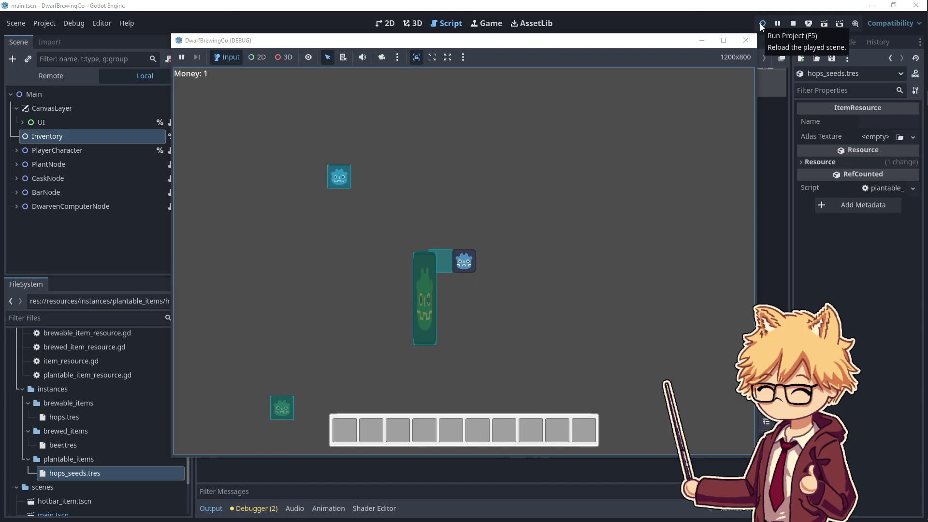
# Walk the player down and to the left around the farm map
pyautogui.press('s')
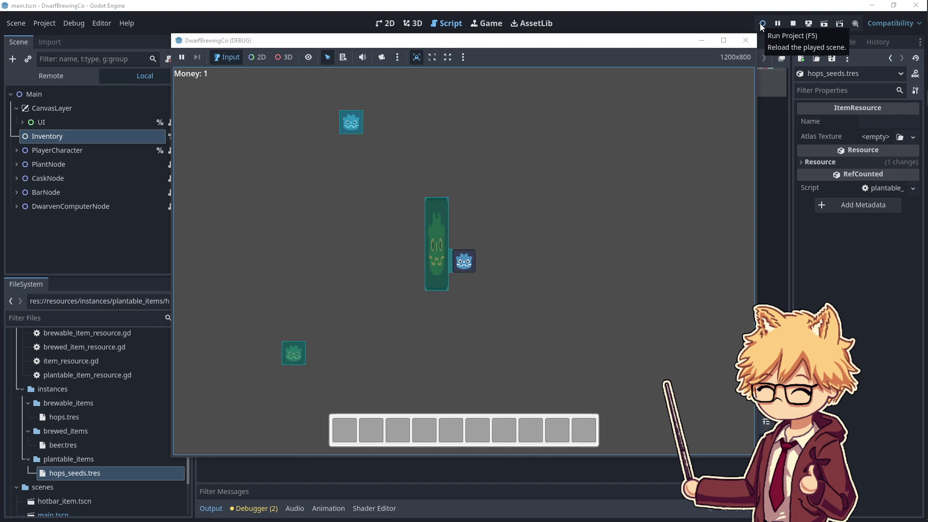
pyautogui.press('a')
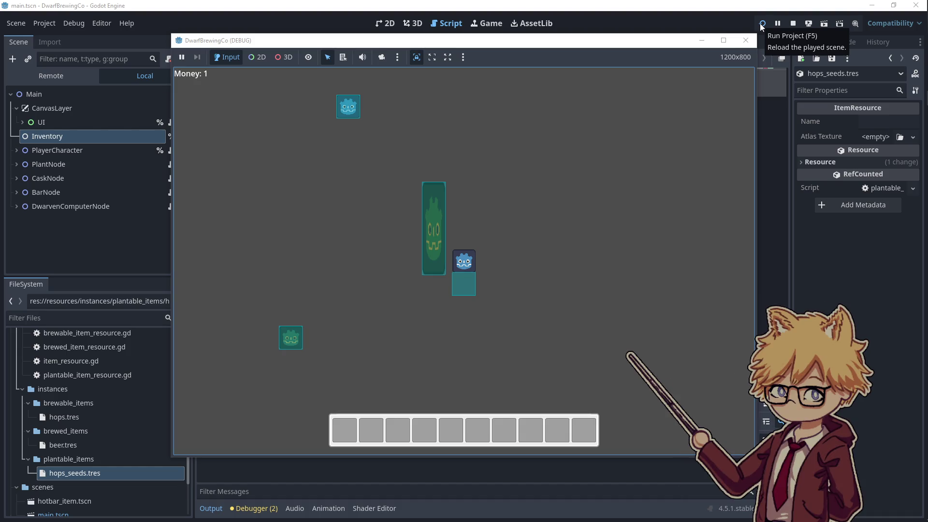
pyautogui.press('w')
pyautogui.press('a')
pyautogui.press('a')
pyautogui.press('w')
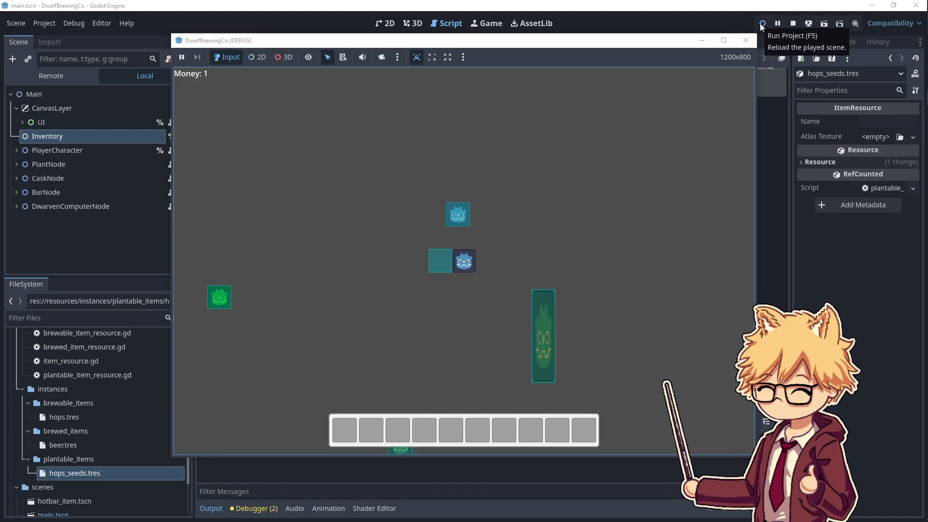
pyautogui.press('a')
pyautogui.press('s')
pyautogui.press('d')
pyautogui.press('d')
pyautogui.press('s')
pyautogui.press('w')
pyautogui.press('a')
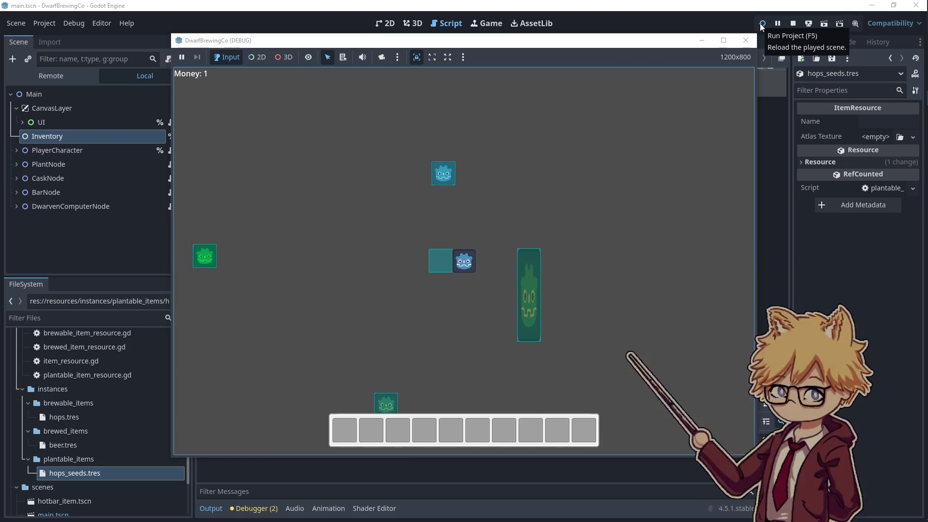
pyautogui.press('a')
pyautogui.press('s')
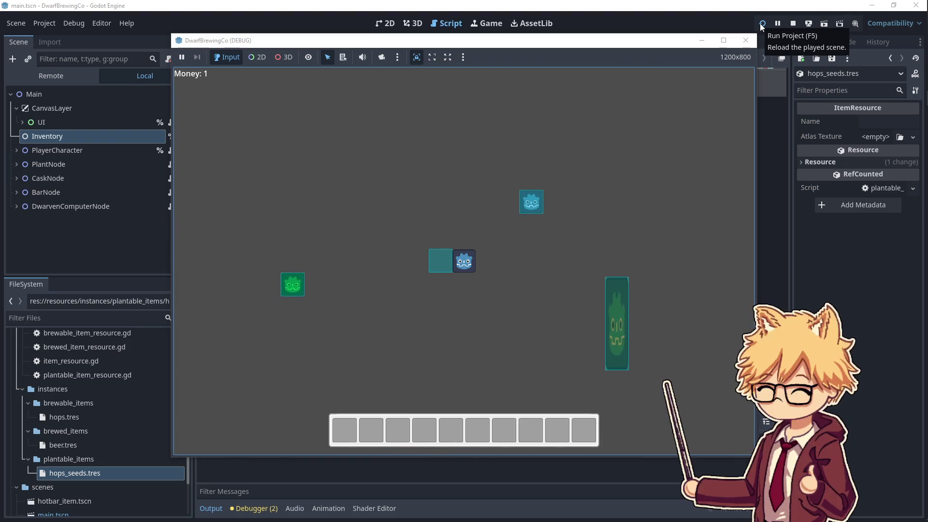
pyautogui.press('s')
pyautogui.press('a')
# Roam the player back to the right and around the map toward more hops
pyautogui.press('d')
pyautogui.press('s')
pyautogui.press('d')
pyautogui.press('w')
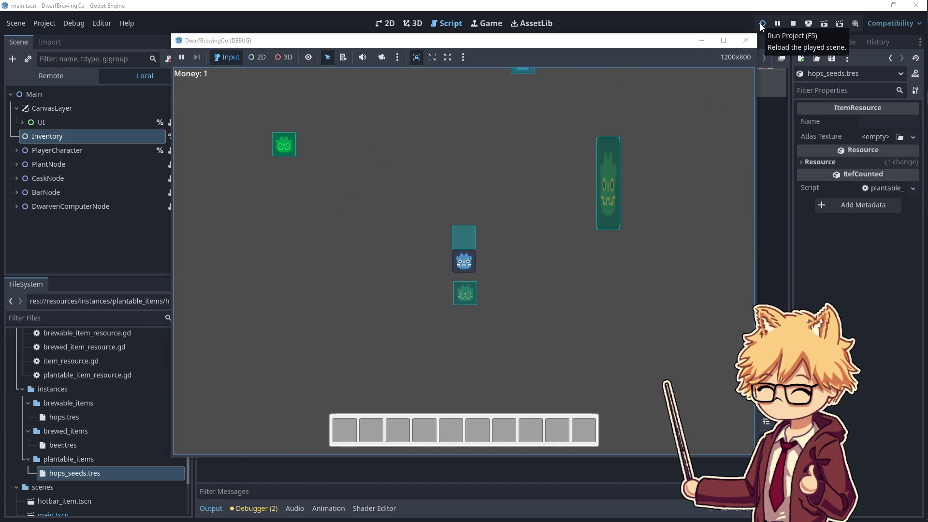
pyautogui.press('d')
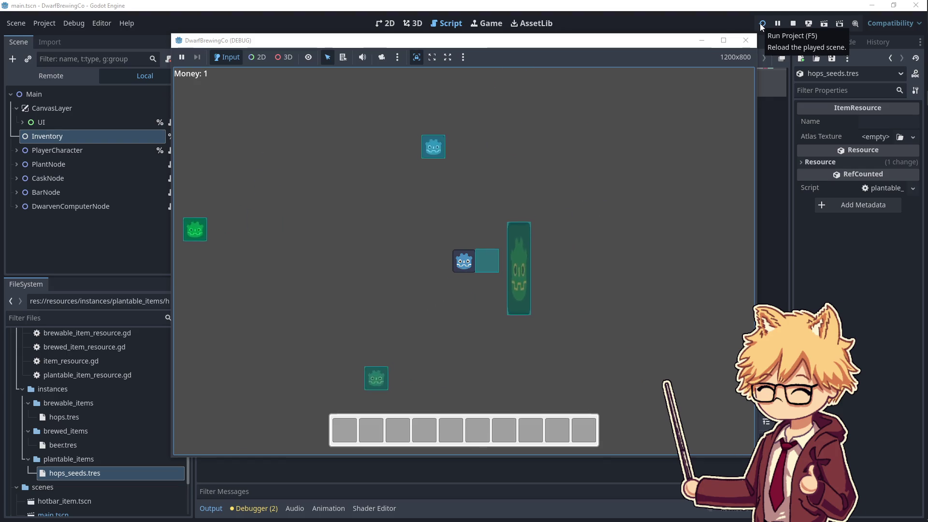
pyautogui.press('a')
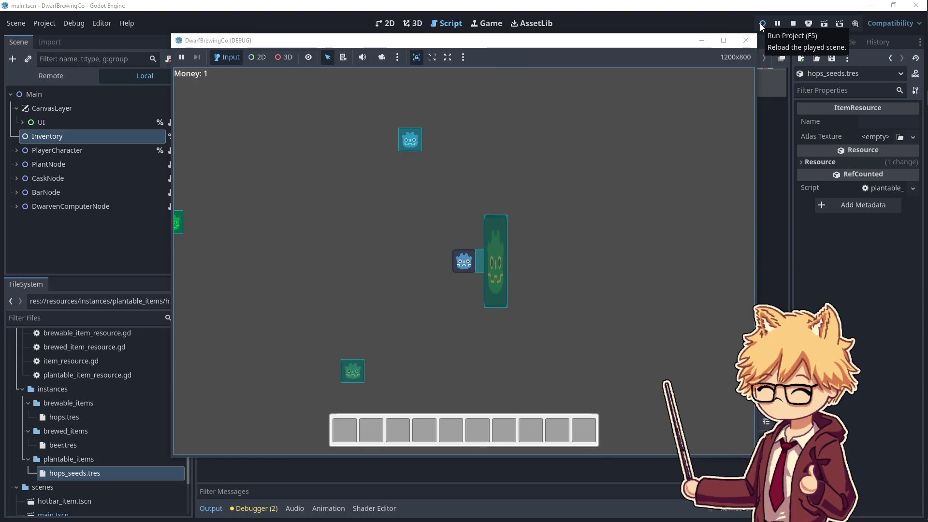
pyautogui.press('a')
pyautogui.press('d')
pyautogui.press('a')
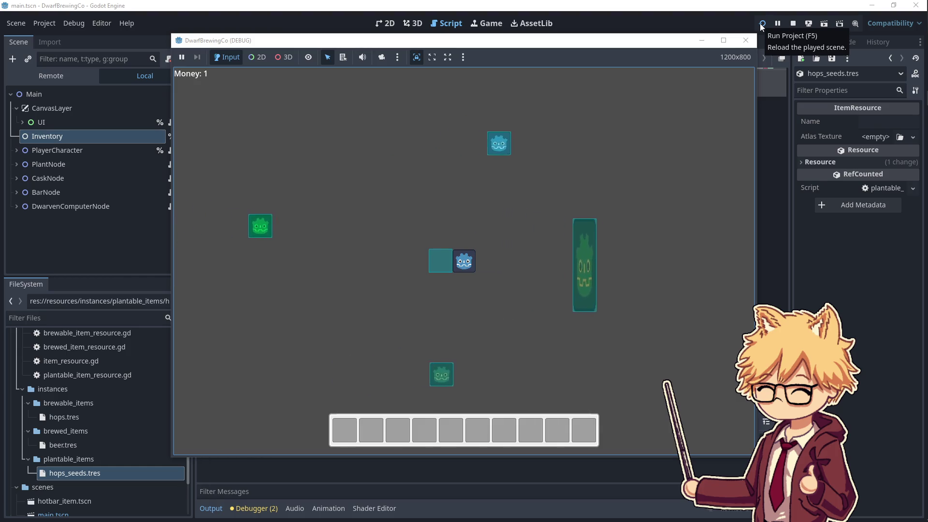
pyautogui.press('s')
pyautogui.press('a')
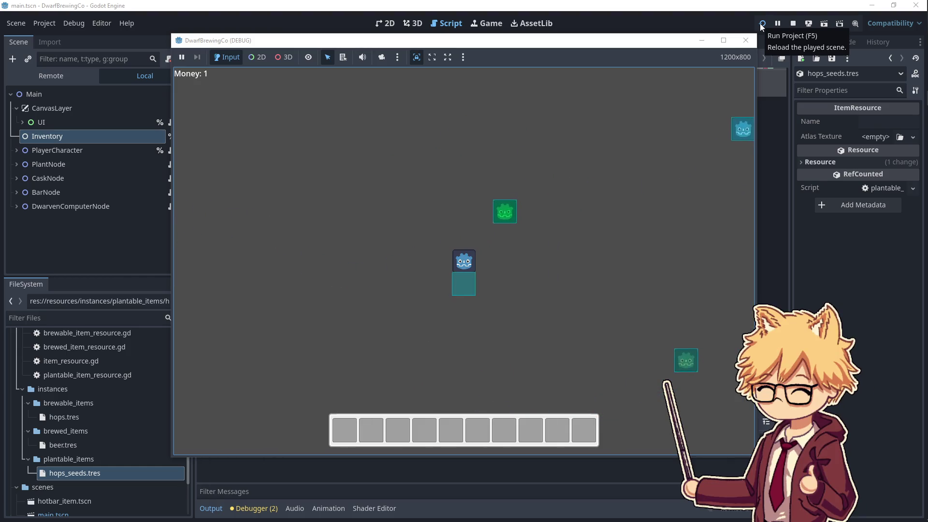
pyautogui.press('d')
pyautogui.press('d')
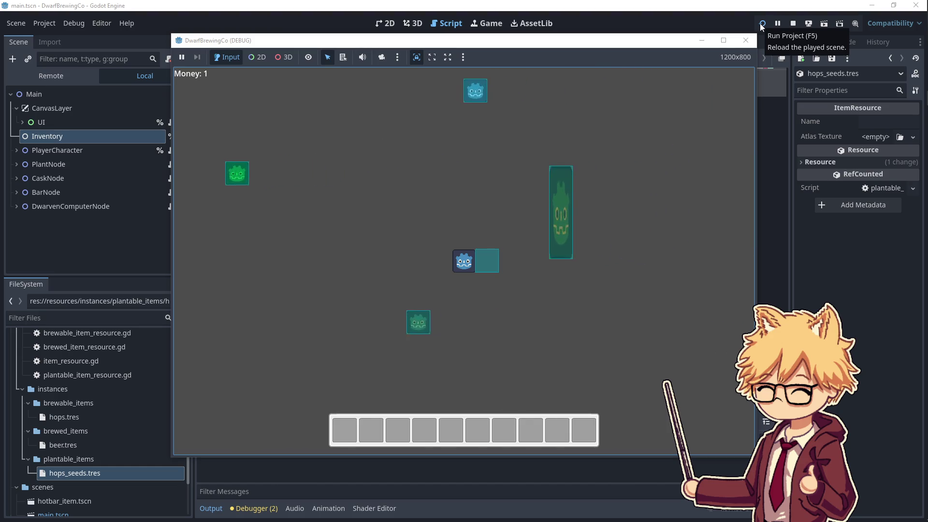
pyautogui.press('s')
pyautogui.press('s')
pyautogui.press('d')
pyautogui.press('w')
pyautogui.press('a')
pyautogui.press('w')
pyautogui.press('a')
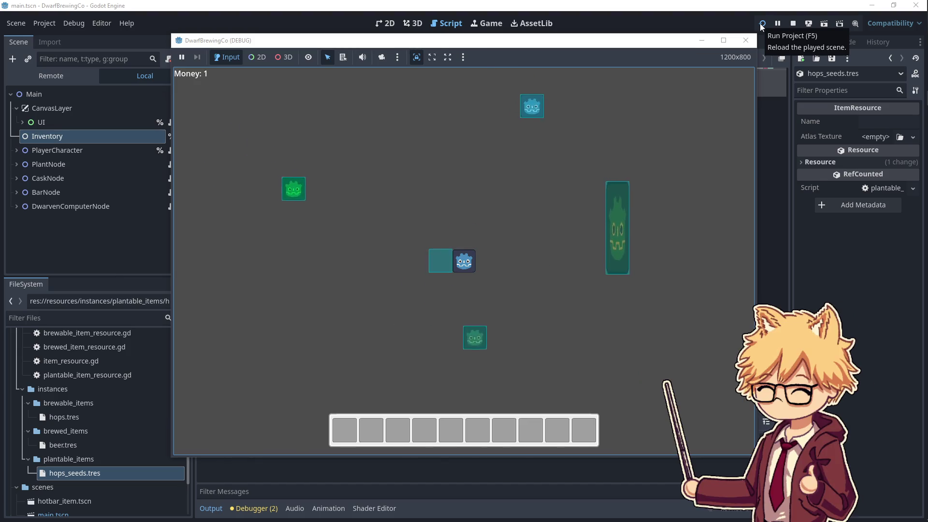
pyautogui.press('d')
pyautogui.press('s')
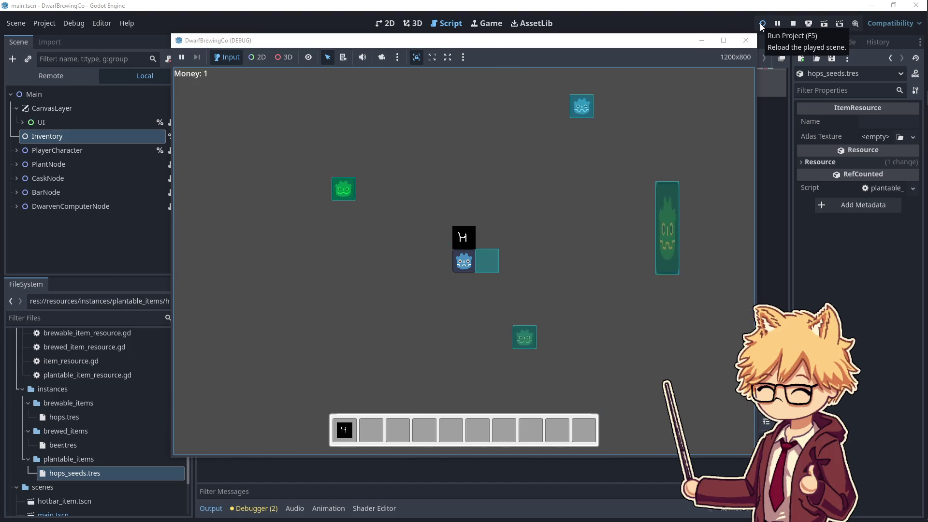
pyautogui.press('d')
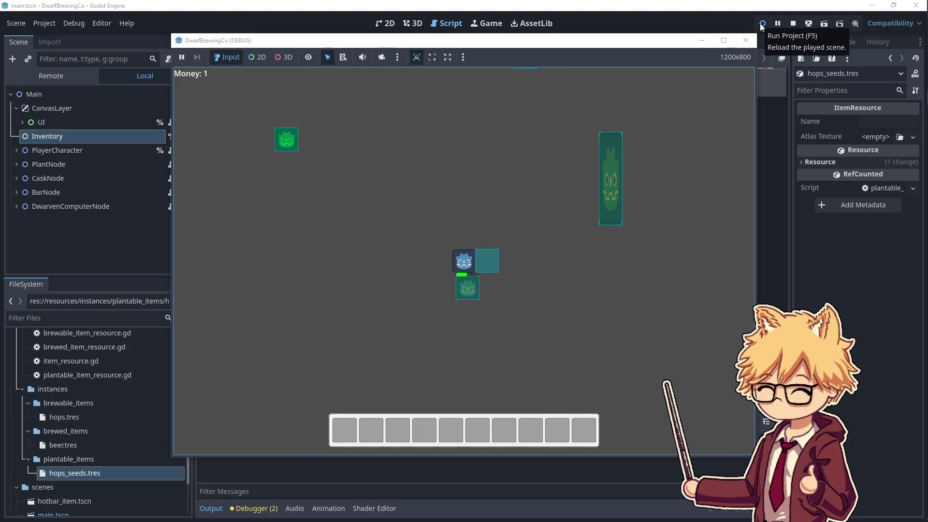
pyautogui.press('a')
# Harvest more hops and sell them, bringing Money up to 2
pyautogui.press('s')
pyautogui.press('e')
pyautogui.press('d')
pyautogui.press('w')
pyautogui.press('e')
# Walk the player upward and open the game's inventory panel
pyautogui.press('w')
pyautogui.press('a')
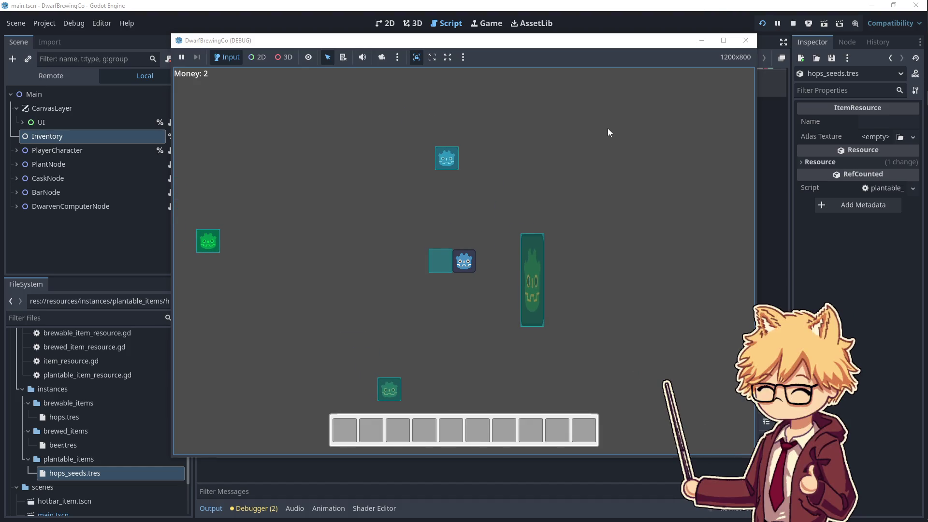
pyautogui.press('d')
pyautogui.press('w')
pyautogui.press('a')
pyautogui.press('e')
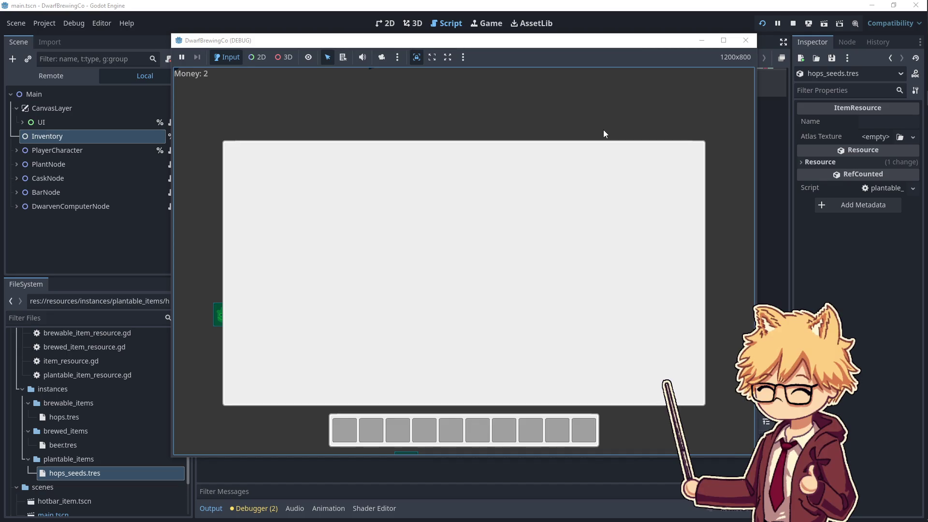
pyautogui.press('i')
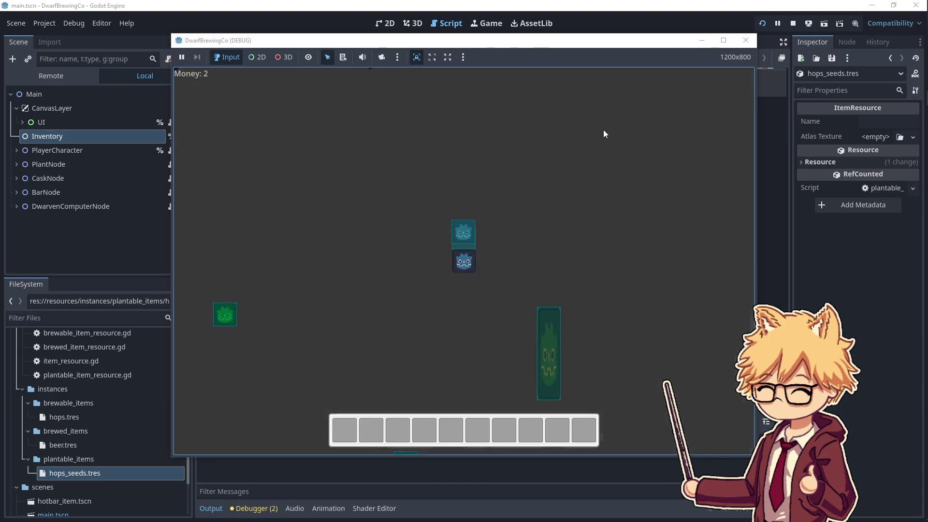
pyautogui.press('i')
pyautogui.press('i')
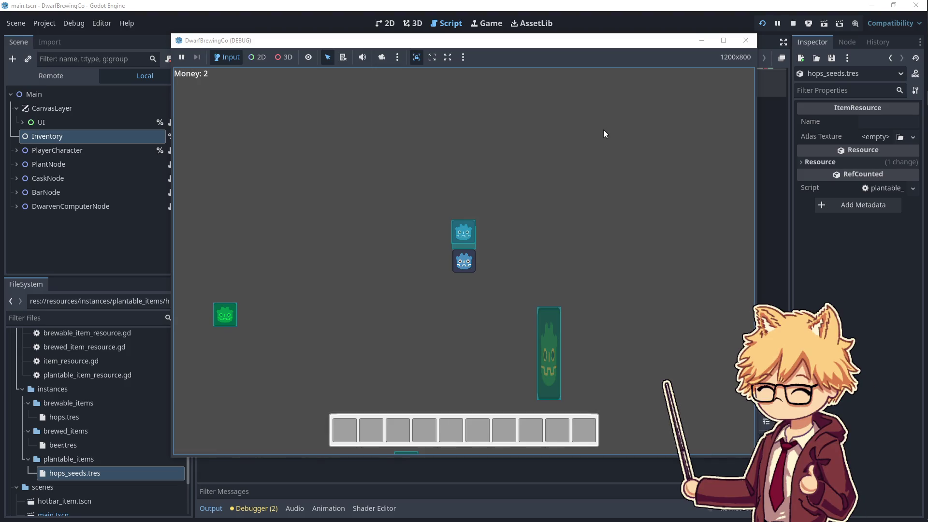
pyautogui.press('i')
pyautogui.press('i')
pyautogui.press('i')
pyautogui.press('i')
pyautogui.press('i')
pyautogui.press('i')
# Walk down to the grown crop and collect it into the hotbar
pyautogui.press('a')
pyautogui.press('s')
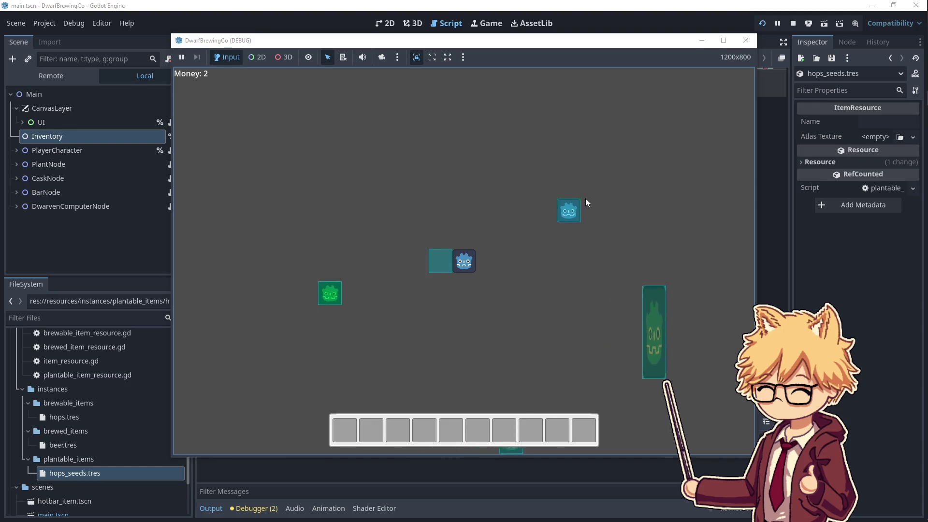
pyautogui.press('d')
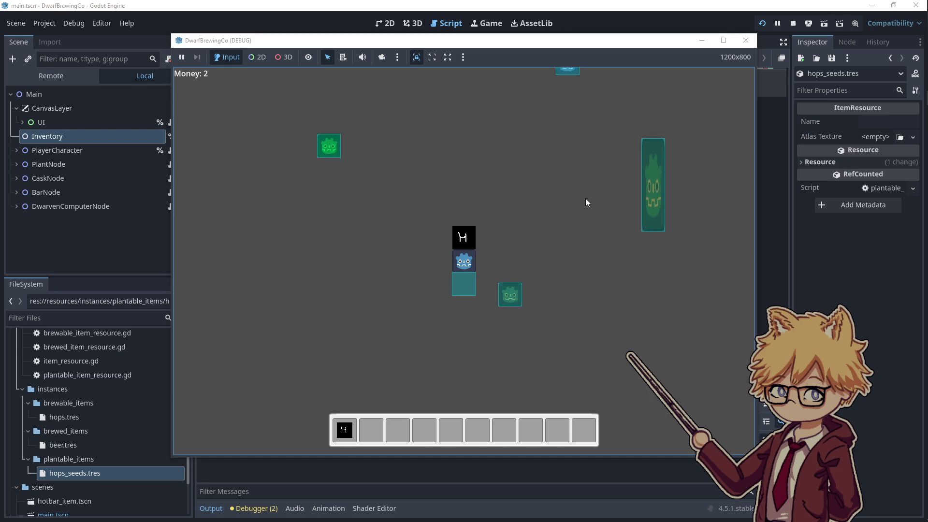
pyautogui.press('w')
pyautogui.press('d')
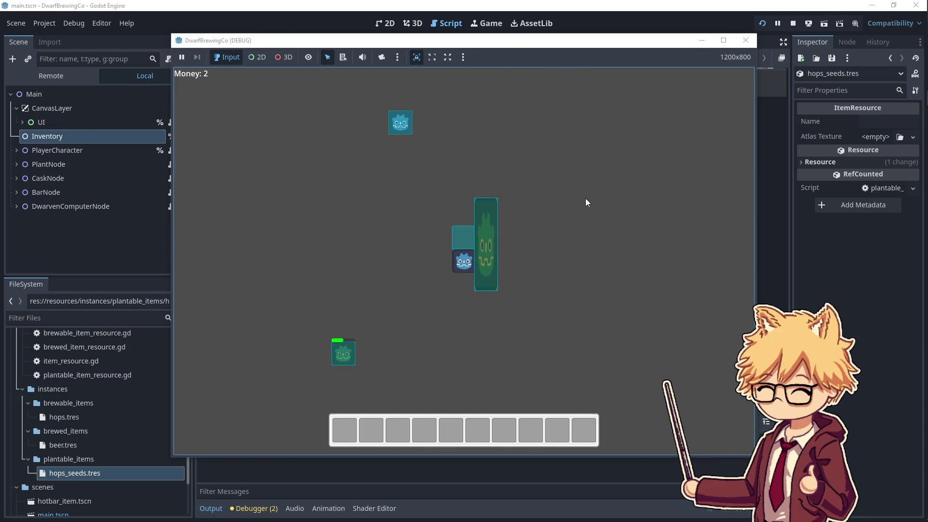
pyautogui.press('a')
pyautogui.press('s')
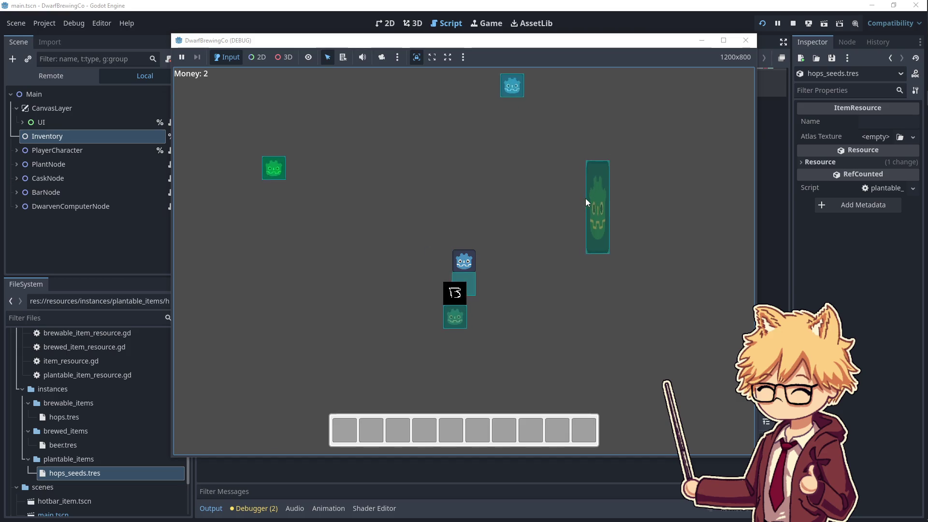
pyautogui.press('d')
# Carry the crop to the buyer and sell it, raising Money to 3
pyautogui.press('w')
pyautogui.press('d')
pyautogui.press('a')
pyautogui.press('d')
pyautogui.press('w')
pyautogui.press('e')
# Take a hops seed from the seed plant and plant it in the plot
pyautogui.press('a')
pyautogui.press('s')
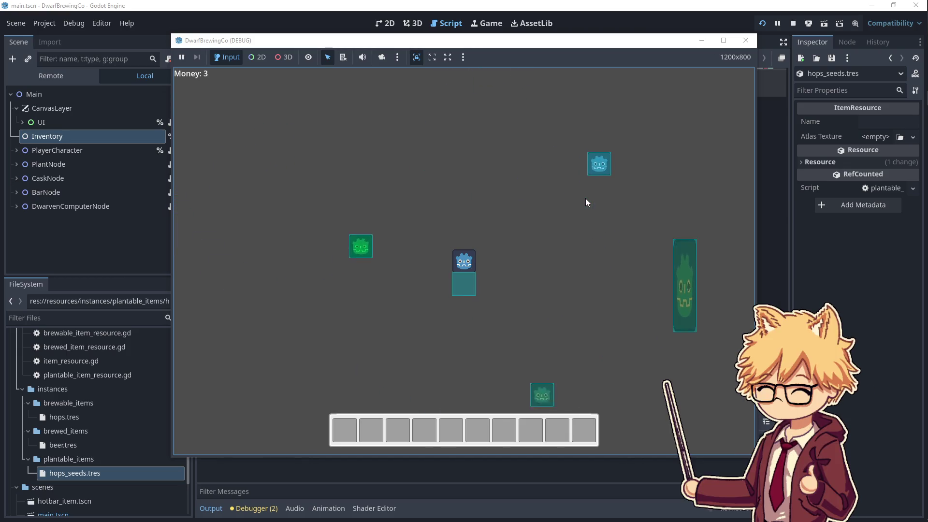
pyautogui.press('a')
pyautogui.press('a')
pyautogui.press('e')
pyautogui.press('d')
pyautogui.press('s')
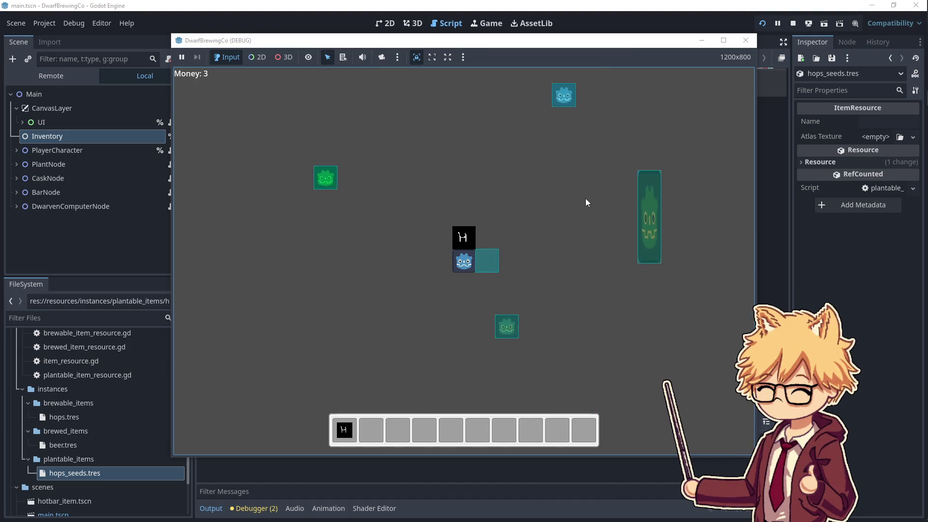
pyautogui.press('e')
pyautogui.press('w')
pyautogui.press('d')
pyautogui.press('s')
pyautogui.press('a')
# Harvest the grown hops and sell them, bringing Money to 4
pyautogui.press('s')
pyautogui.press('e')
pyautogui.press('w')
pyautogui.press('d')
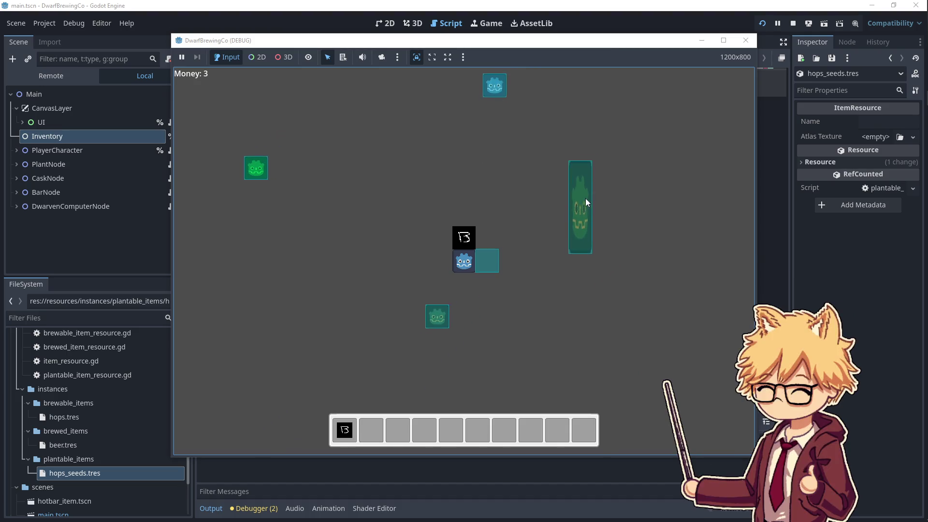
pyautogui.press('e')
# Walk the player around the farm while the next crop grows
pyautogui.press('w')
pyautogui.press('a')
pyautogui.press('s')
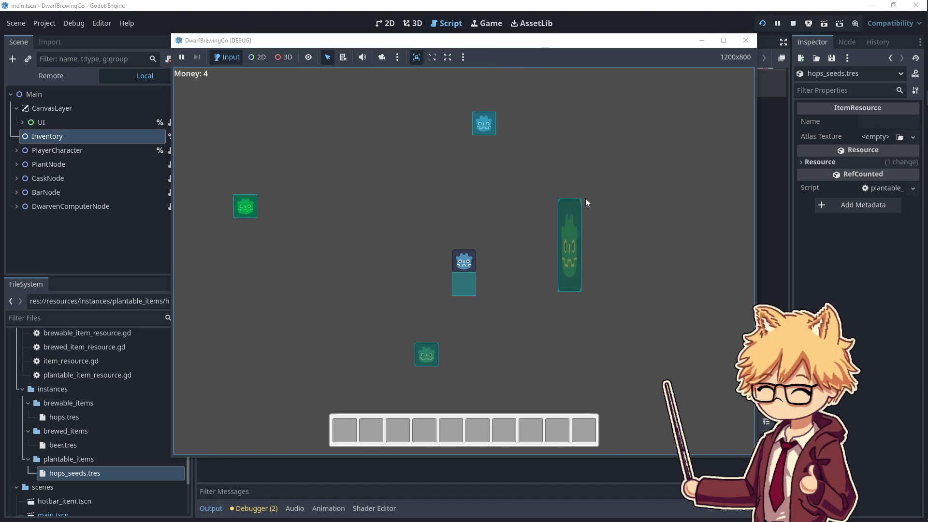
pyautogui.press('a')
pyautogui.press('s')
pyautogui.press('d')
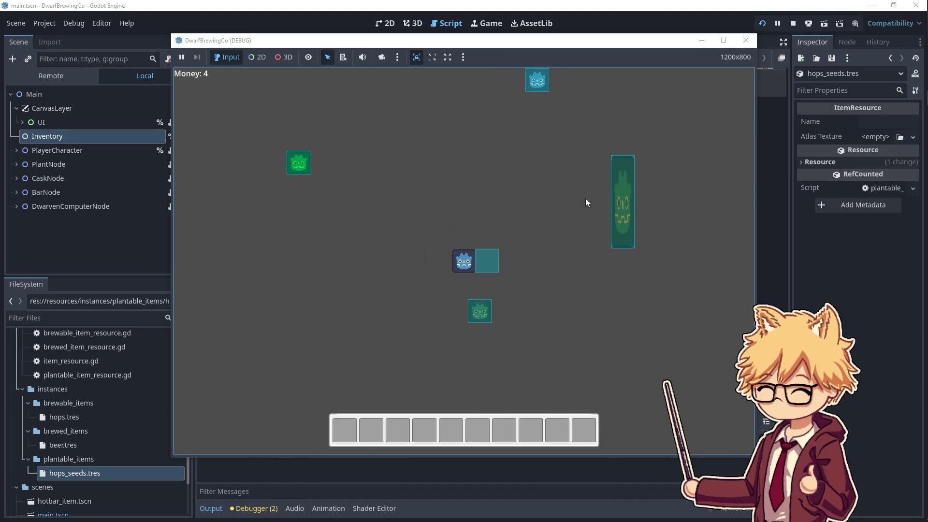
pyautogui.press('a')
pyautogui.press('d')
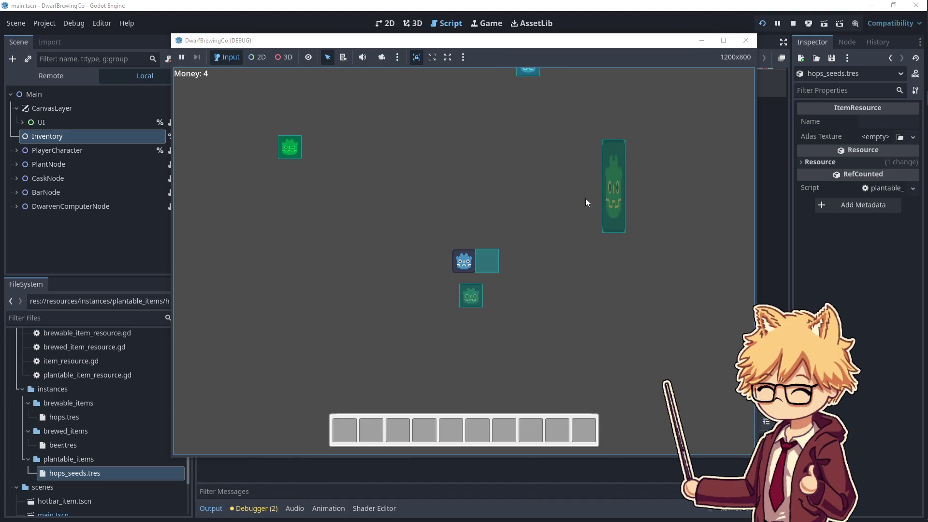
pyautogui.press('w')
pyautogui.press('d')
pyautogui.press('w')
pyautogui.press('a')
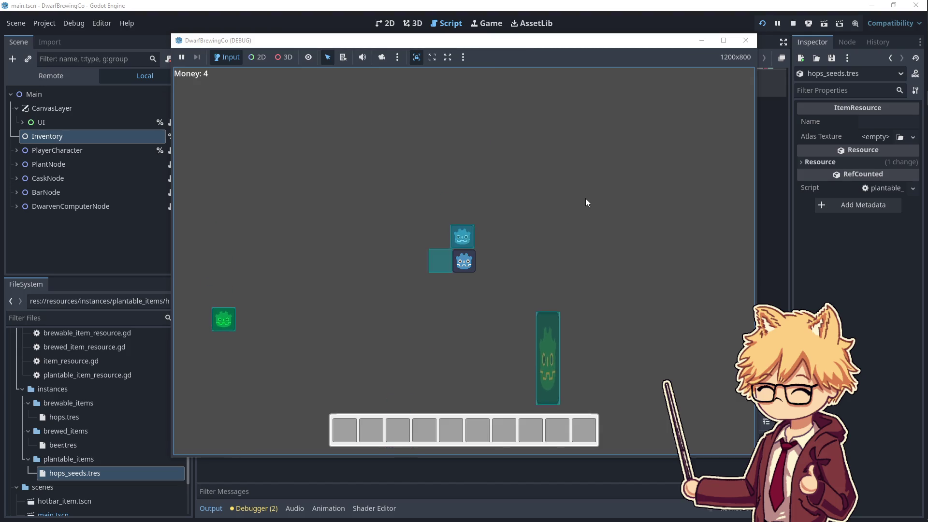
pyautogui.press('s')
pyautogui.press('d')
pyautogui.press('w')
pyautogui.press('a')
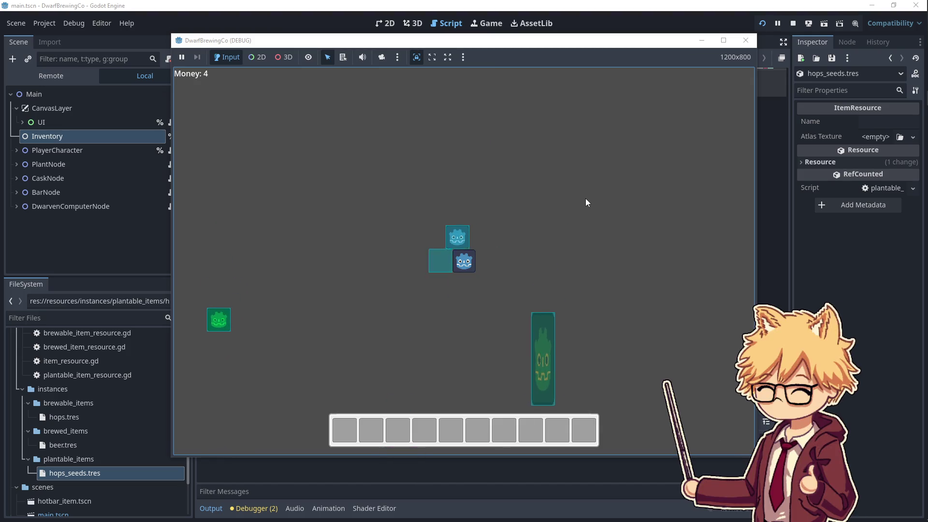
pyautogui.press('w')
pyautogui.press('s')
pyautogui.press('a')
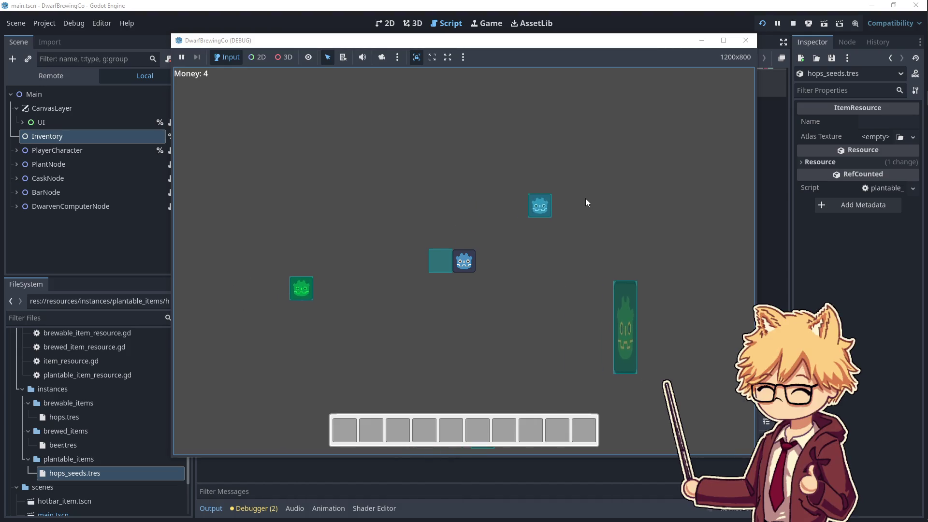
pyautogui.press('s')
pyautogui.press('d')
pyautogui.press('a')
pyautogui.press('w')
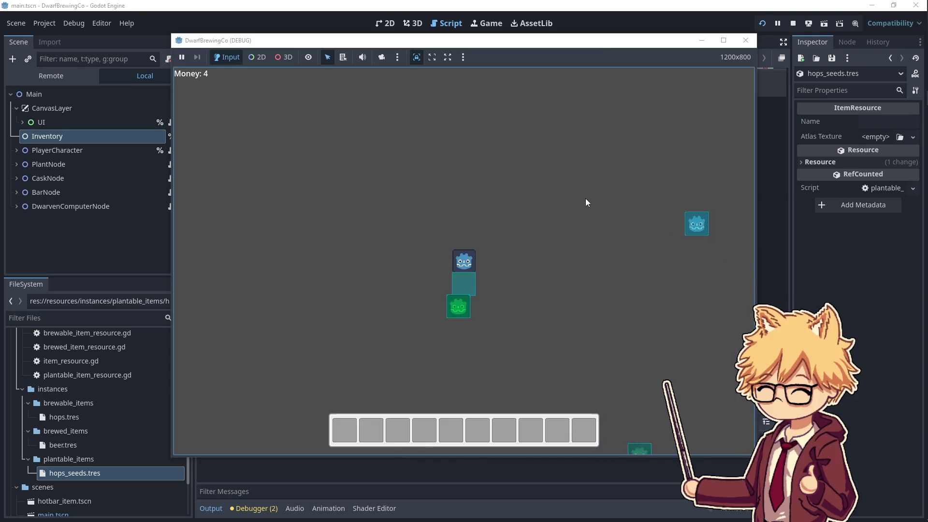
# Keep circling the field and pacing back and forth near the plot
pyautogui.press('d')
pyautogui.press('s')
pyautogui.press('d')
pyautogui.press('w')
pyautogui.press('a')
pyautogui.press('s')
pyautogui.press('w')
pyautogui.press('d')
pyautogui.press('d')
pyautogui.press('s')
pyautogui.press('w')
pyautogui.press('a')
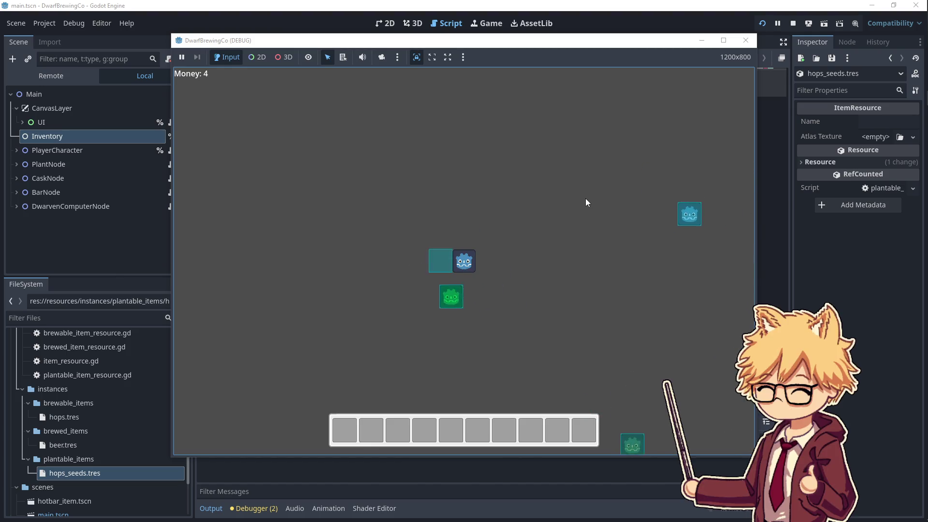
pyautogui.press('s')
pyautogui.press('d')
pyautogui.press('w')
pyautogui.press('a')
pyautogui.press('s')
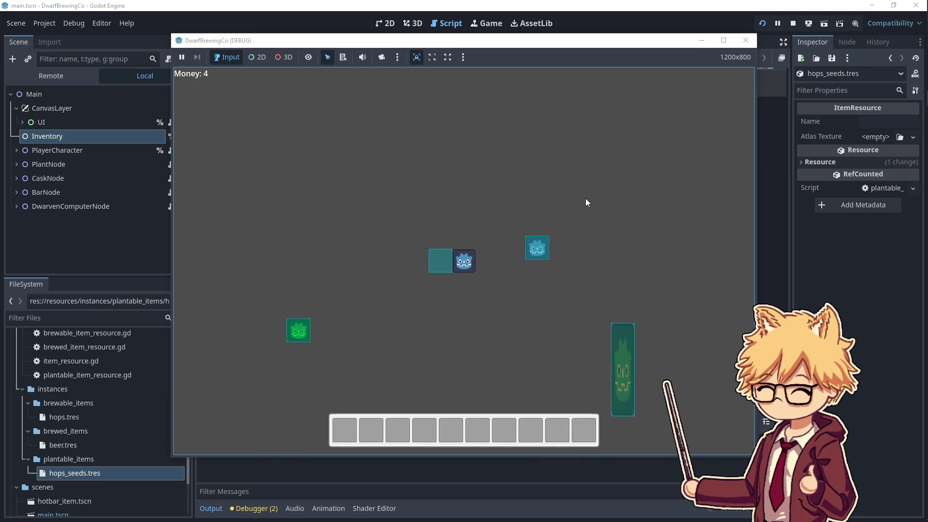
pyautogui.press('a')
pyautogui.press('s')
pyautogui.press('d')
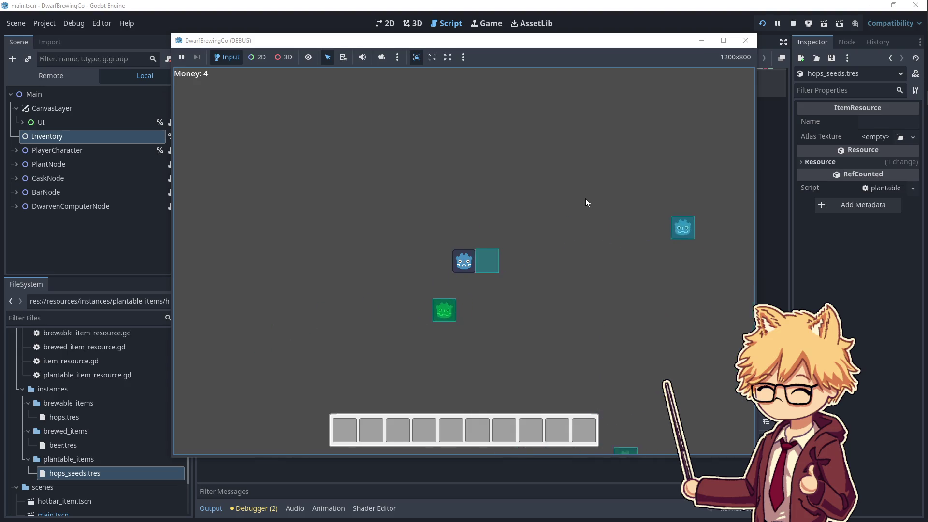
pyautogui.press('s')
pyautogui.press('d')
pyautogui.press('s')
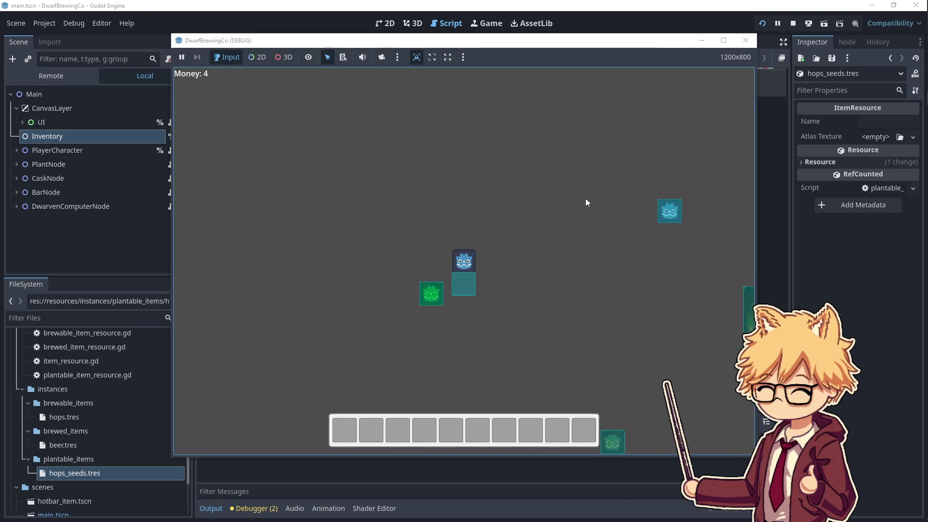
pyautogui.press('w')
pyautogui.press('d')
pyautogui.press('s')
pyautogui.press('d')
pyautogui.press('w')
pyautogui.press('s')
pyautogui.press('w')
pyautogui.press('a')
pyautogui.press('a')
pyautogui.press('s')
pyautogui.press('d')
pyautogui.press('s')
pyautogui.press('w')
pyautogui.press('a')
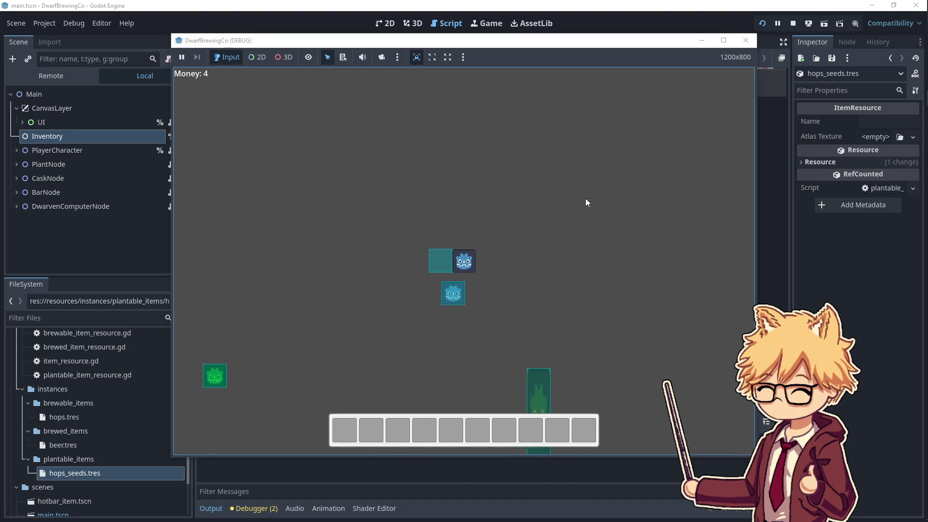
pyautogui.press('a')
pyautogui.press('s')
pyautogui.press('s')
pyautogui.press('d')
pyautogui.press('a')
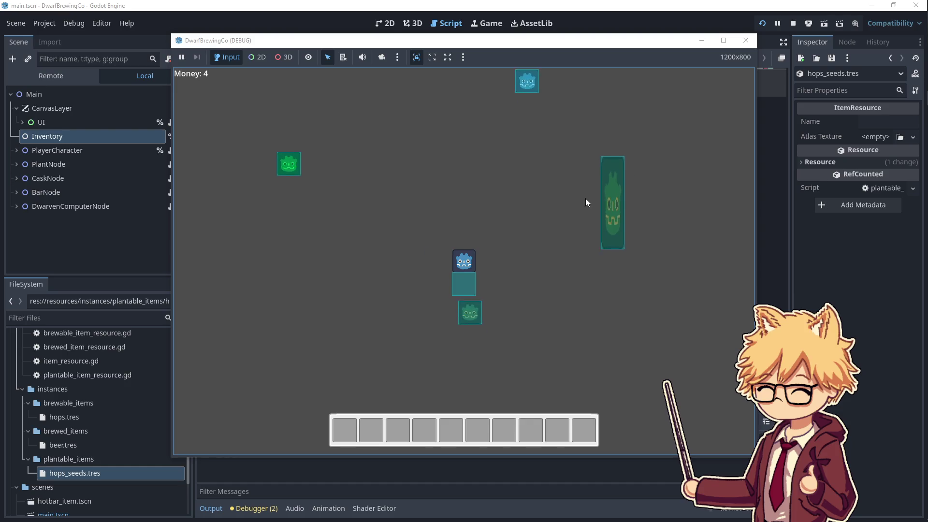
# Fetch another hops seed from the seed plant and plant it in the empty plot
pyautogui.press('w')
pyautogui.press('d')
pyautogui.press('d')
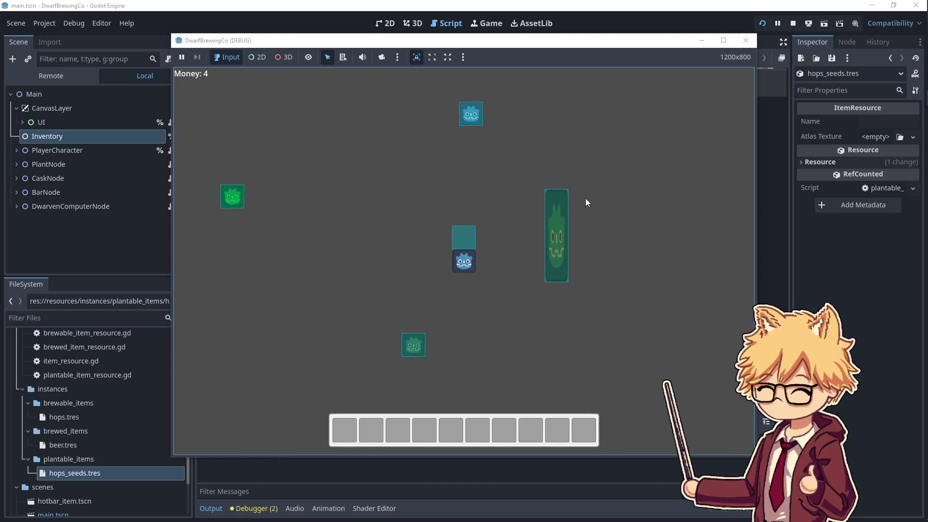
pyautogui.press('w')
pyautogui.press('a')
pyautogui.press('s')
pyautogui.press('w')
pyautogui.press('a')
pyautogui.press('e')
pyautogui.press('d')
pyautogui.press('s')
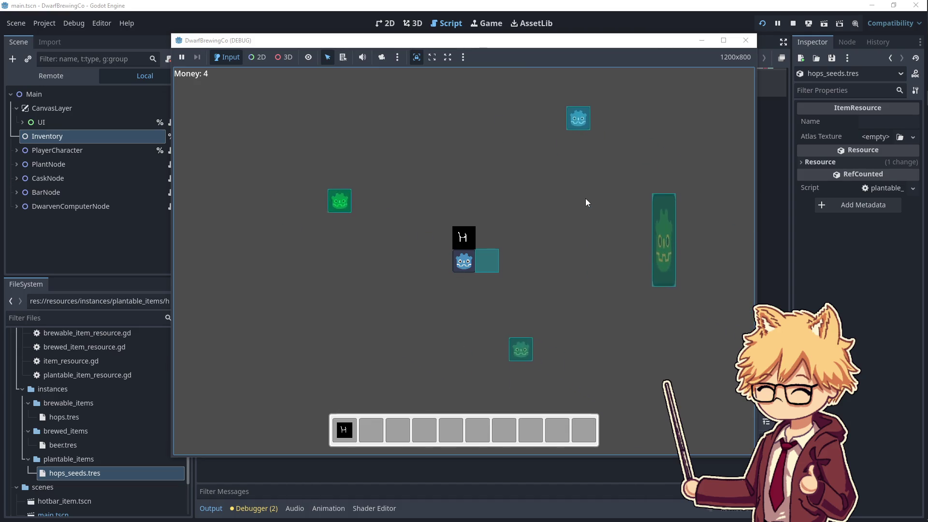
pyautogui.press('s')
pyautogui.press('e')
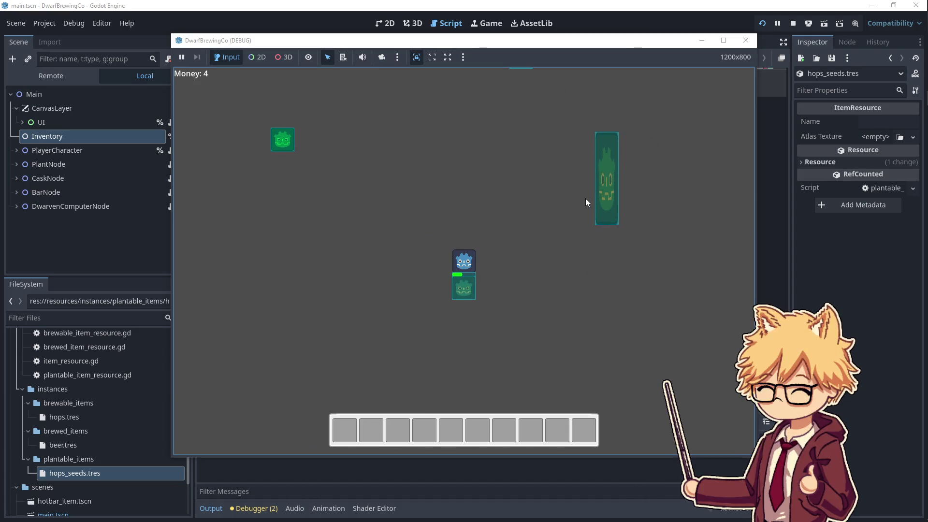
# Harvest the grown hops and sell them to the buyer, raising Money to 5
pyautogui.press('a')
pyautogui.press('s')
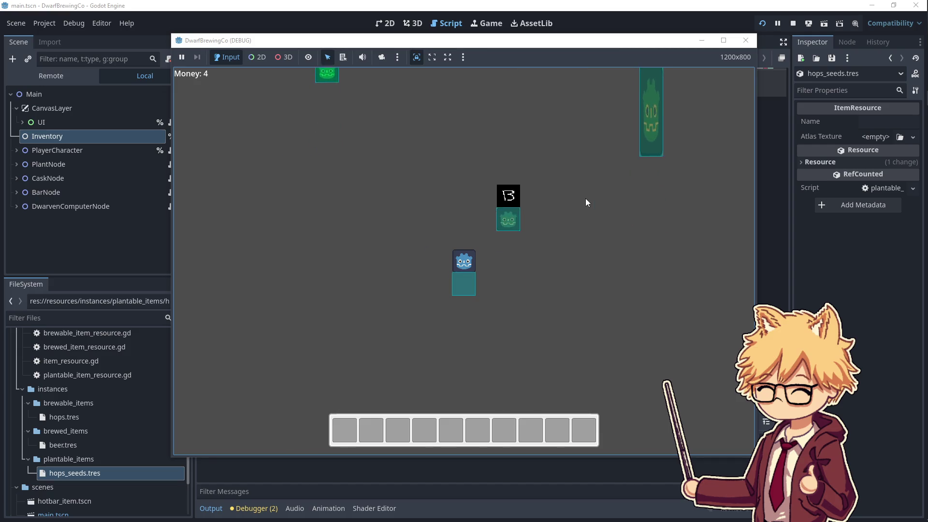
pyautogui.press('d')
pyautogui.press('w')
pyautogui.press('e')
pyautogui.press('d')
pyautogui.press('w')
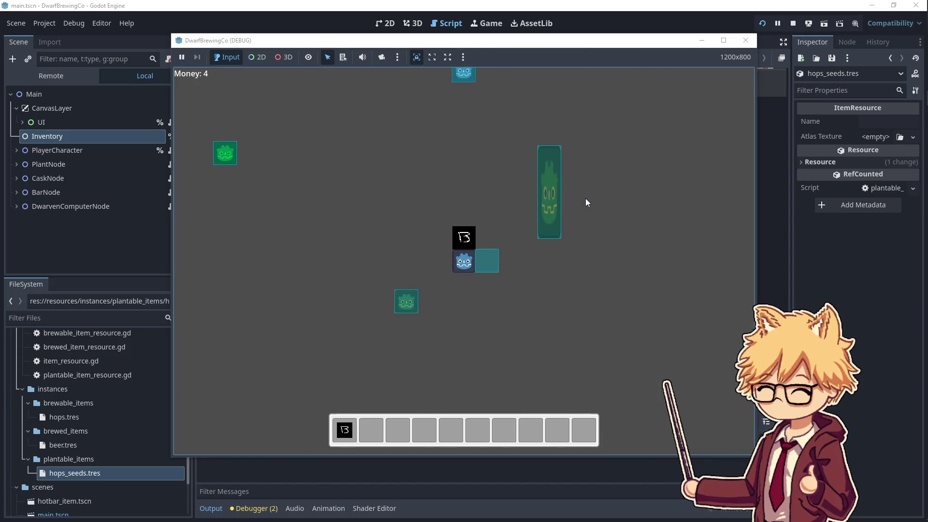
pyautogui.press('e')
# Walk the player around the field with the hotbar empty again
pyautogui.press('a')
pyautogui.press('s')
pyautogui.press('d')
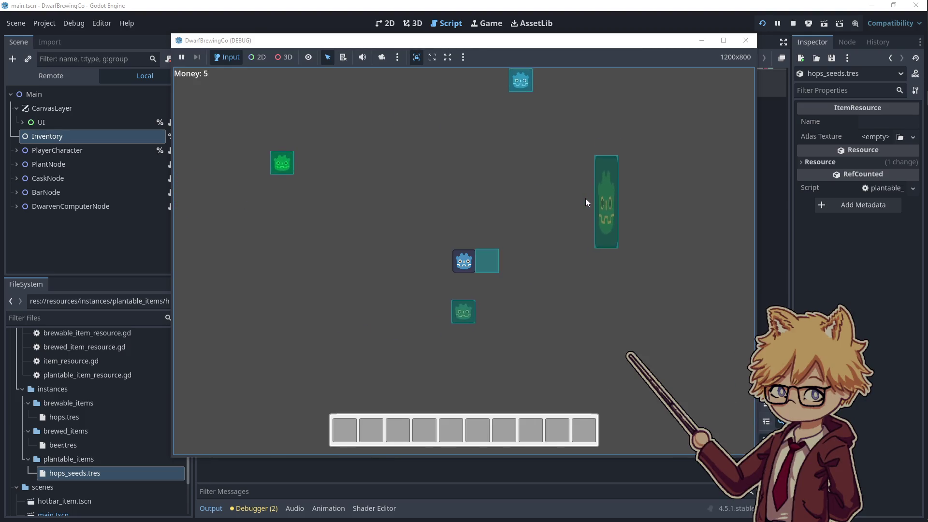
pyautogui.press('w')
pyautogui.press('w')
pyautogui.press('a')
pyautogui.press('s')
pyautogui.press('d')
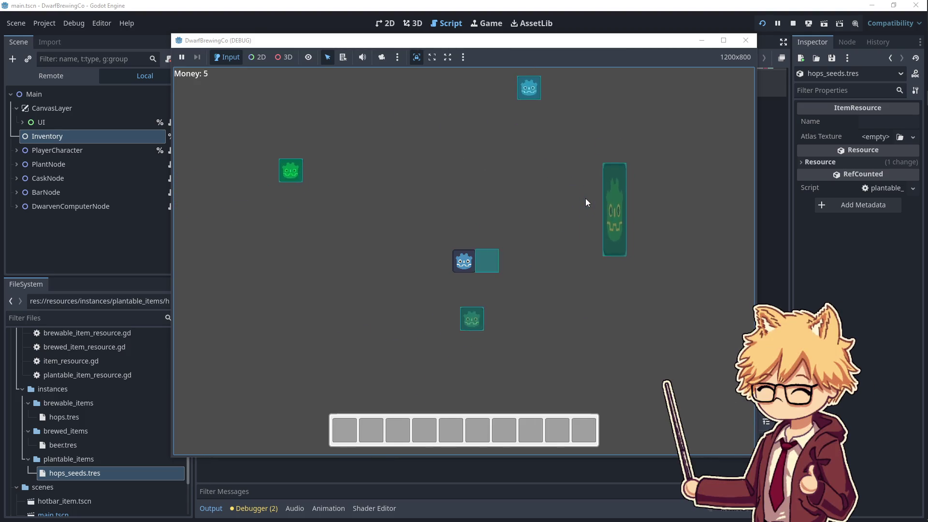
pyautogui.press('s')
pyautogui.press('a')
pyautogui.press('d')
pyautogui.press('w')
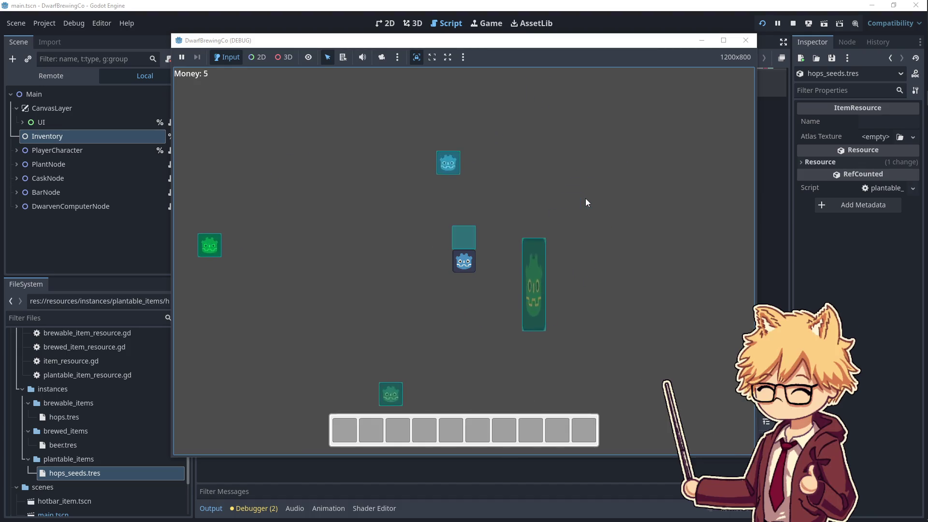
pyautogui.press('a')
pyautogui.press('s')
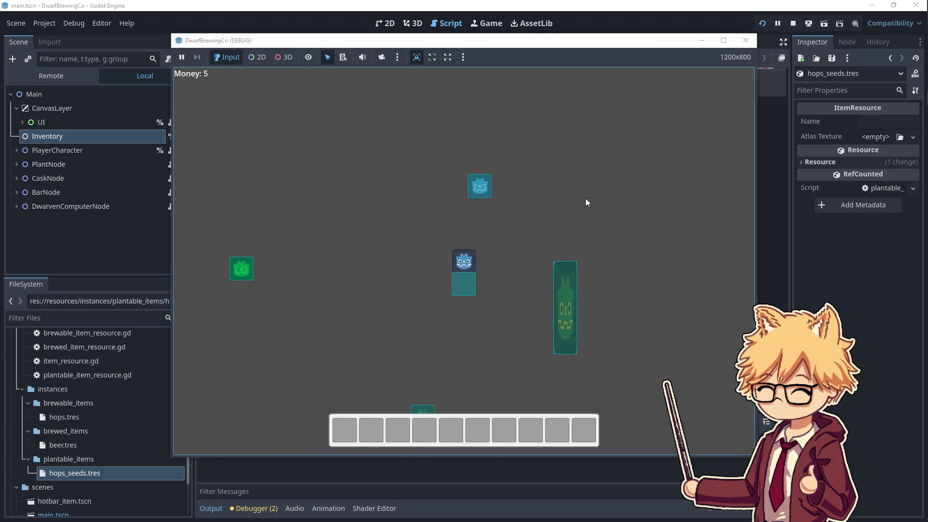